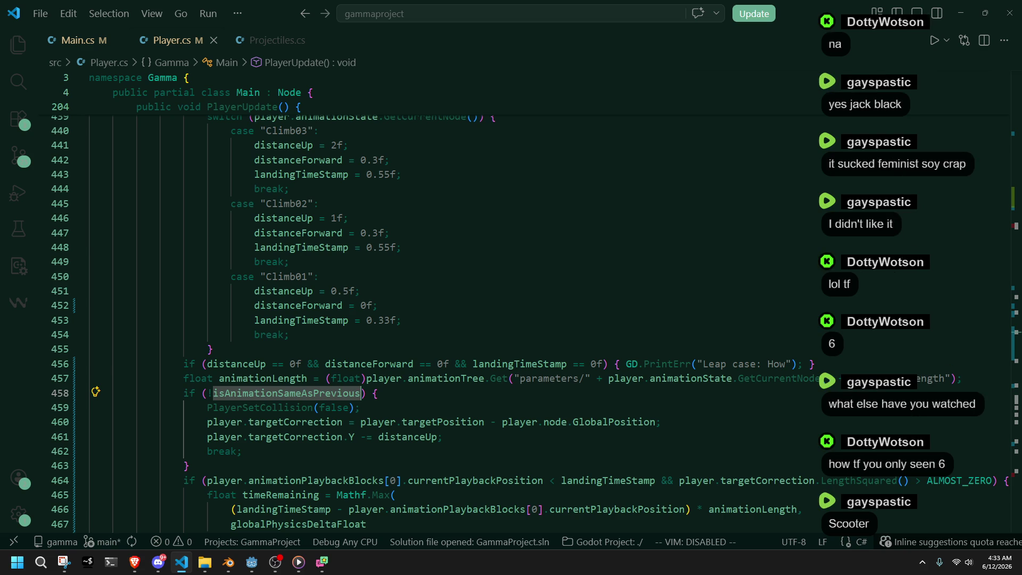
# Close the movie poster image in the browser and return to the code editor.
pyautogui.hotkey('alt', 'Tab')
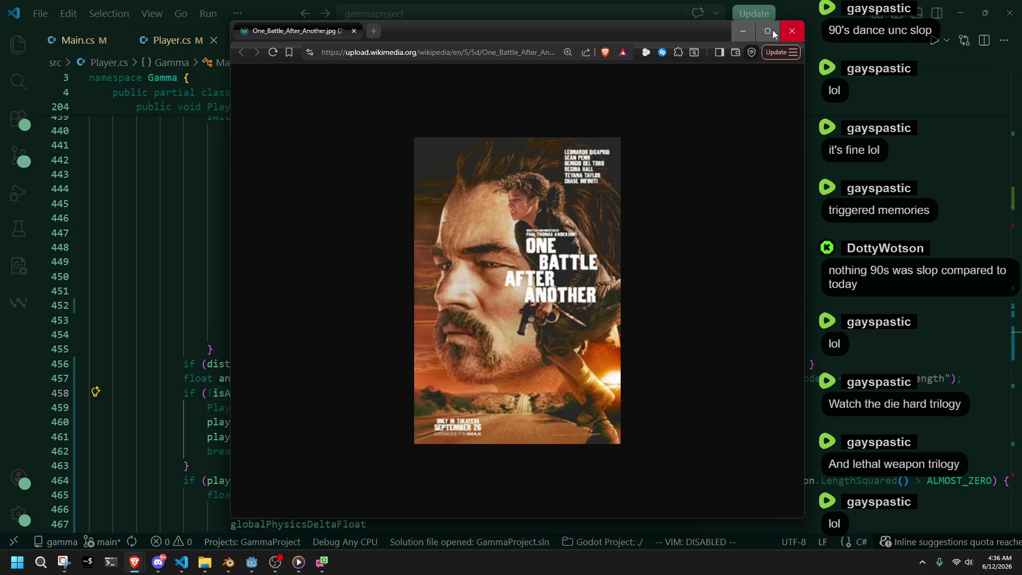
pyautogui.click(795, 26)
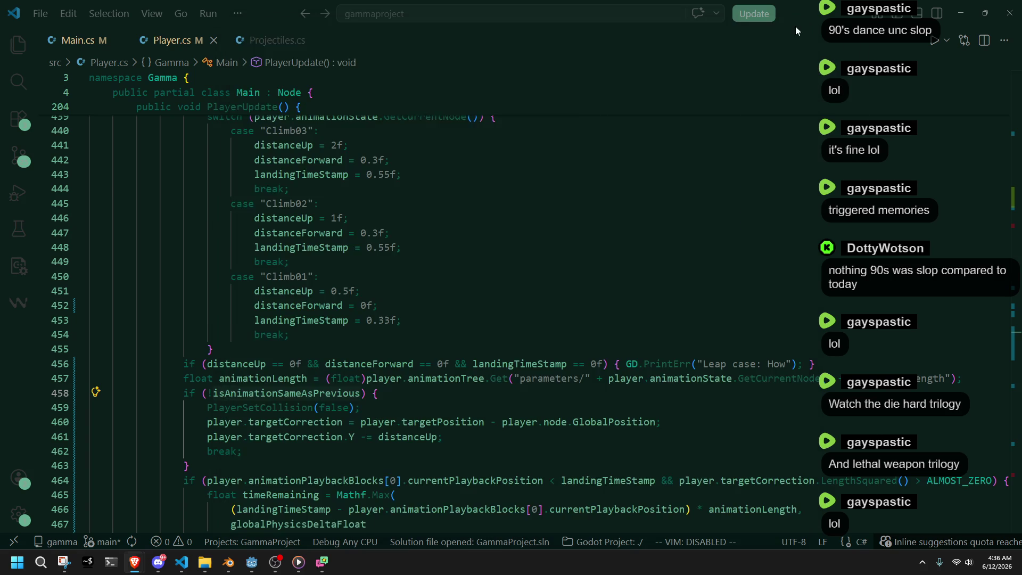
pyautogui.click(808, 213)
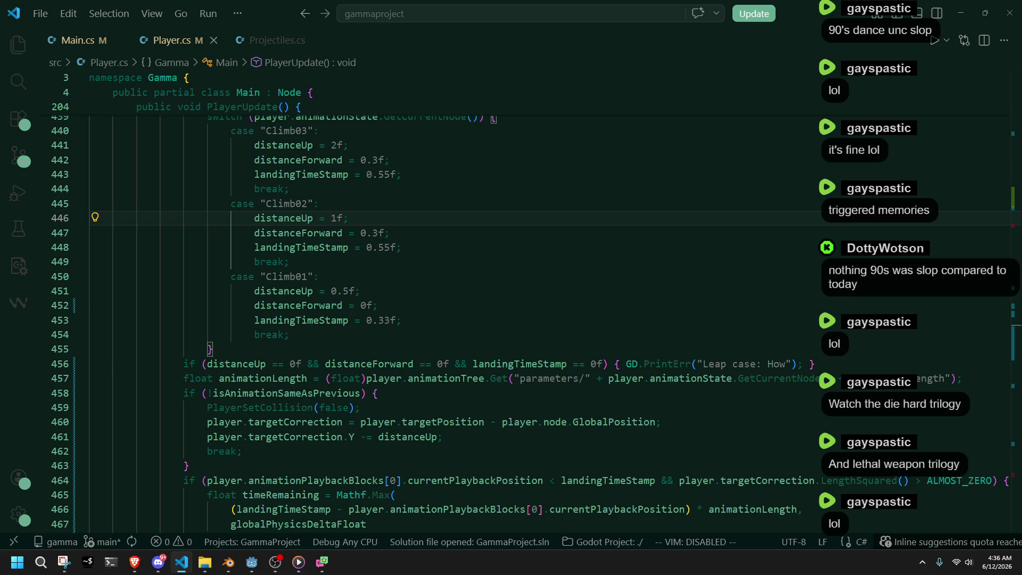
pyautogui.hotkey('alt', 'Tab')
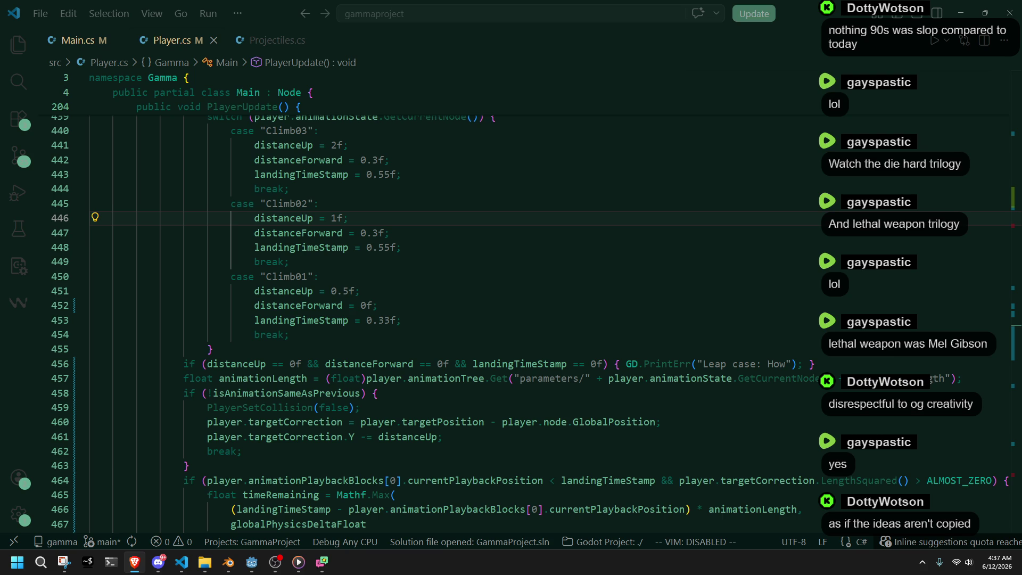
pyautogui.hotkey('alt', 'Tab')
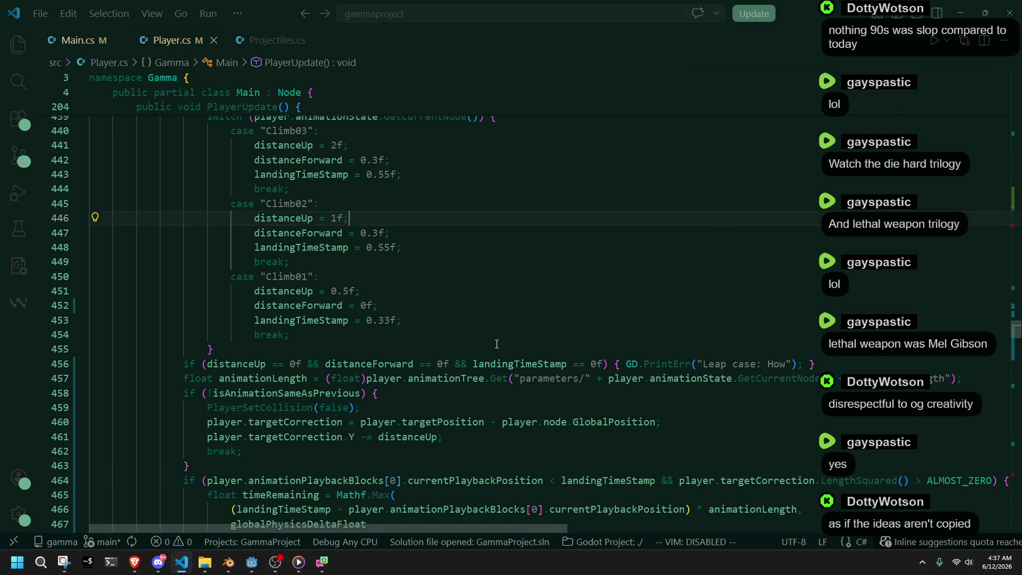
# Scroll up in Player.cs and step through the line ends from line 455 up to 448.
pyautogui.click(431, 351)
pyautogui.scroll(3, 284, 362)
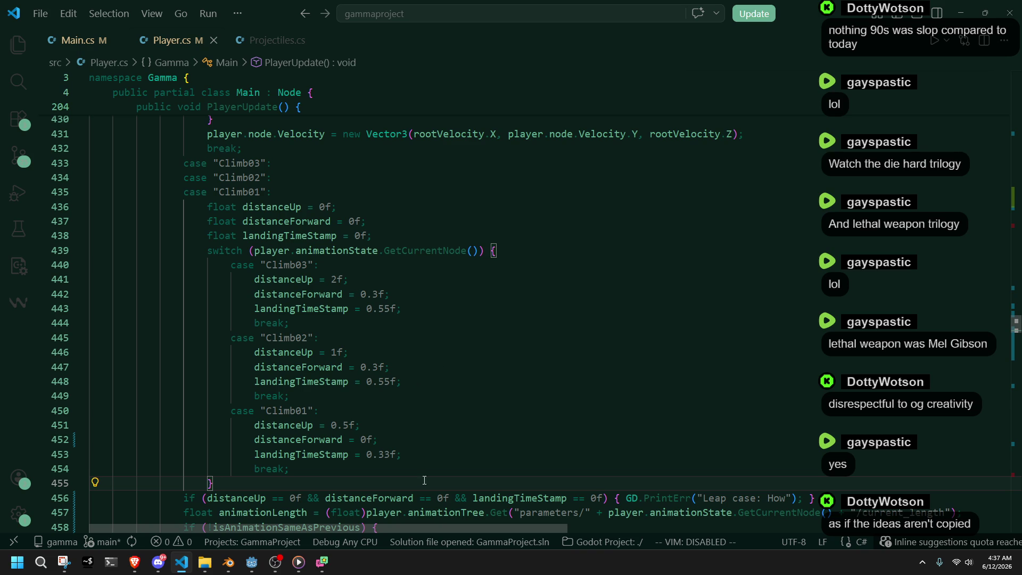
pyautogui.click(479, 437)
pyautogui.click(476, 425)
pyautogui.click(473, 411)
pyautogui.click(473, 396)
pyautogui.click(475, 384)
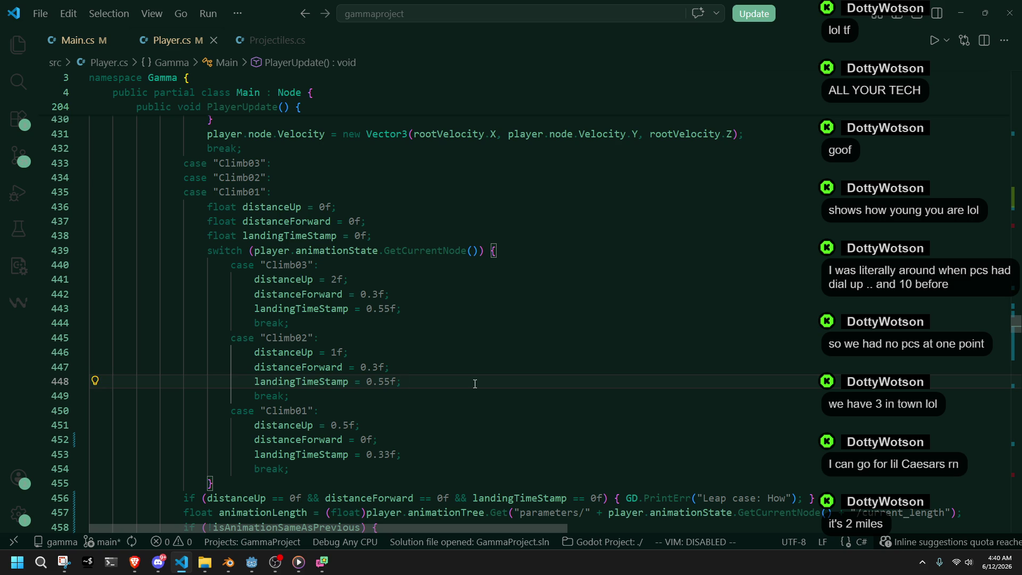
# In the Climb02 case, highlight the uses of isAnimationSameAsPrevious and distanceUp, then return to Godot.
pyautogui.click(409, 342)
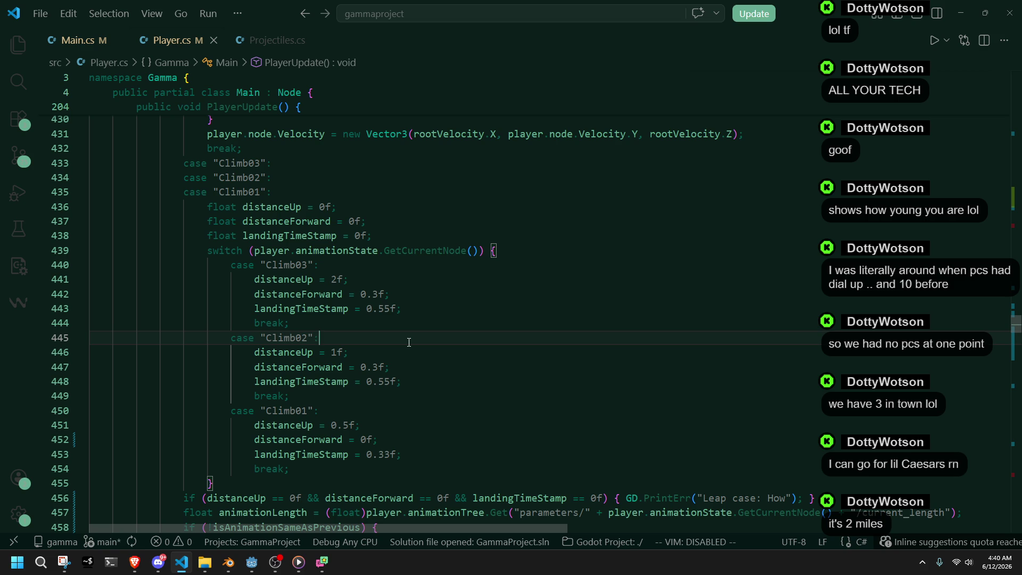
pyautogui.scroll(-4, 469, 353)
pyautogui.click(190, 438)
pyautogui.doubleClick(305, 367)
pyautogui.doubleClick(256, 330)
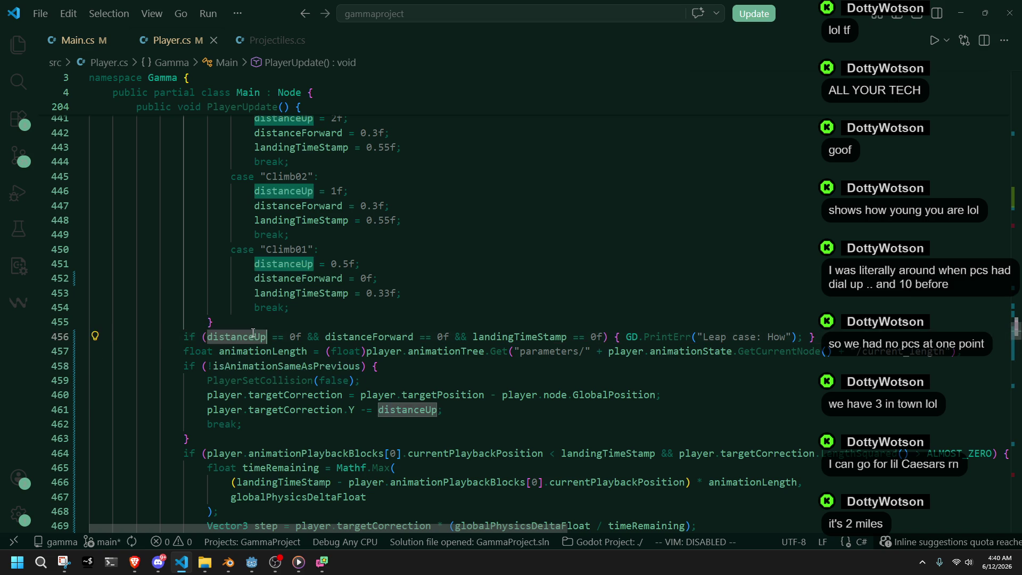
pyautogui.click(257, 331)
pyautogui.hotkey('alt', 'Tab')
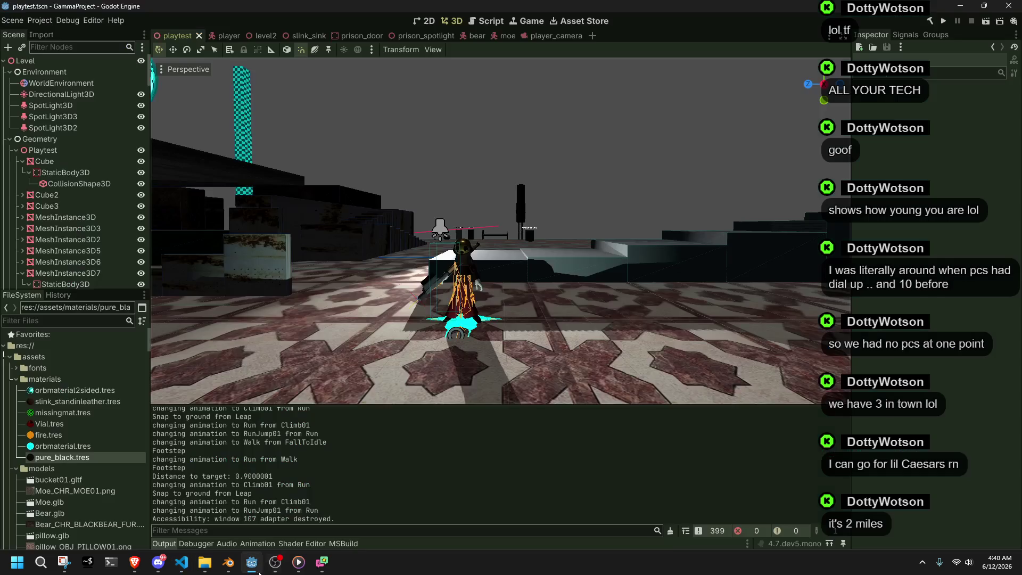
# Run the project and walk the character forward toward the stairs.
pyautogui.click(942, 24)
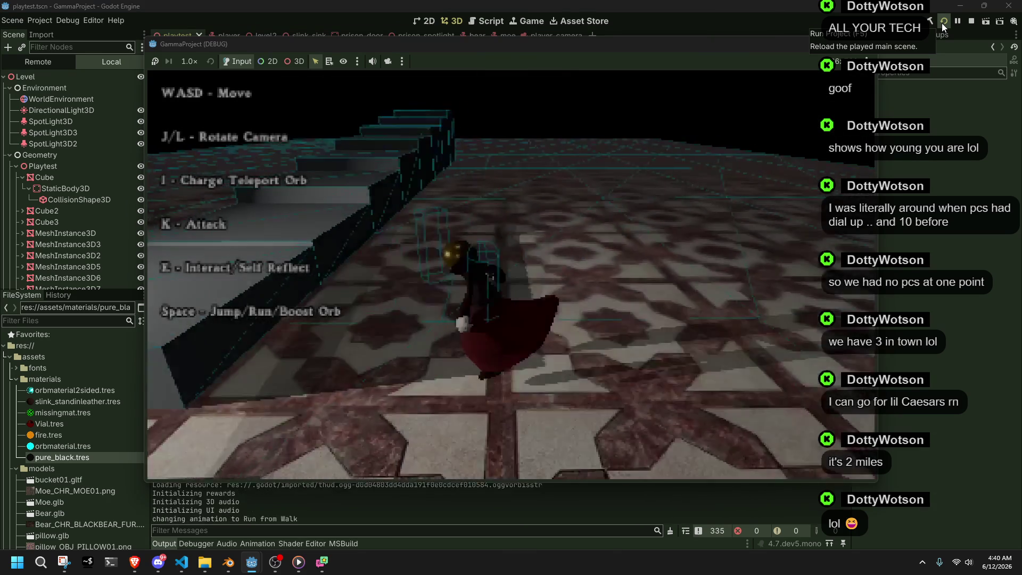
pyautogui.press('w')
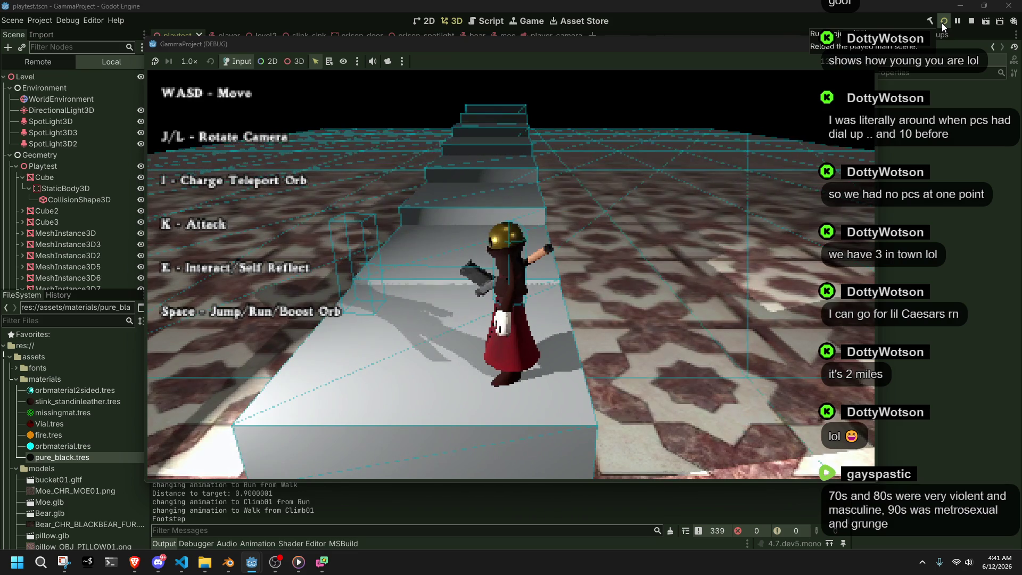
# Run, jump, roll and climb successive ledges along the stairs and across the floor.
pyautogui.press('space')
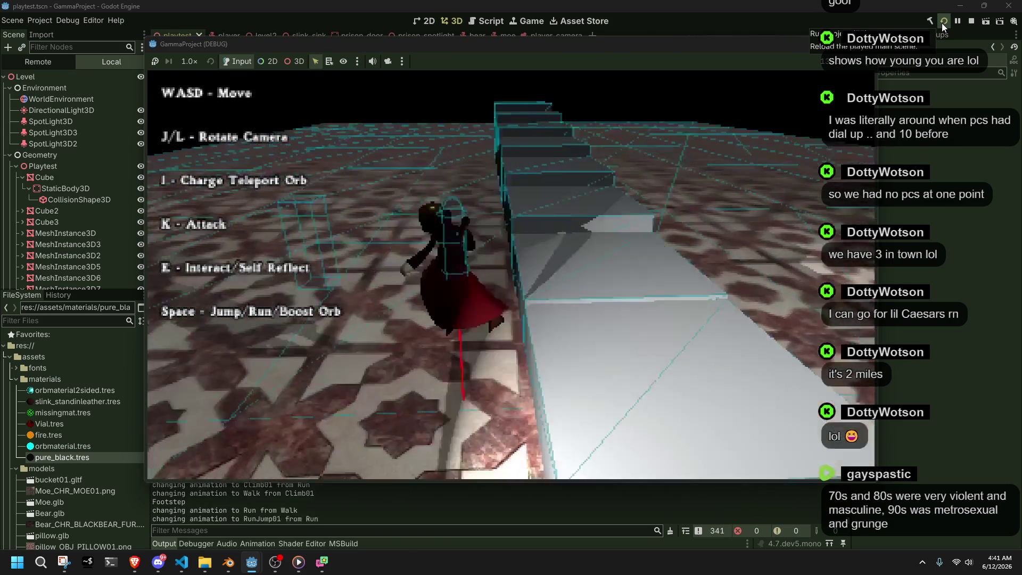
pyautogui.press('l')
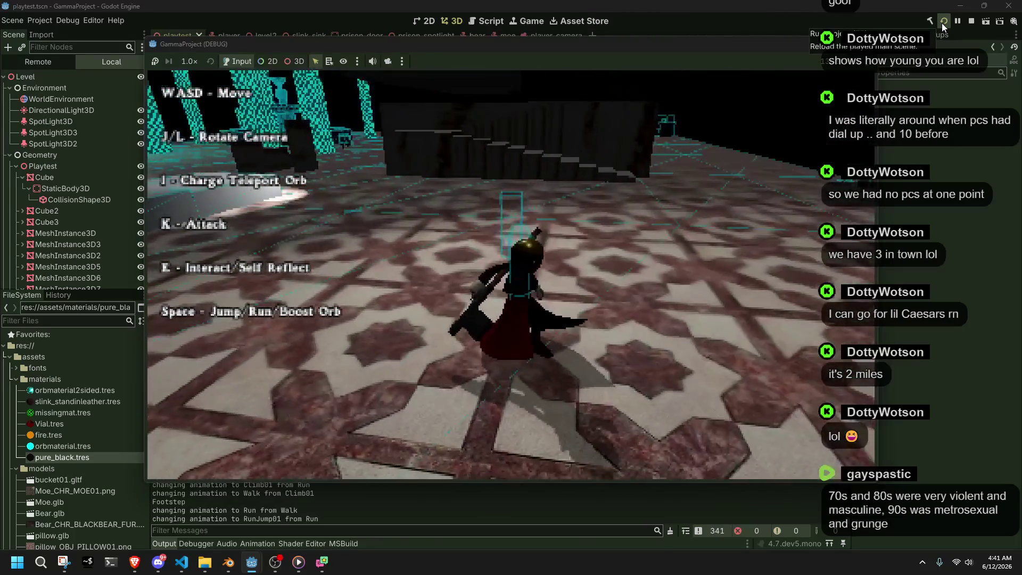
pyautogui.press('w')
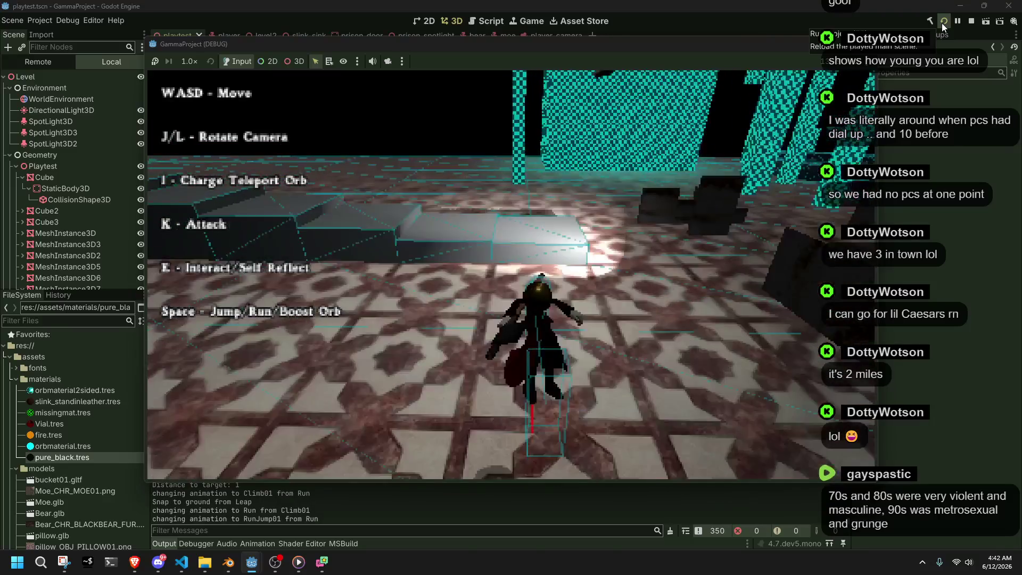
pyautogui.press('space')
pyautogui.press('w')
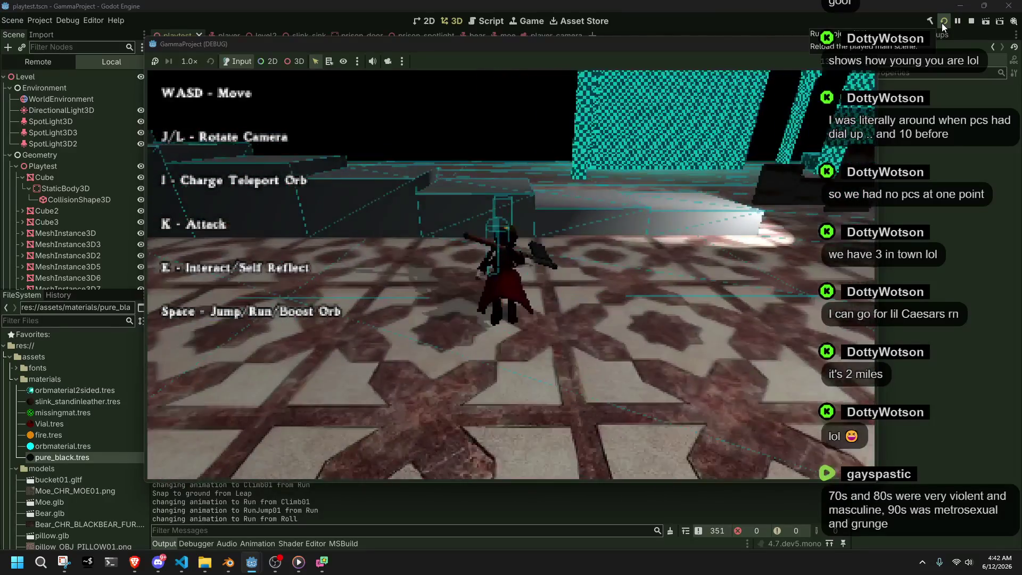
pyautogui.press('space')
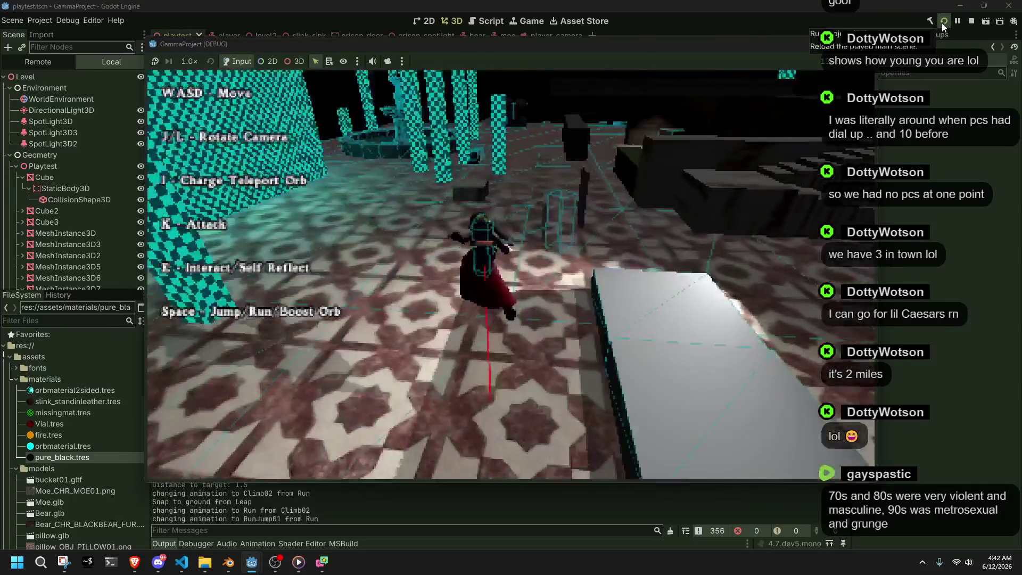
pyautogui.press('w')
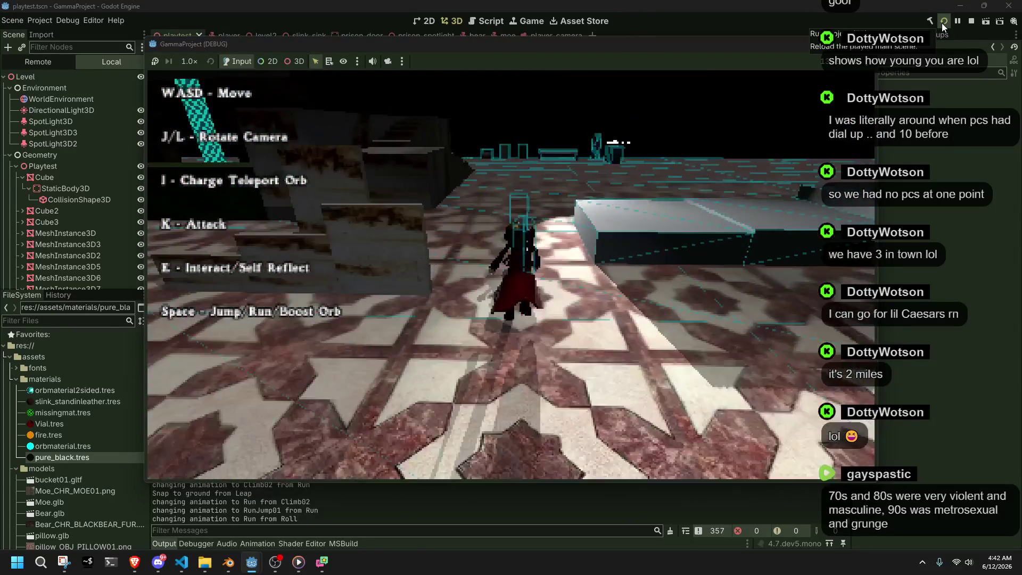
pyautogui.press('w')
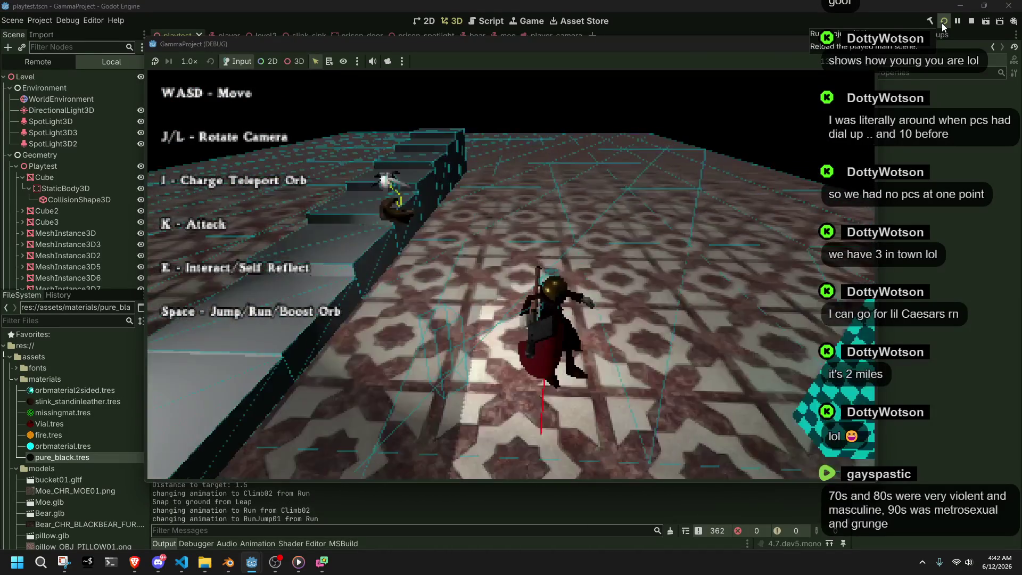
pyautogui.press('w')
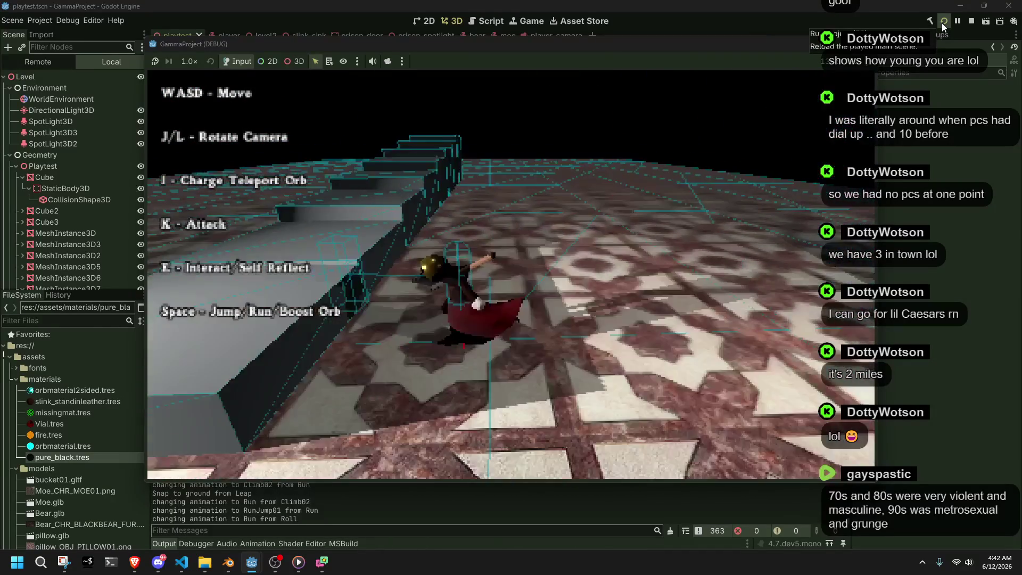
pyautogui.press('w')
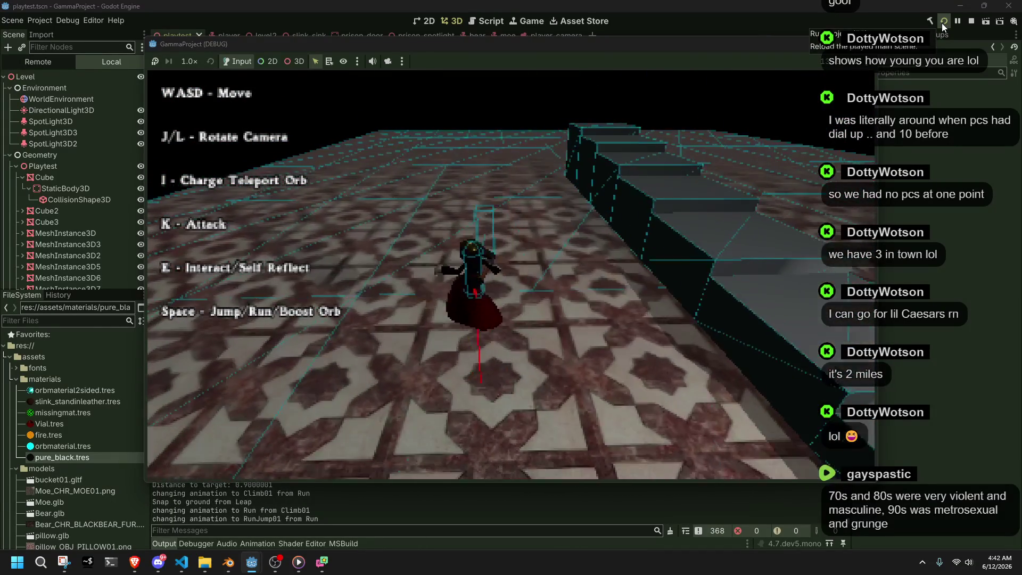
pyautogui.press('w')
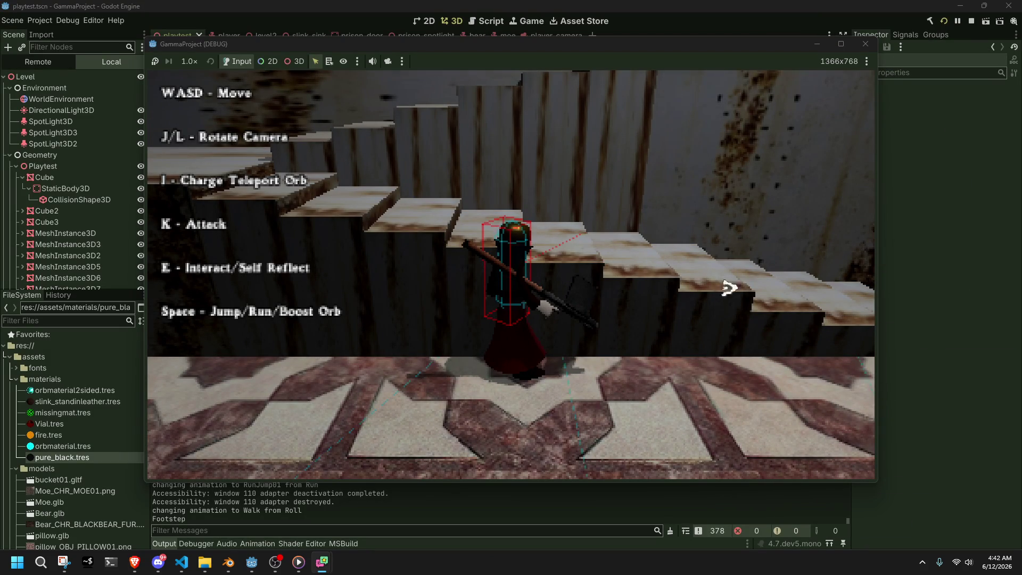
# Fire the weapon with K, climb the staircase, then close the game.
pyautogui.press('k')
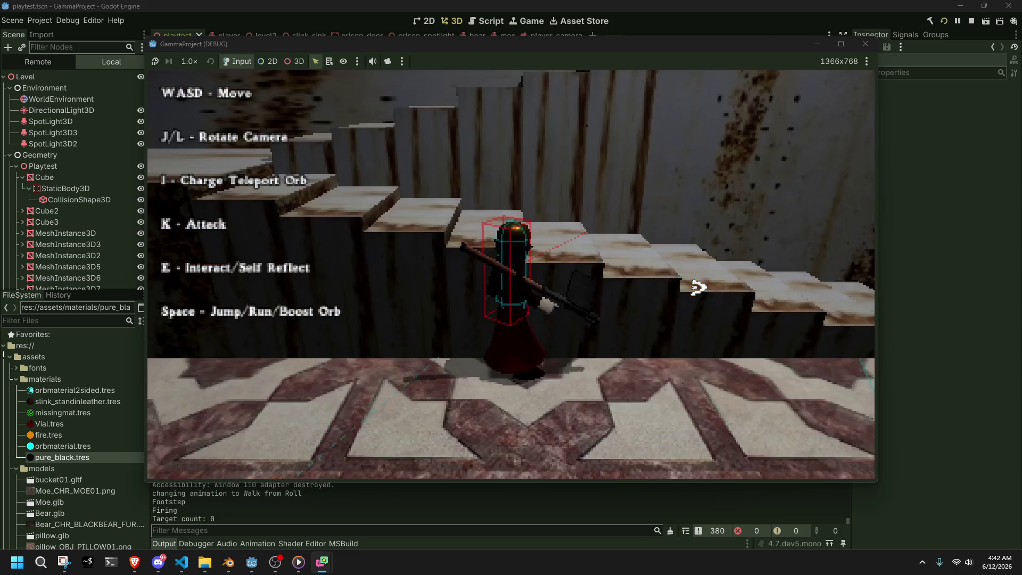
pyautogui.press('w')
pyautogui.press('space')
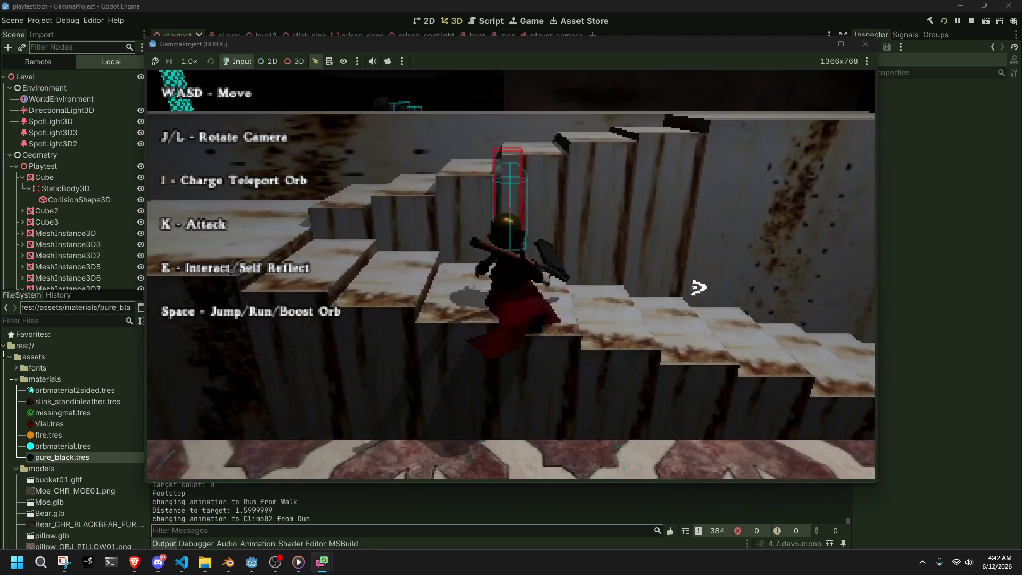
pyautogui.click(864, 43)
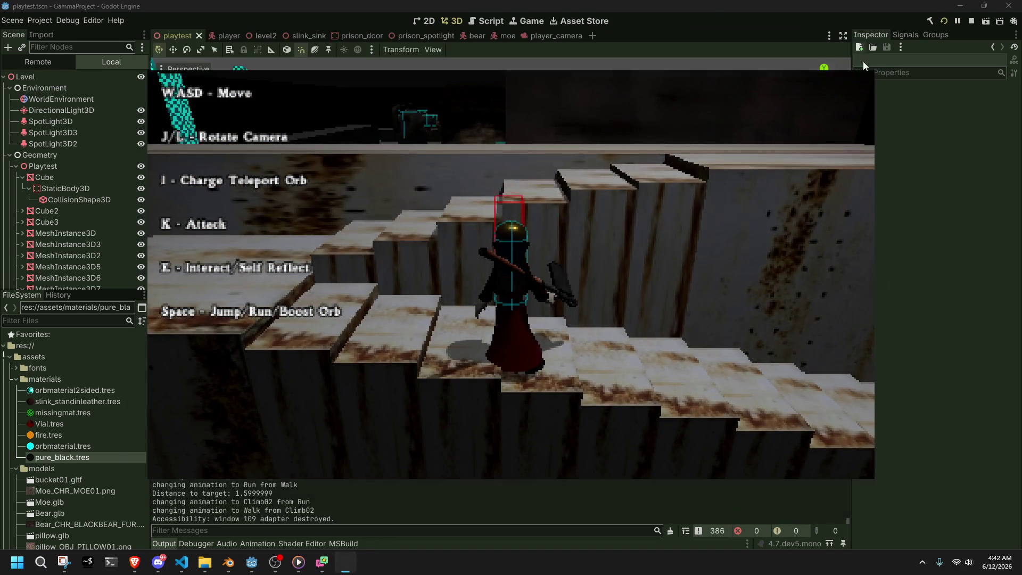
pyautogui.click(943, 46)
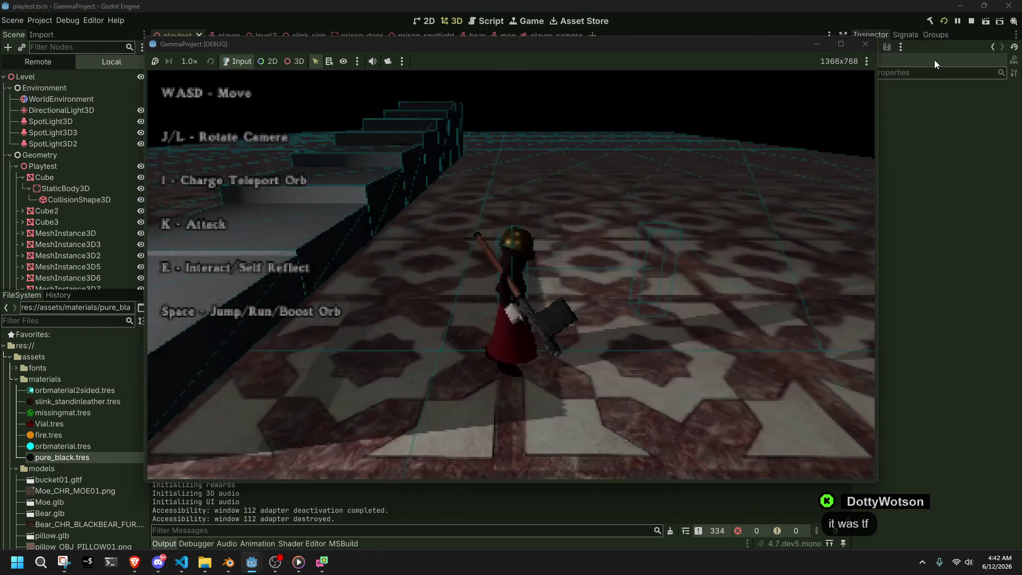
pyautogui.click(922, 562)
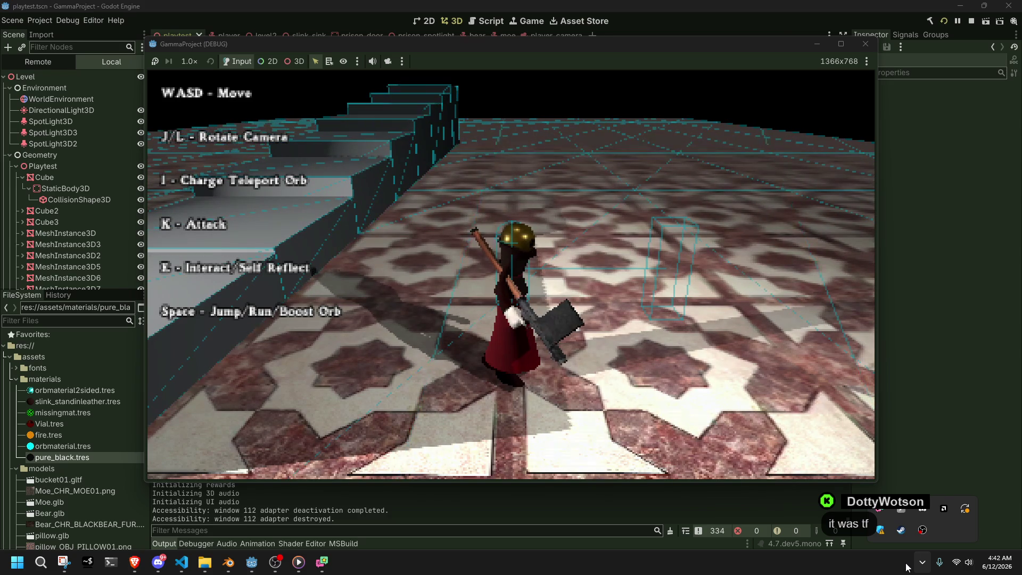
pyautogui.click(957, 516)
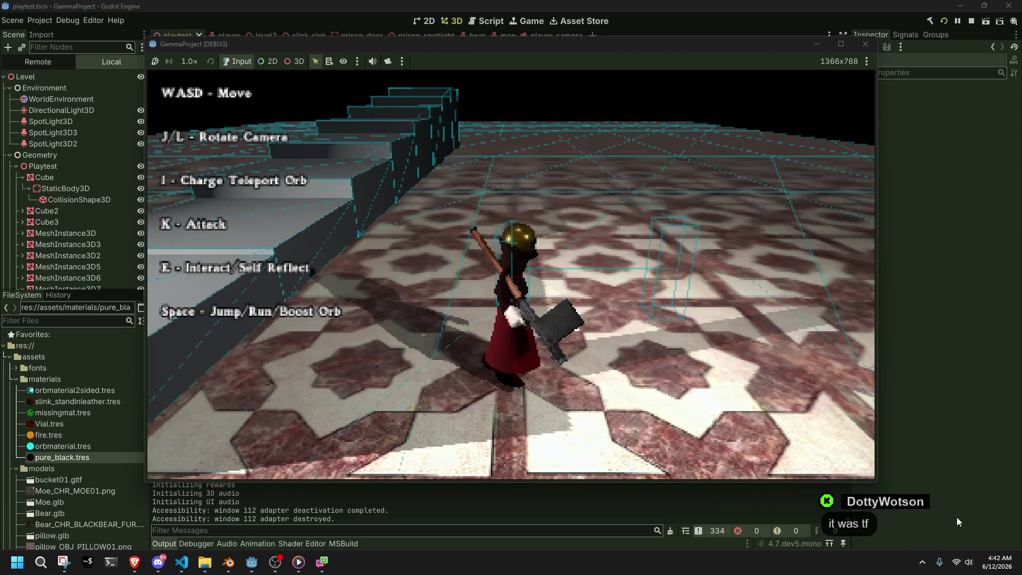
# Drop the Godot Engine mixer volume from 100 to 16 and close Settings.
pyautogui.scroll(-3, 780, 385)
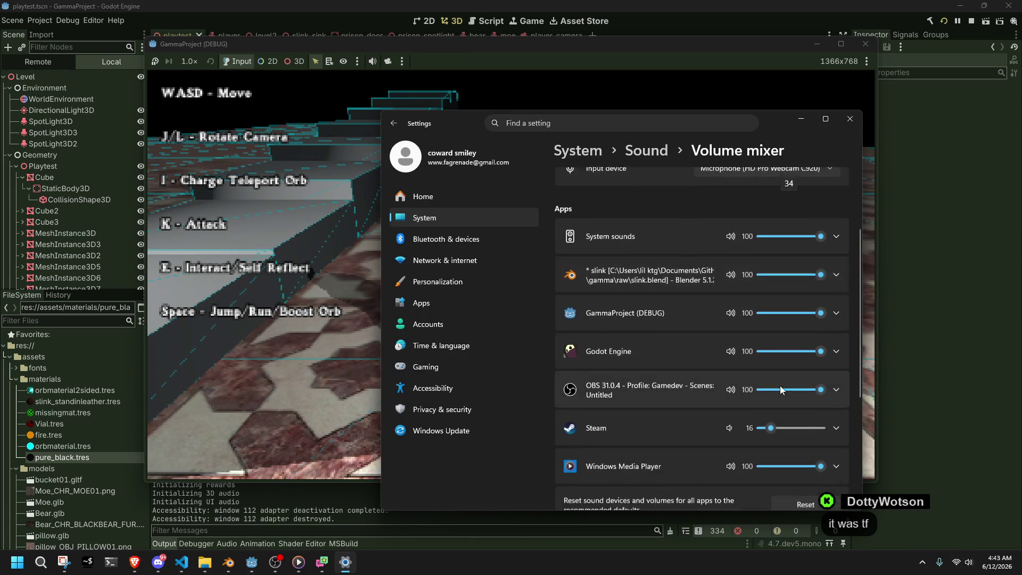
pyautogui.click(773, 258)
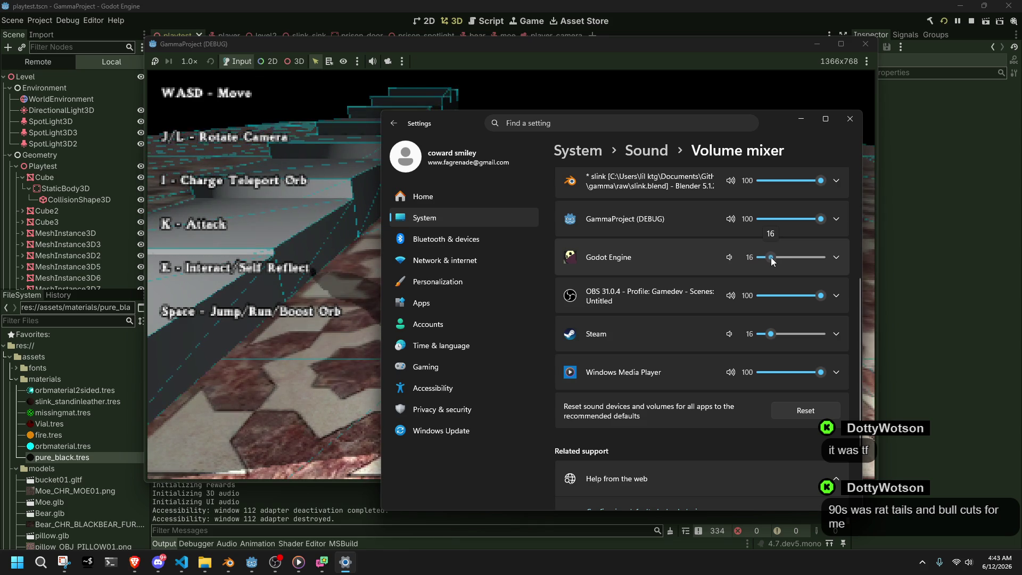
pyautogui.click(801, 118)
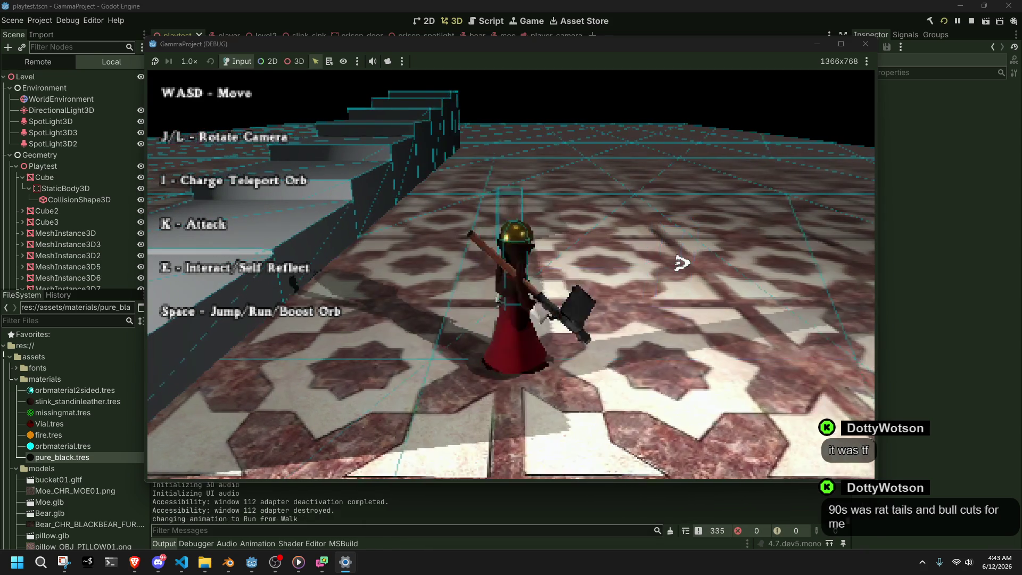
# Run the character to the stairs, across the tiled floor and onto a platform.
pyautogui.press('a')
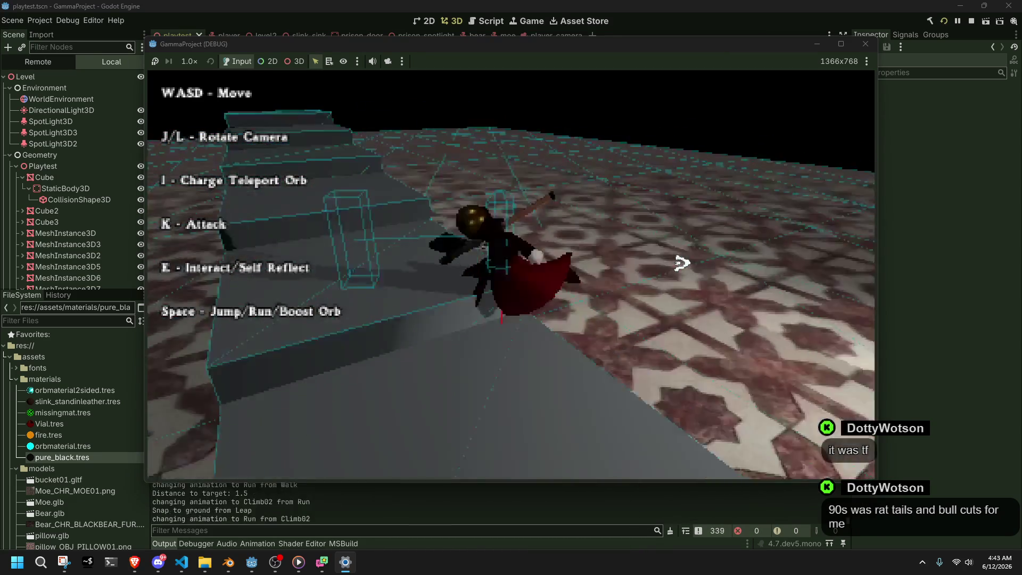
pyautogui.press('space')
pyautogui.press('a')
pyautogui.press('a')
pyautogui.press('a')
pyautogui.press('w')
pyautogui.press('a')
pyautogui.press('w')
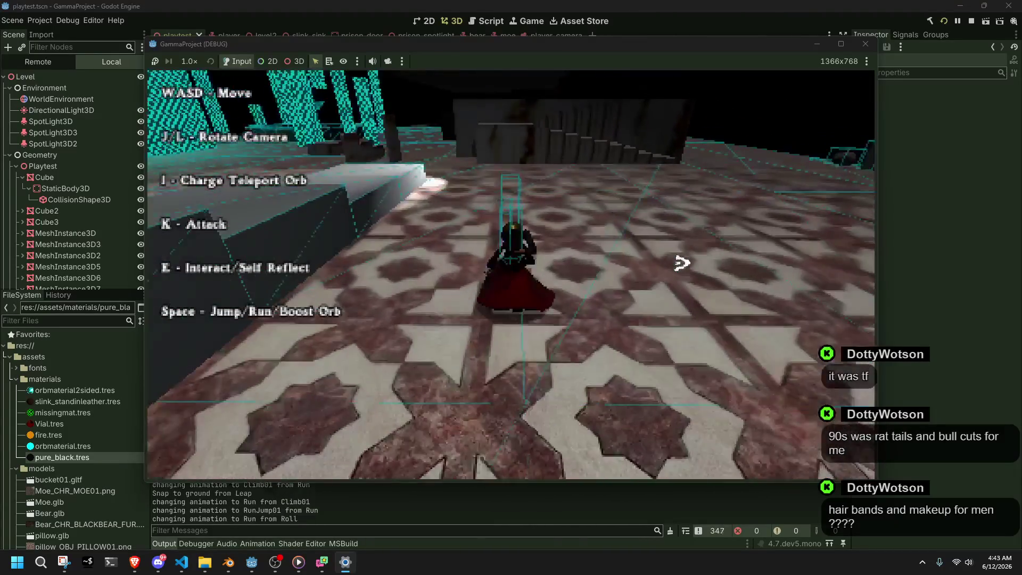
pyautogui.press('w')
pyautogui.press('w')
pyautogui.press('w')
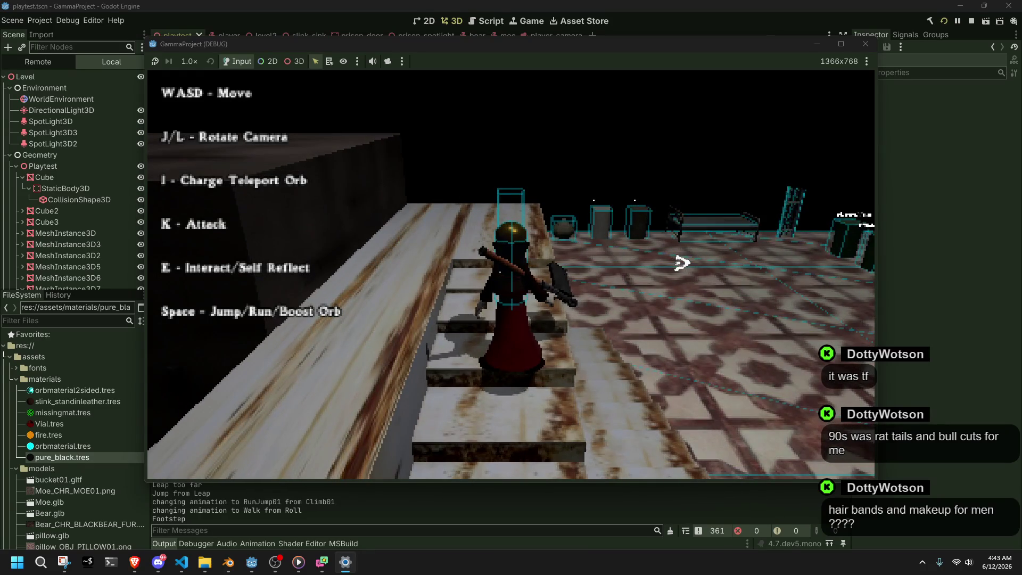
# Fire an orb while moving, climb onto the box and leap off it.
pyautogui.press('i')
pyautogui.press('w')
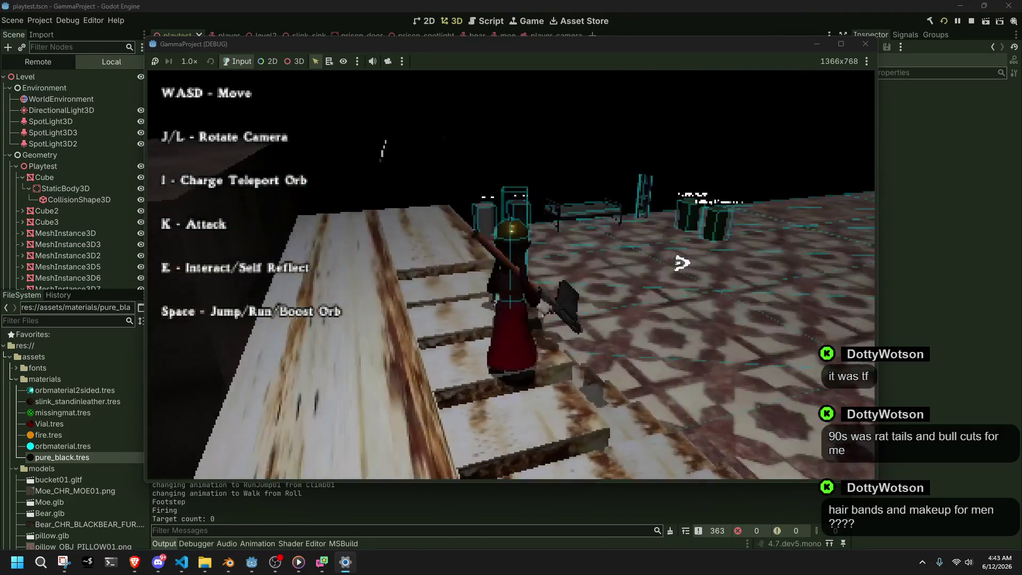
pyautogui.press('w')
pyautogui.press('space')
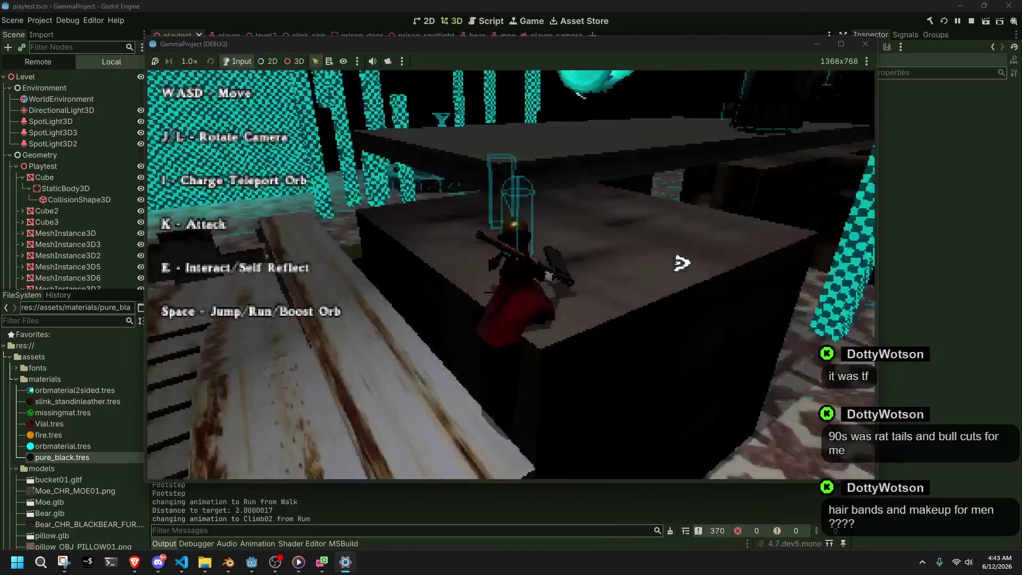
pyautogui.press('w')
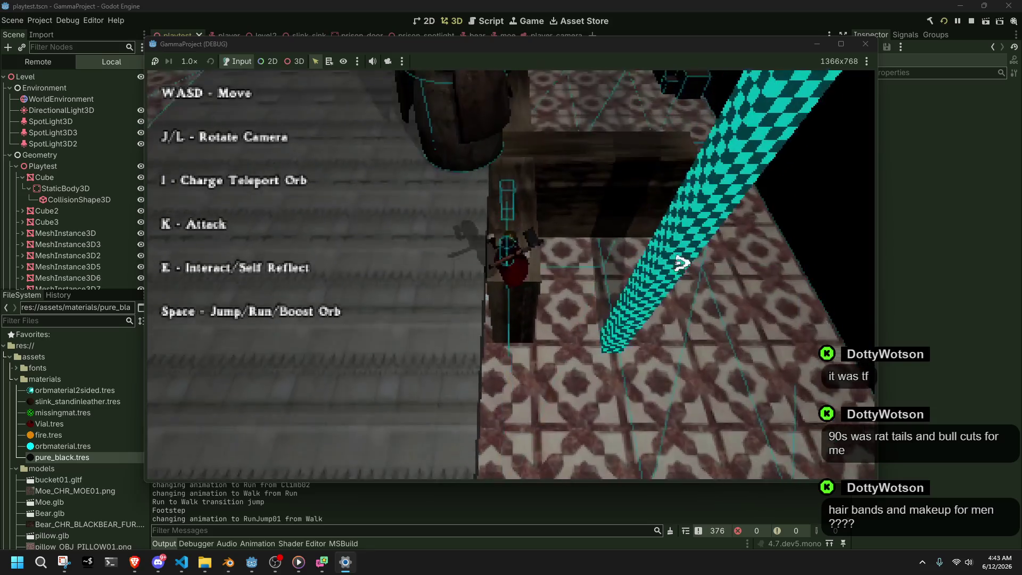
pyautogui.press('space')
# Fire several orbs, including a teleport orb across the floor after leaving the plank.
pyautogui.press('w')
pyautogui.press('i')
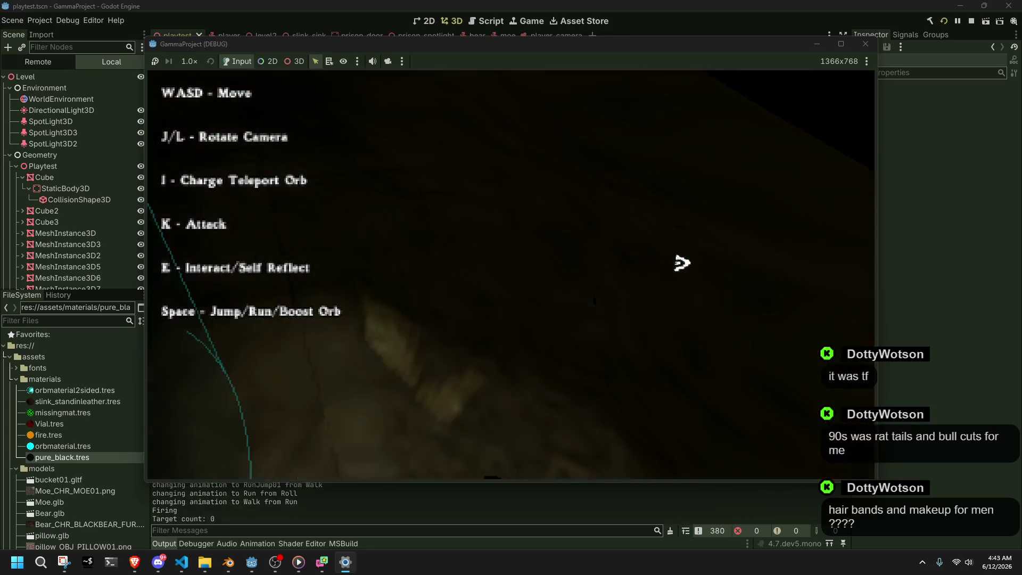
pyautogui.press('i')
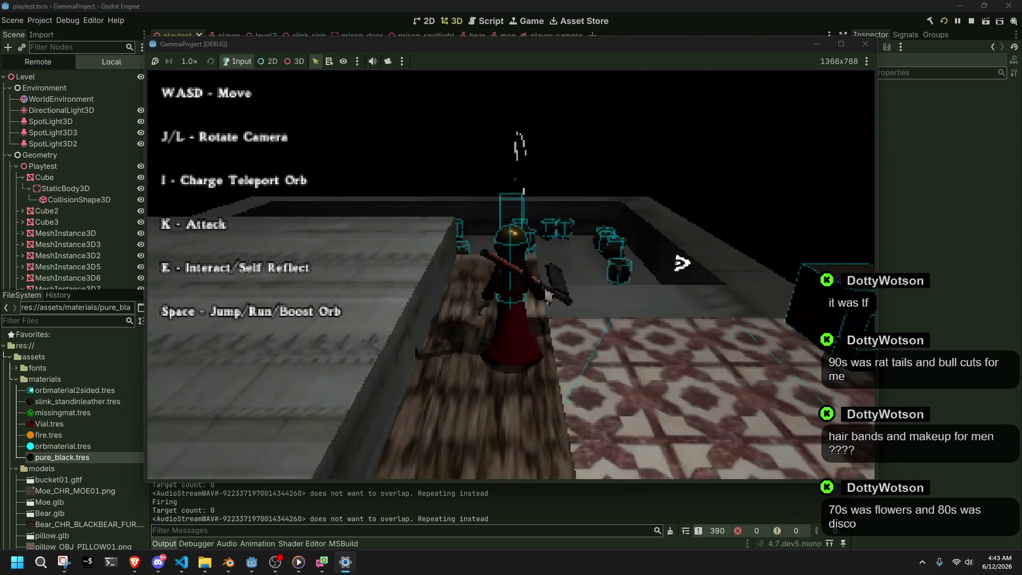
pyautogui.press('w')
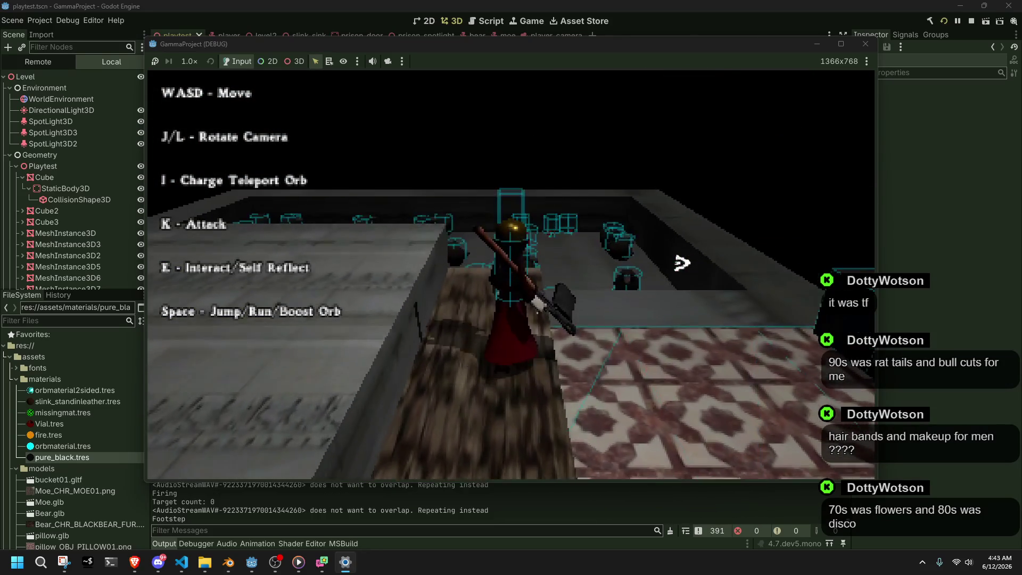
pyautogui.press('w')
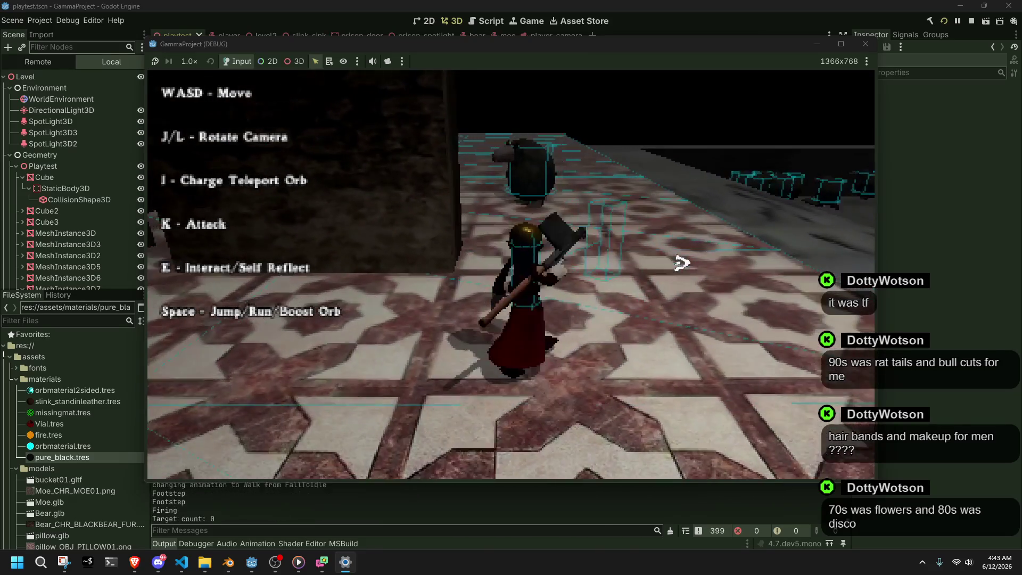
pyautogui.press('i')
pyautogui.press('w')
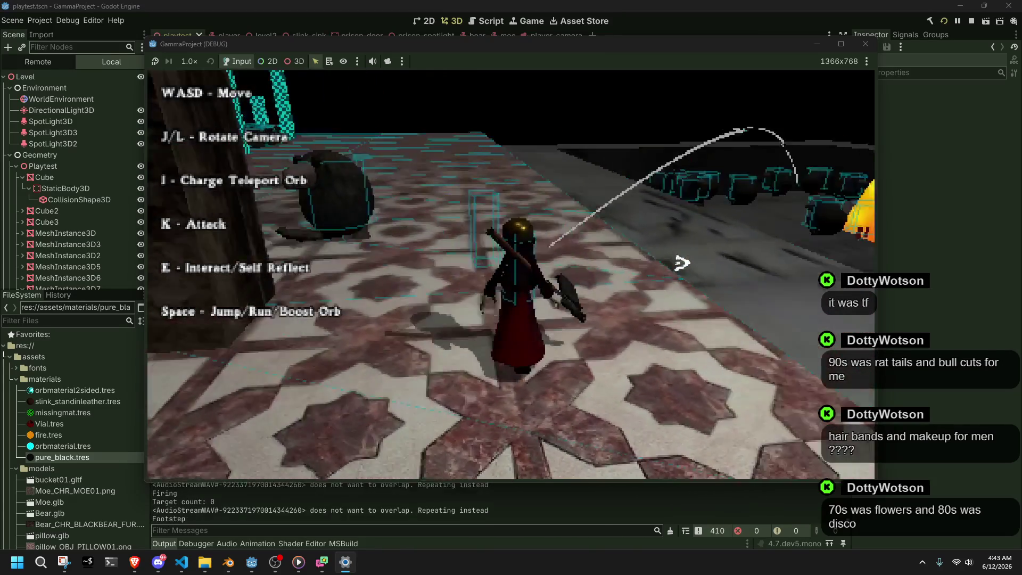
pyautogui.press('i')
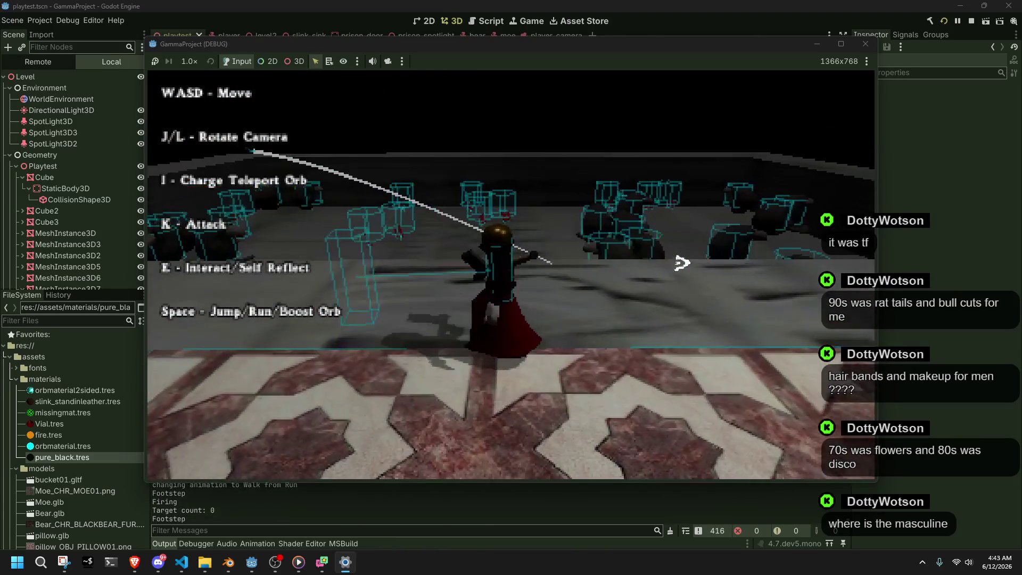
# Run along the walkway rotating the camera with L, fire at the boxed targets, then stop the game.
pyautogui.press('a')
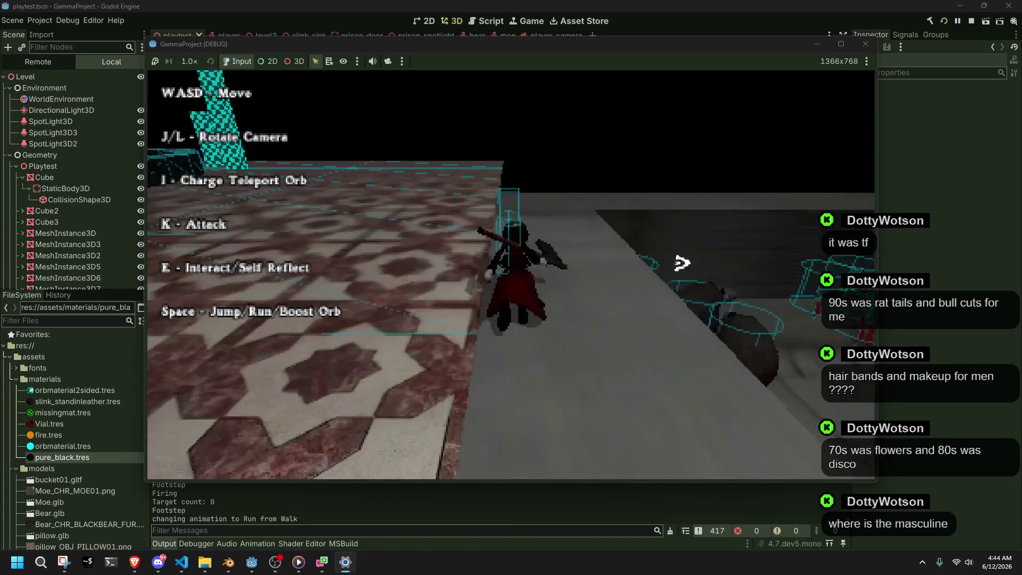
pyautogui.press('l')
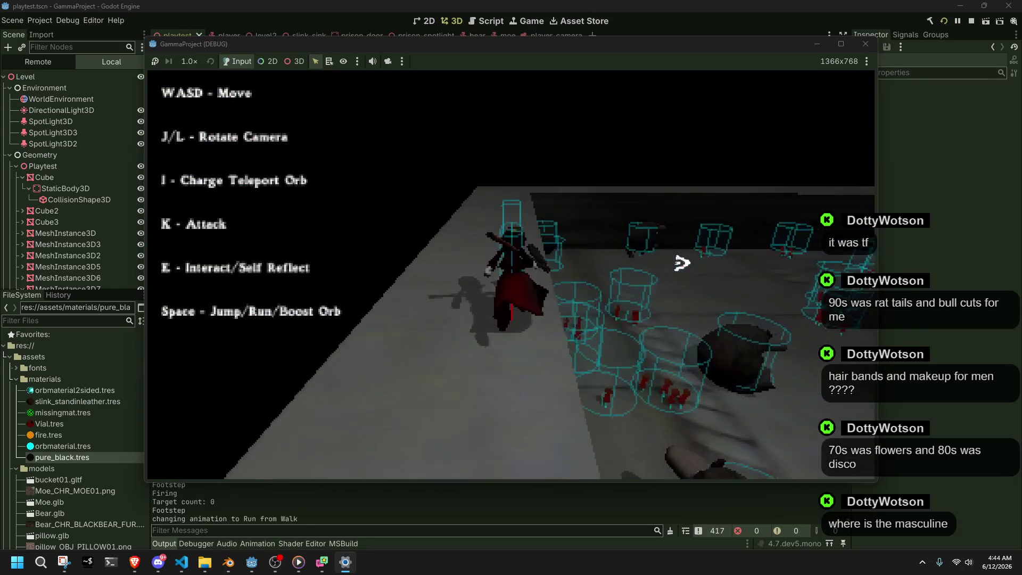
pyautogui.press('l')
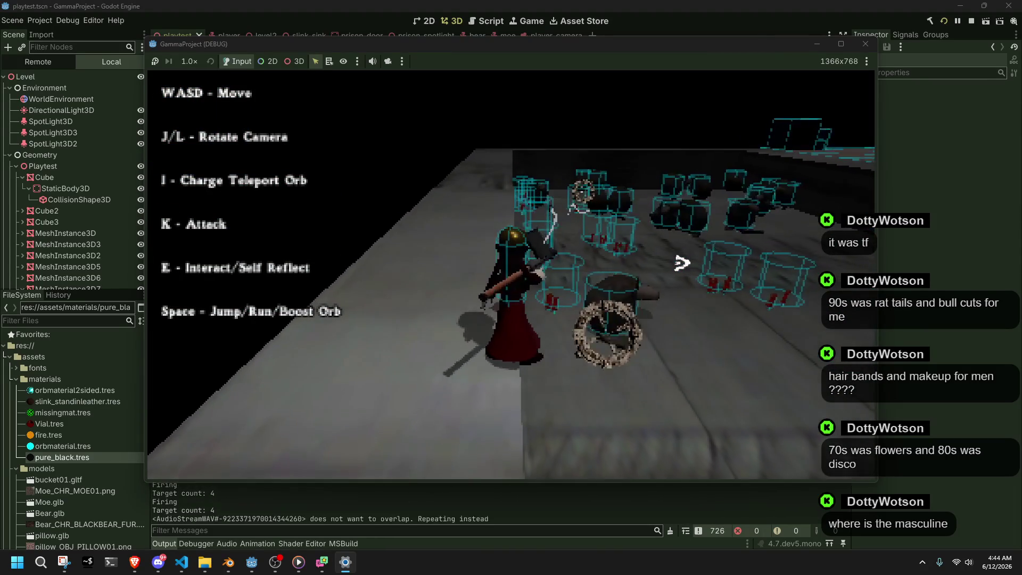
pyautogui.press('l')
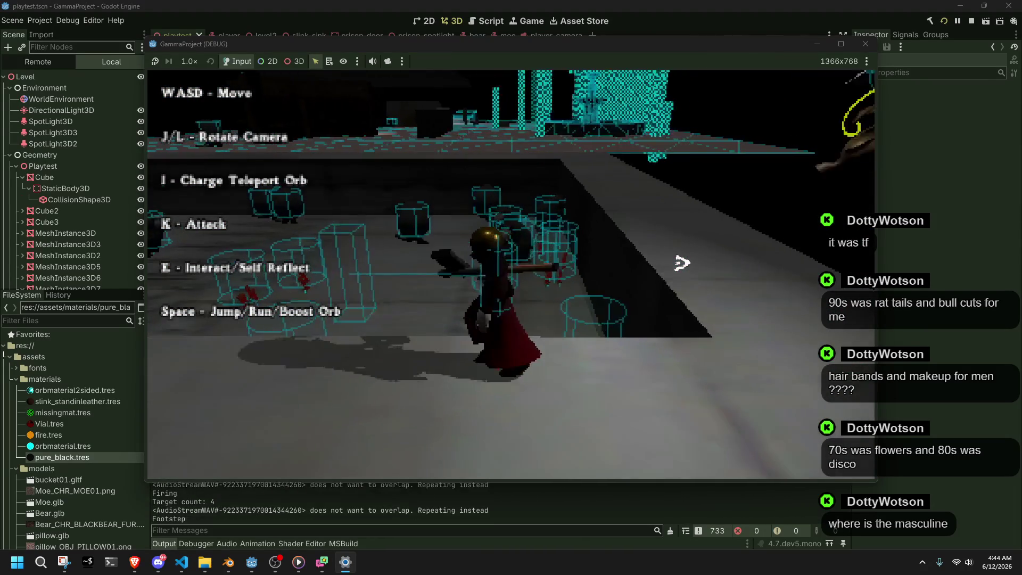
pyautogui.press('l')
pyautogui.press('k')
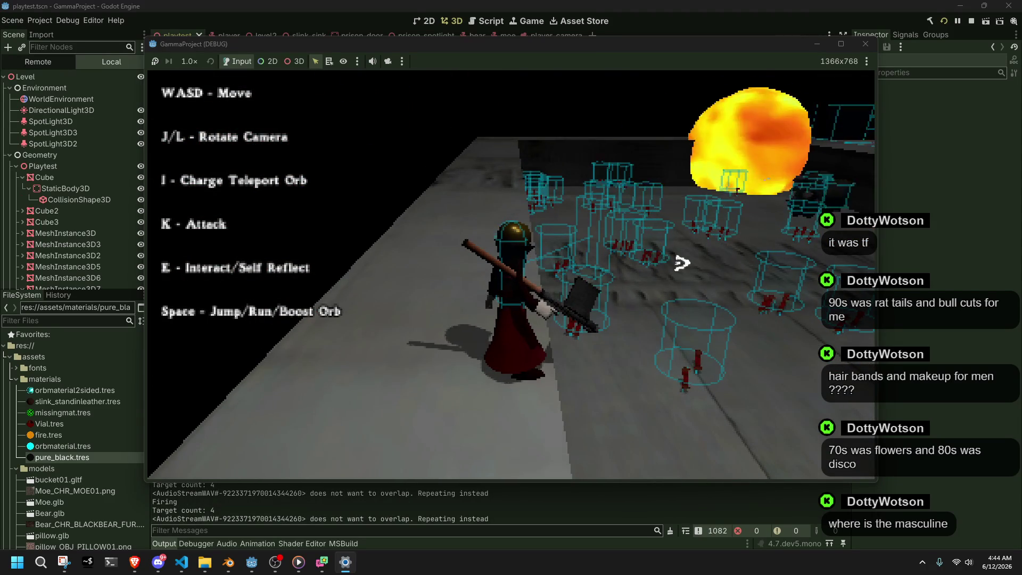
pyautogui.press('l')
pyautogui.press('w')
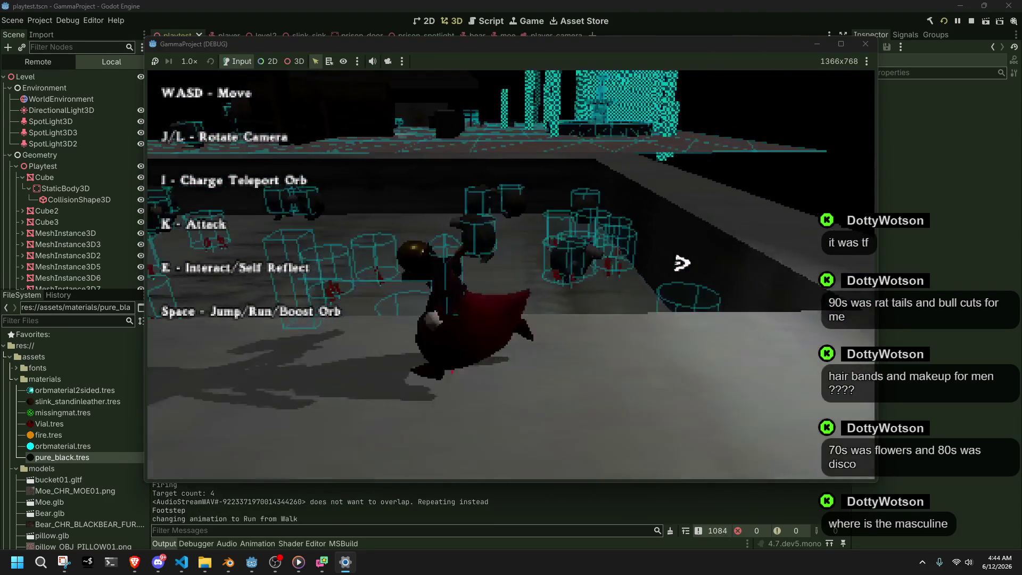
pyautogui.press('l')
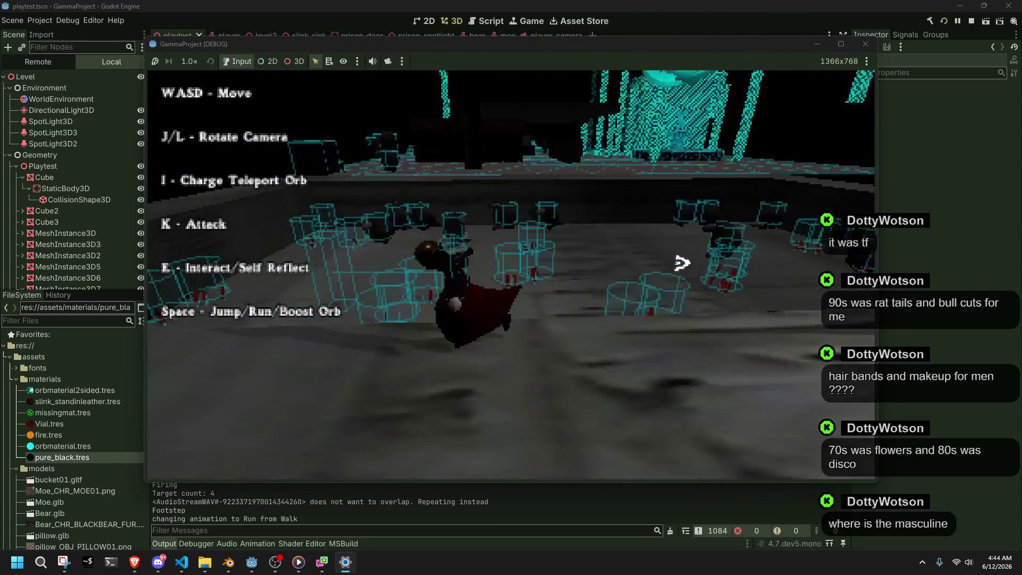
pyautogui.press('l')
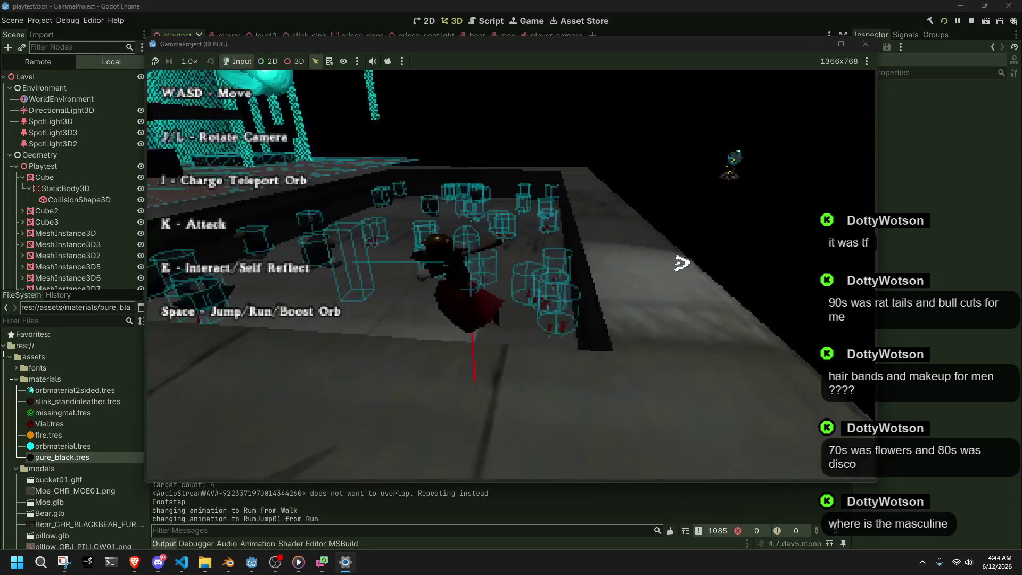
pyautogui.press('space')
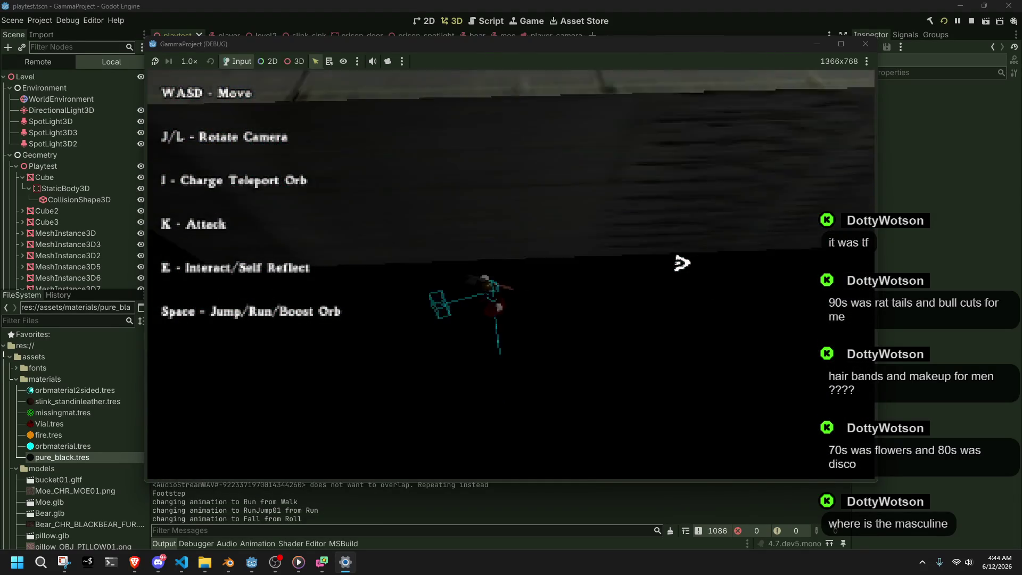
pyautogui.click(866, 44)
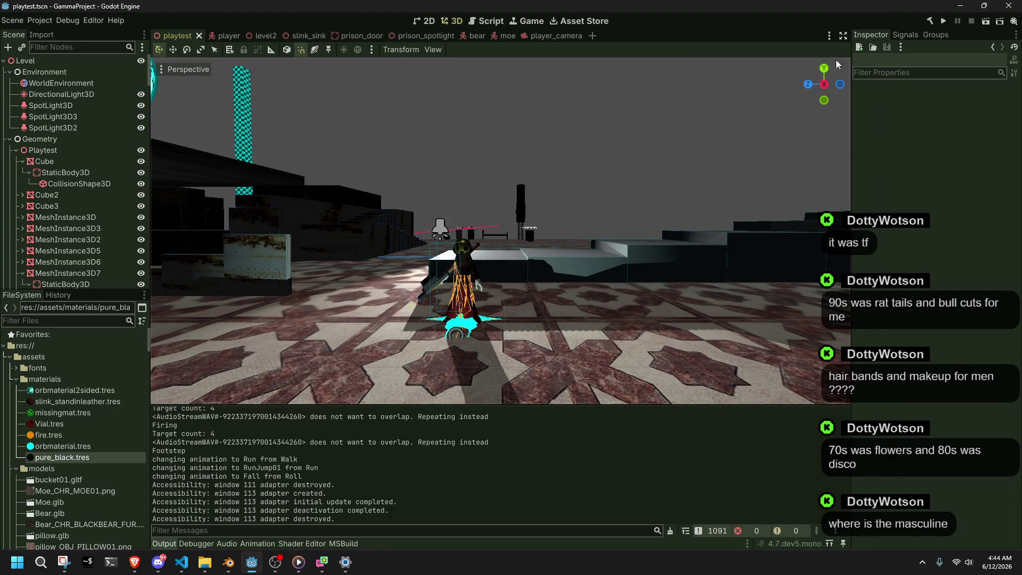
# Relaunch the game, cross the courtyard, climb the stairs and run jumping along the upper ledge.
pyautogui.click(942, 21)
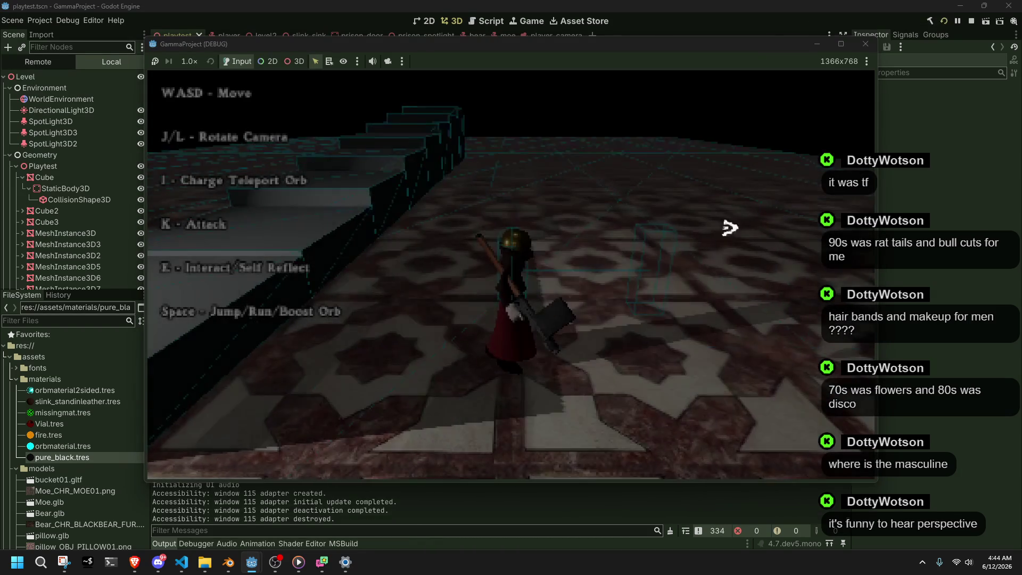
pyautogui.press('w')
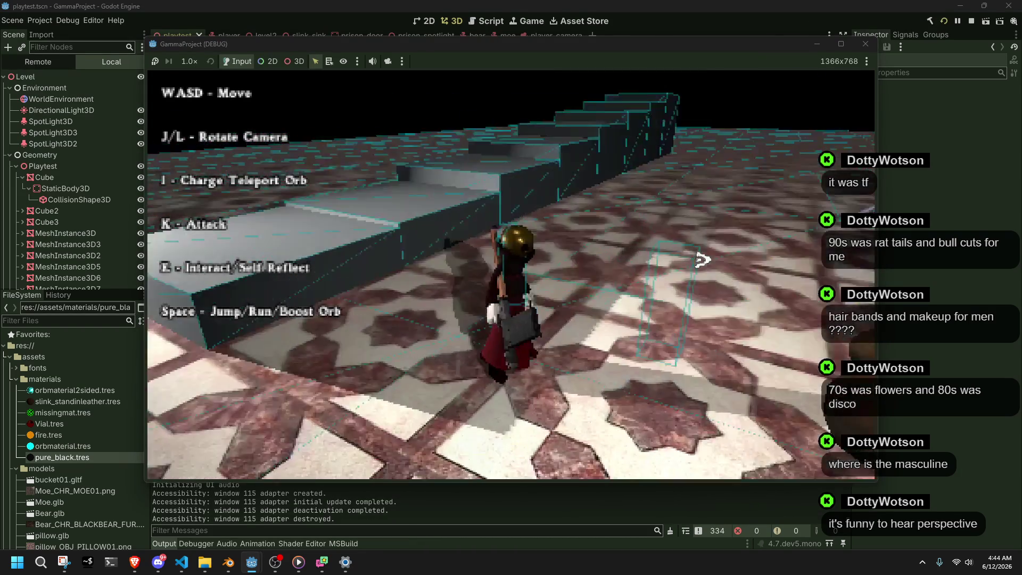
pyautogui.press('space')
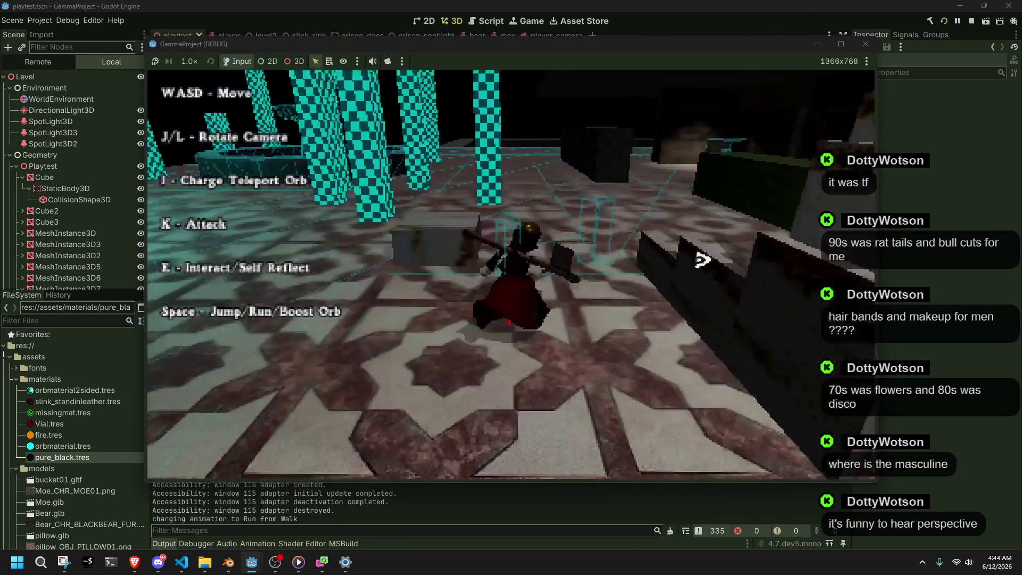
pyautogui.press('space')
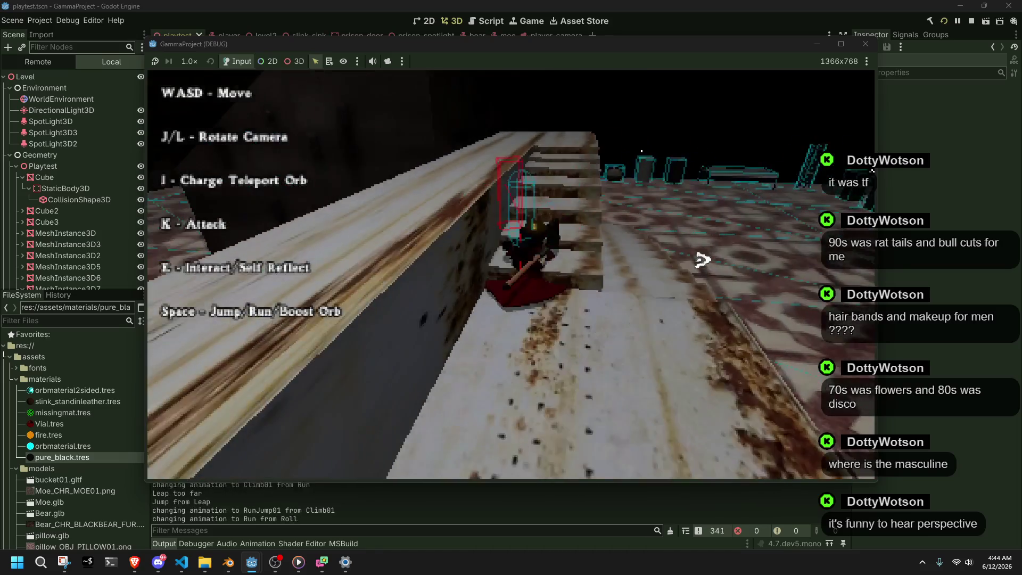
pyautogui.press('space')
pyautogui.press('w')
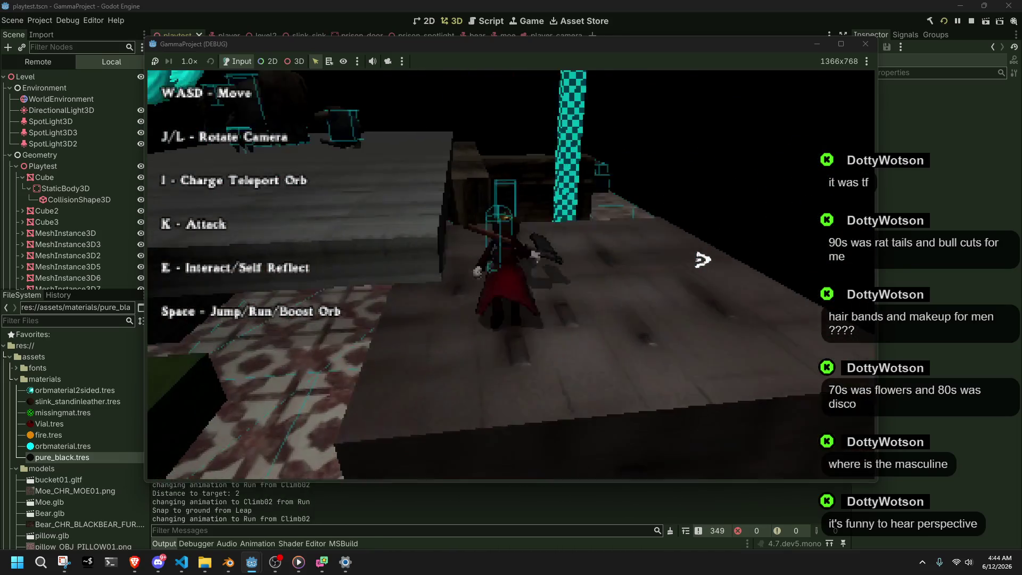
pyautogui.press('space')
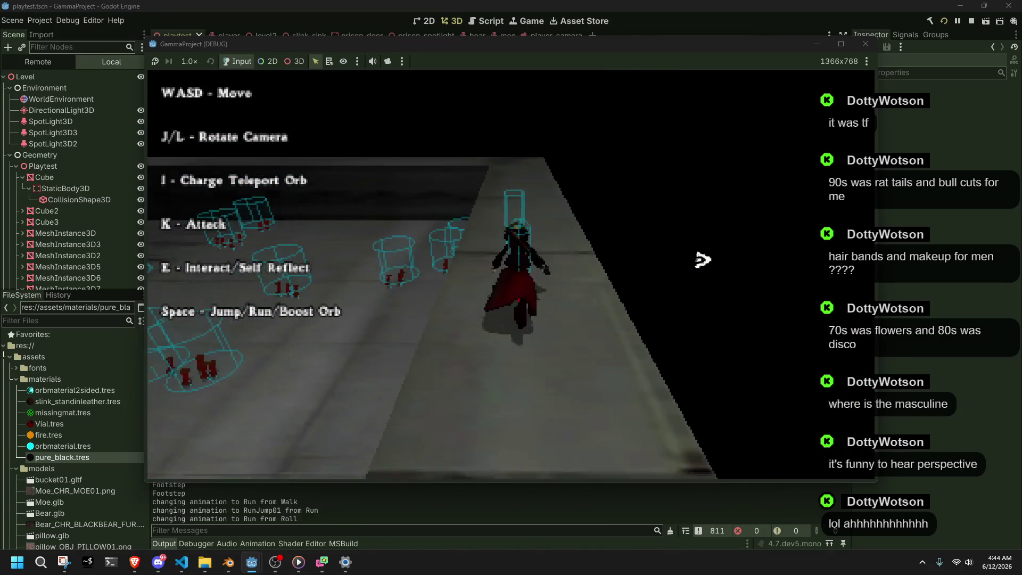
# Turn toward the cylinder room, charge the teleport orb to lock onto four enemies and fire.
pyautogui.press('j')
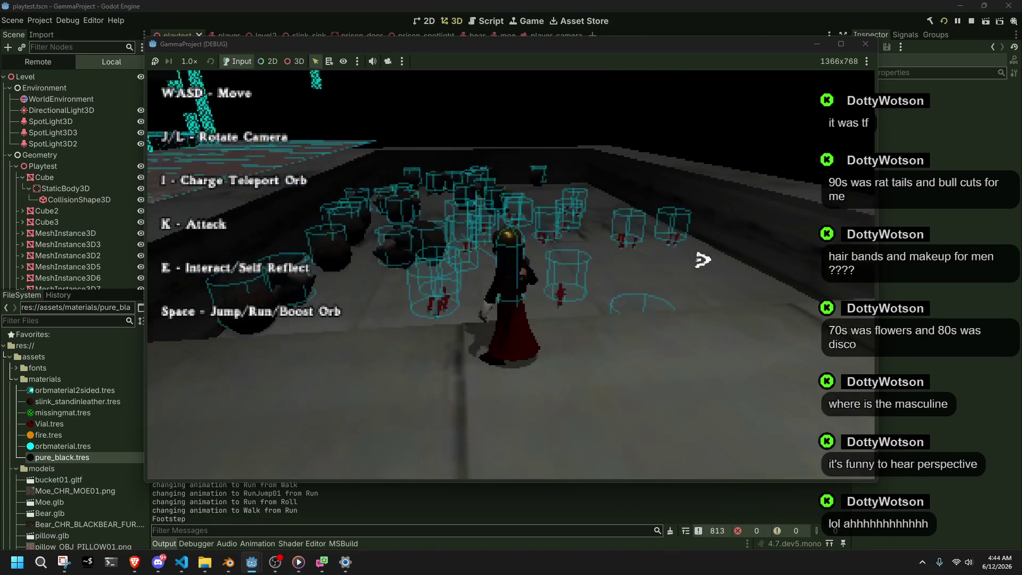
pyautogui.press('k')
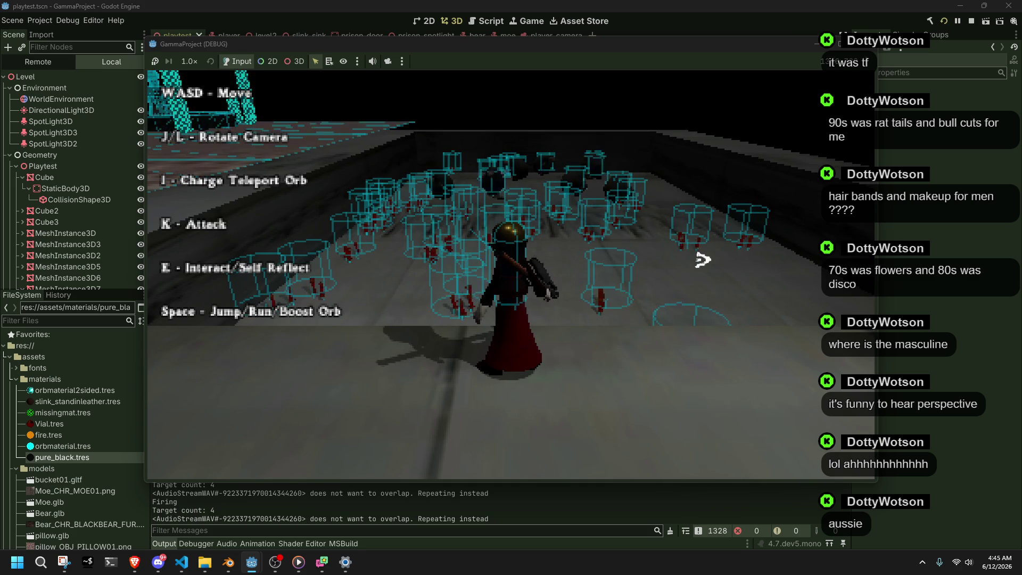
pyautogui.press('i')
pyautogui.press('k')
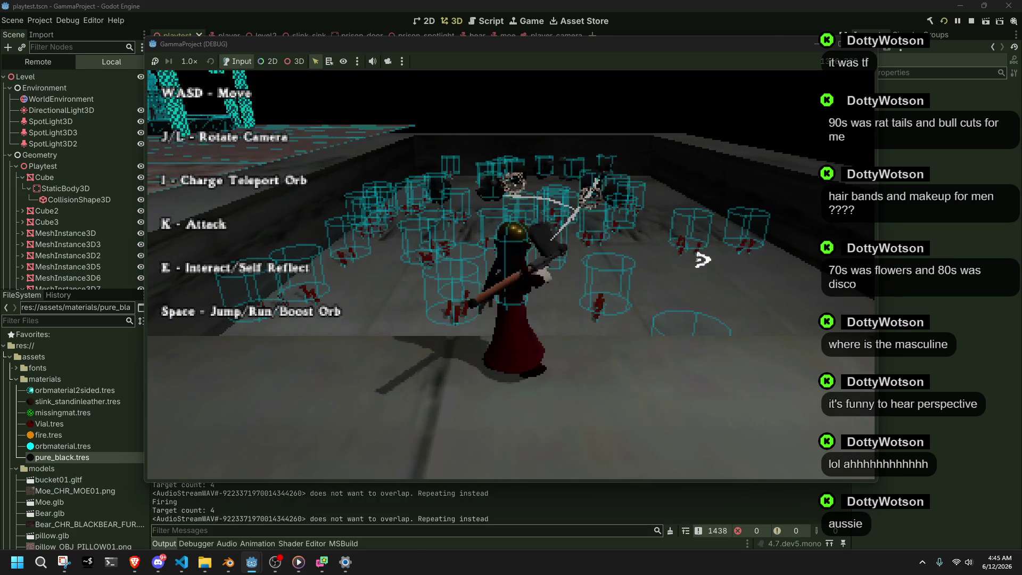
pyautogui.press('j')
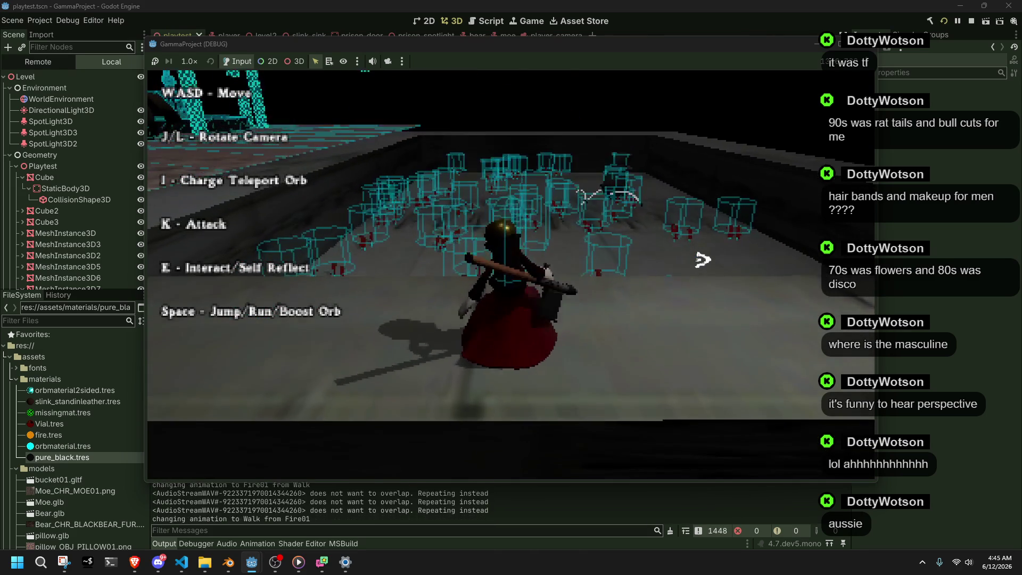
# Run between the cylinders, fire again with no targets, then stop the game with F8.
pyautogui.press('w')
pyautogui.press('space')
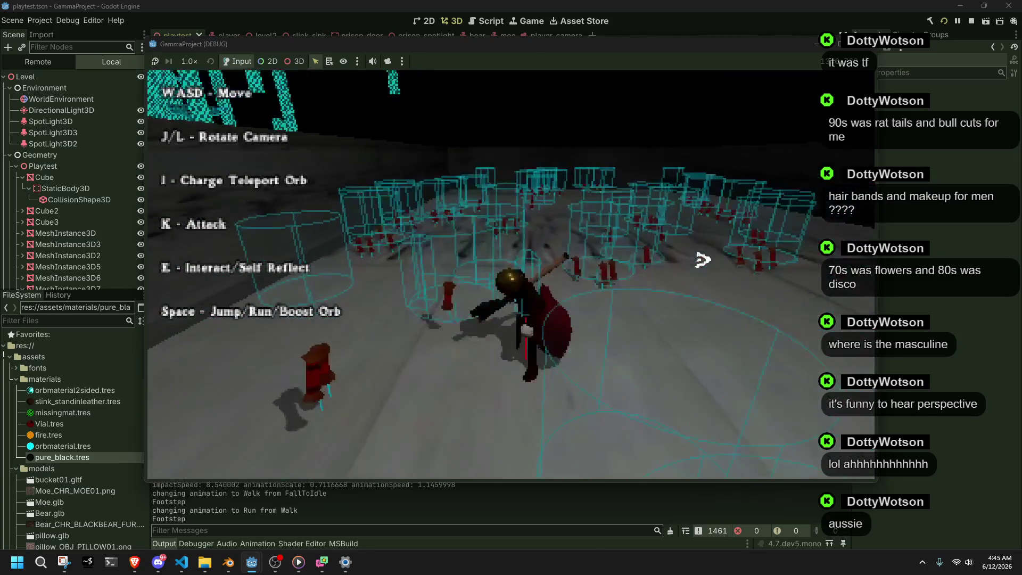
pyautogui.press('w')
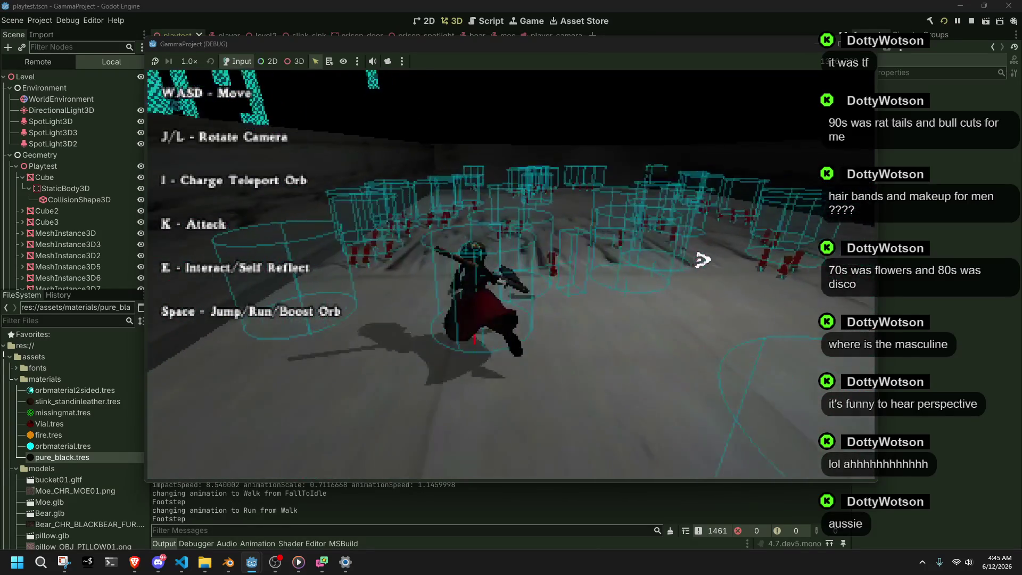
pyautogui.press('w')
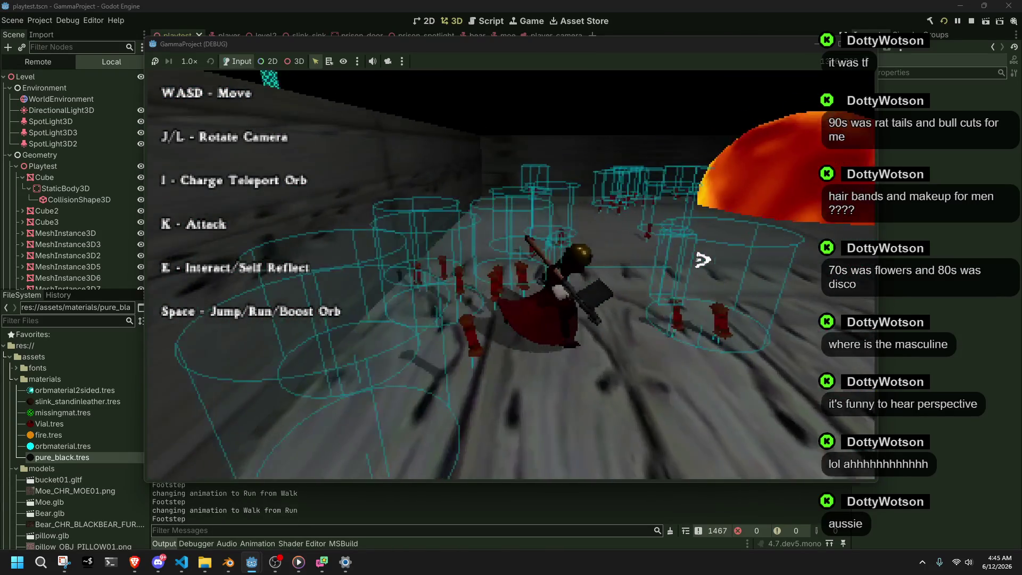
pyautogui.press('w')
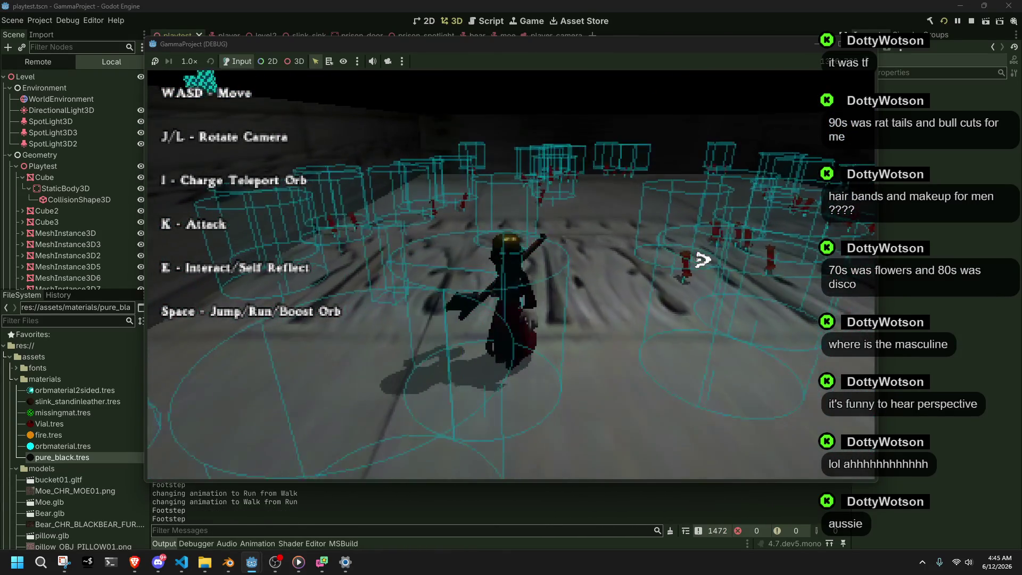
pyautogui.press('w')
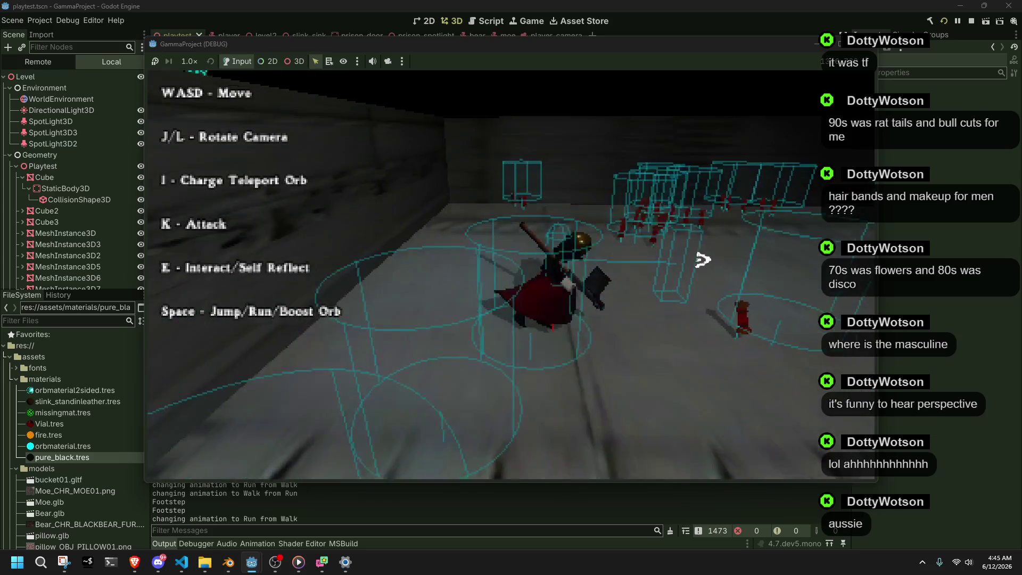
pyautogui.press('w')
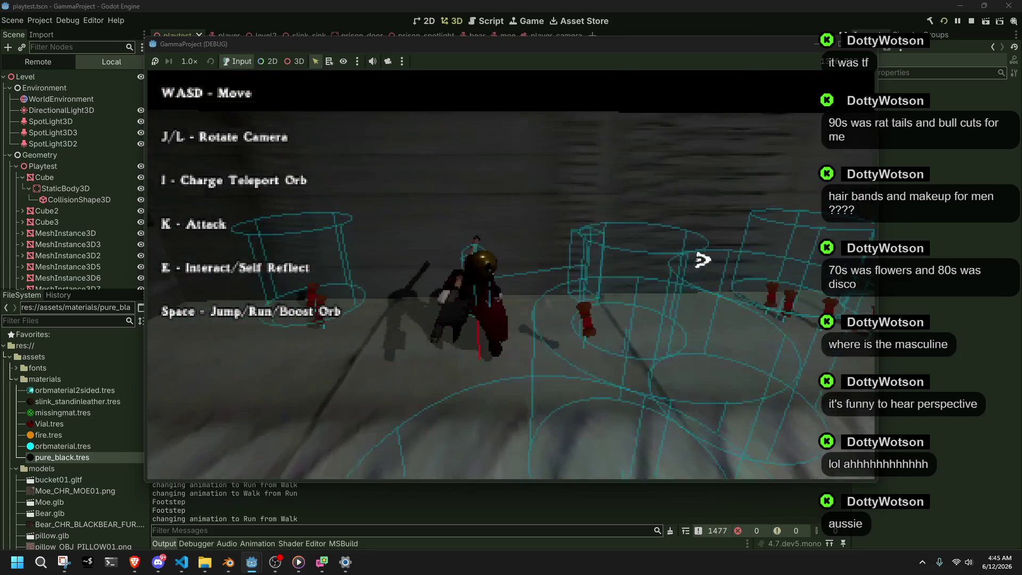
pyautogui.press('w')
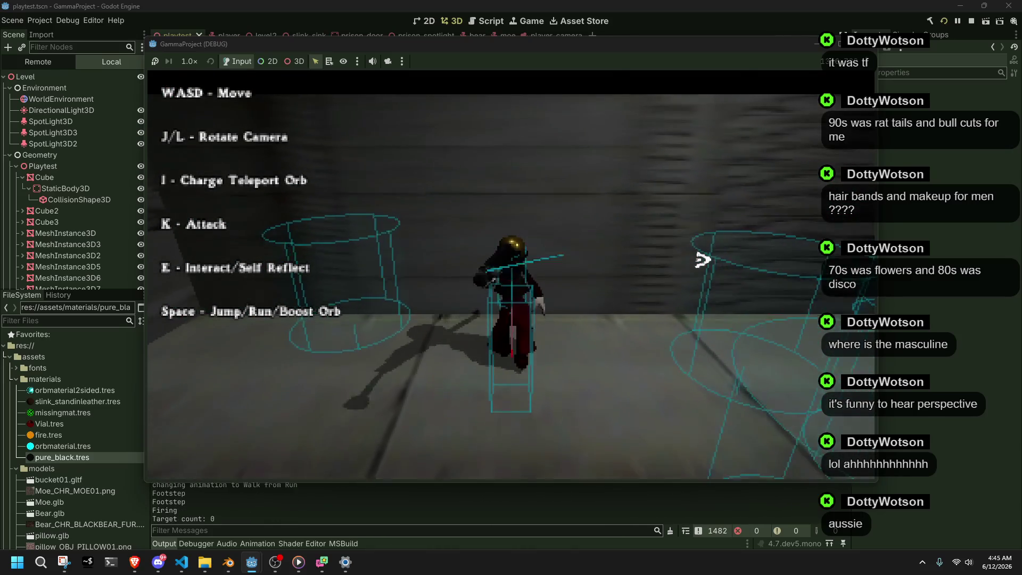
pyautogui.press('k')
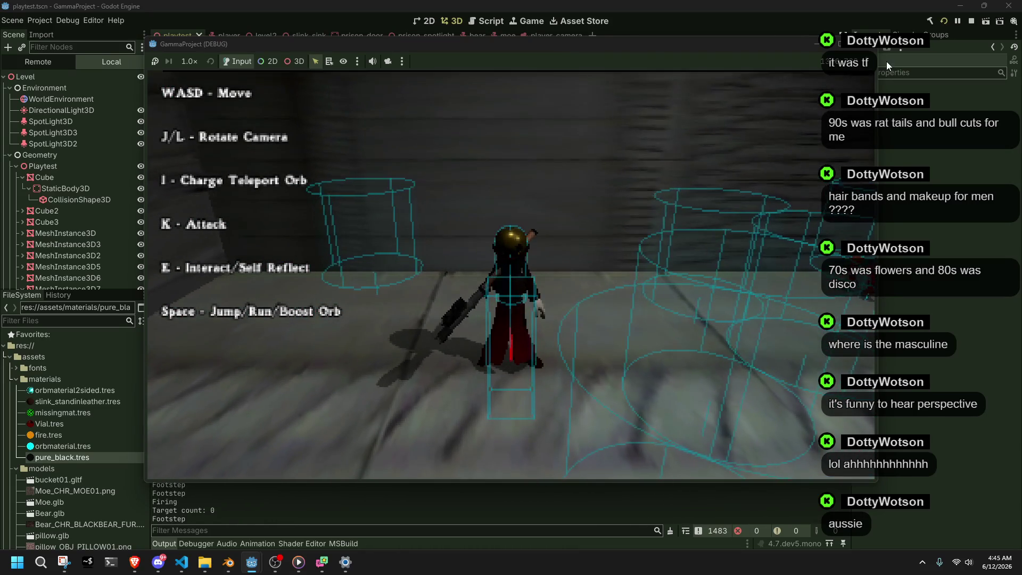
pyautogui.press('F8')
# Fly the editor camera past the fountain to the rows of bear models, raising fly speed.
pyautogui.press('w')
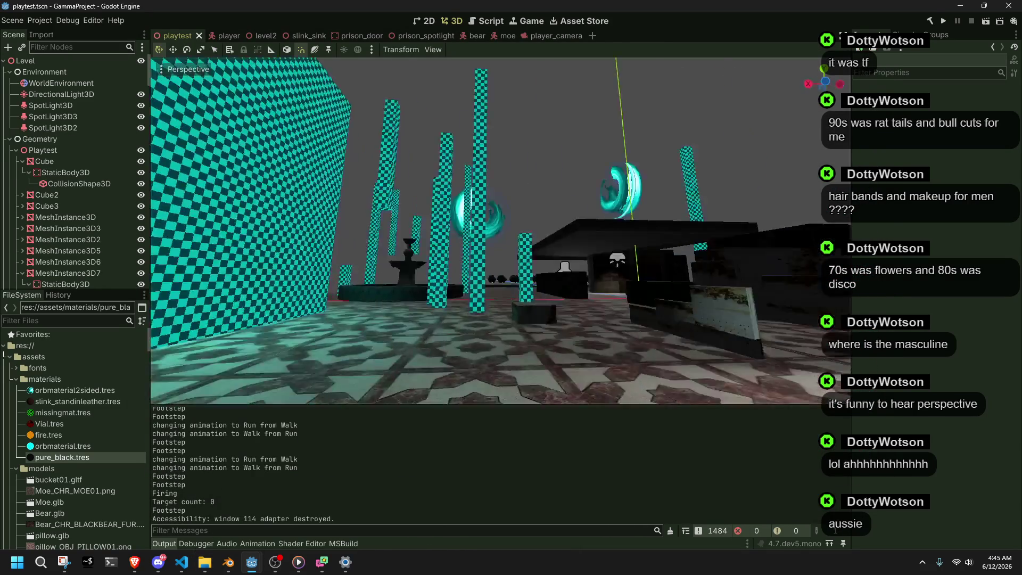
pyautogui.press('w')
pyautogui.scroll(3, 501, 229)
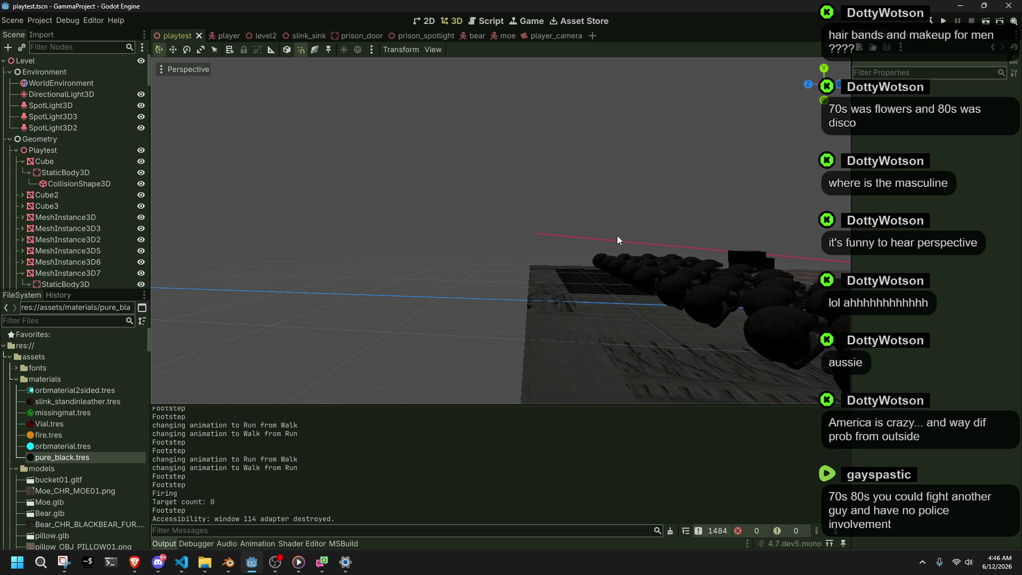
# Zoom out and orbit the 3D view to frame the whole level, then relaunch the game.
pyautogui.scroll(-5, 617, 235)
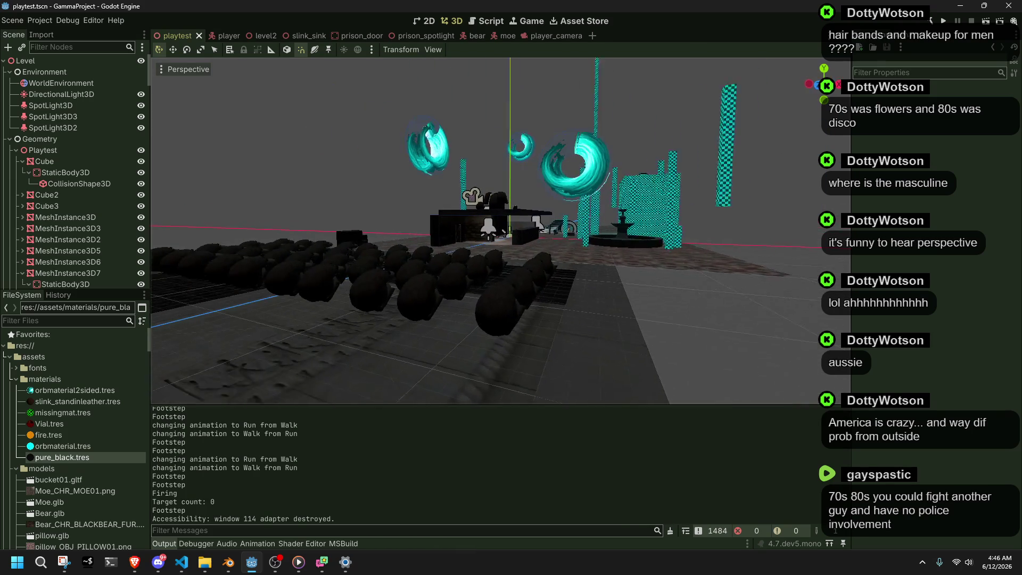
pyautogui.hotkey('alt', 'Tab')
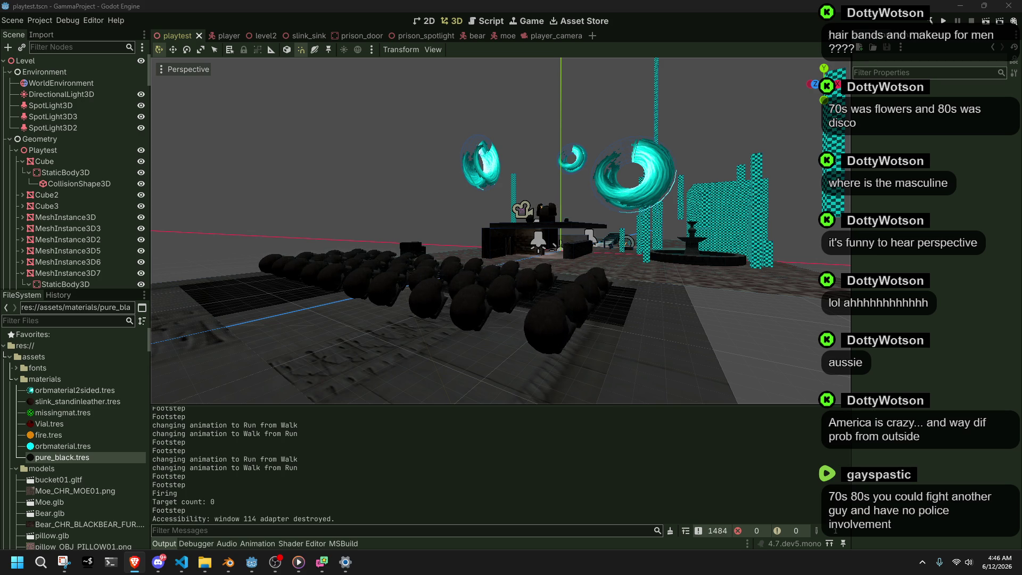
pyautogui.moveTo(712, 123); pyautogui.dragTo(664, 124)
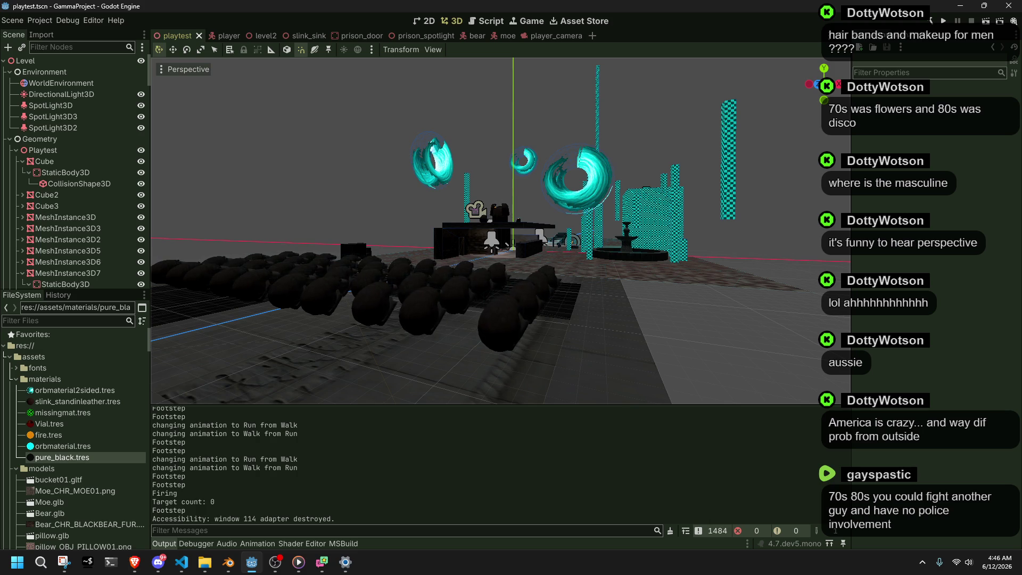
pyautogui.hotkey('alt', 'Tab')
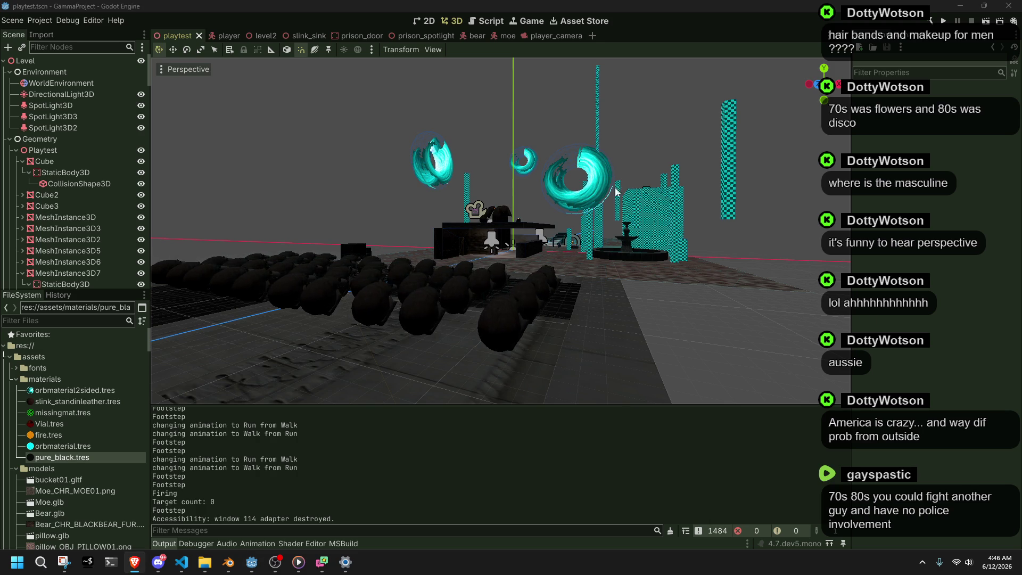
pyautogui.hotkey('alt', 'Tab')
pyautogui.click(946, 22)
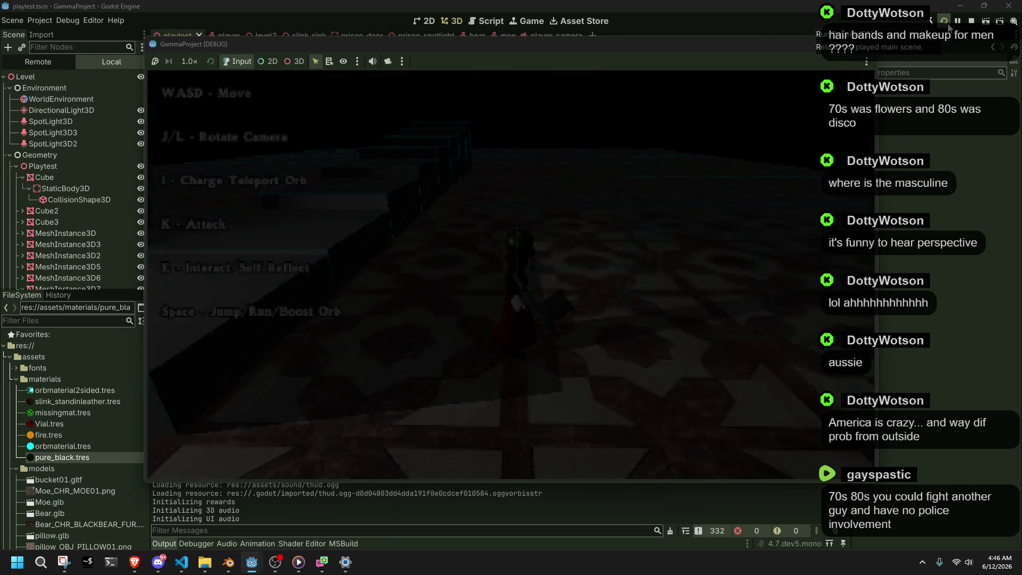
# Run past the checkered pillar, jump and climb onto the raised block, then roll off it.
pyautogui.press('w')
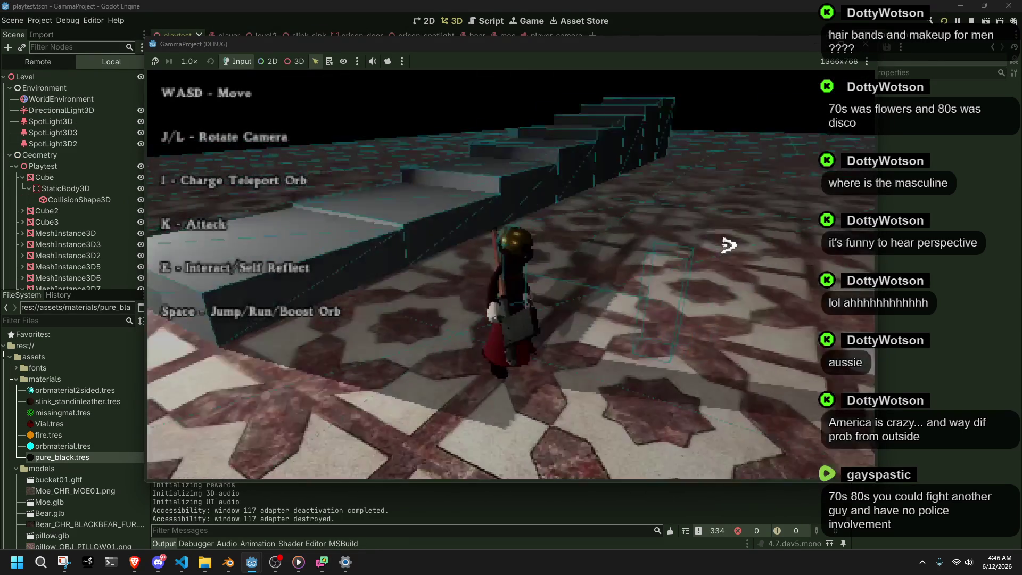
pyautogui.press('a')
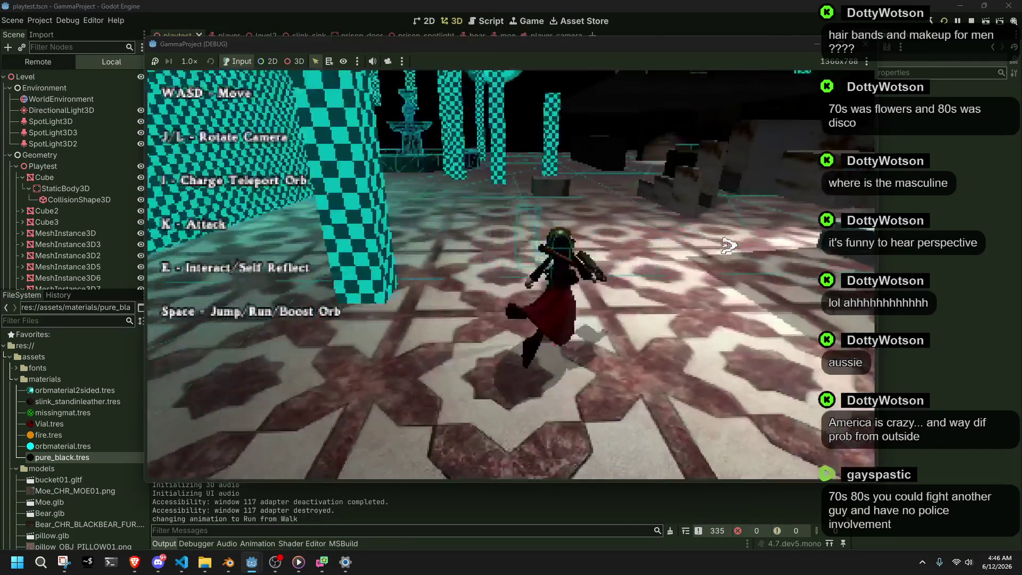
pyautogui.press('space')
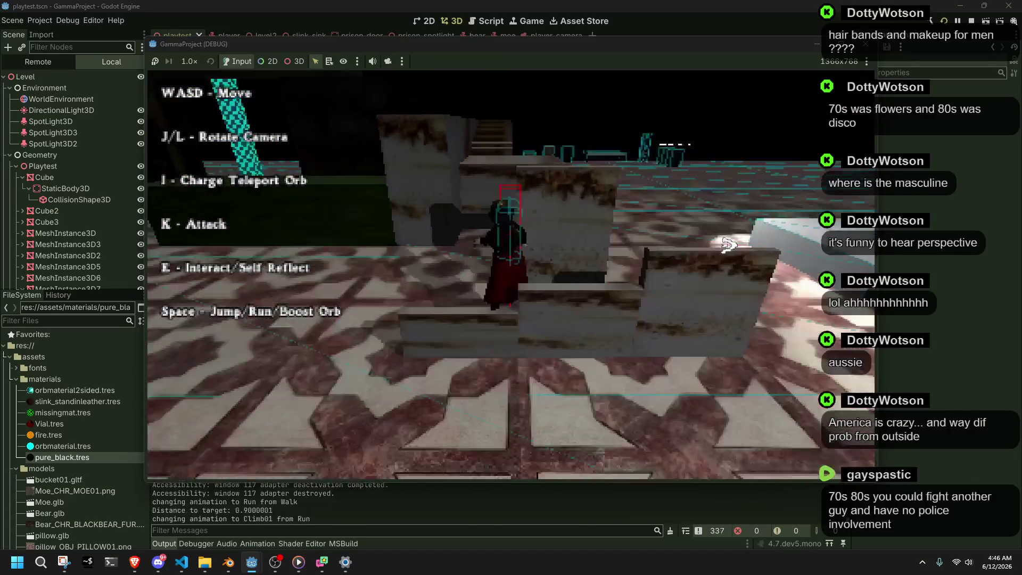
pyautogui.press('space')
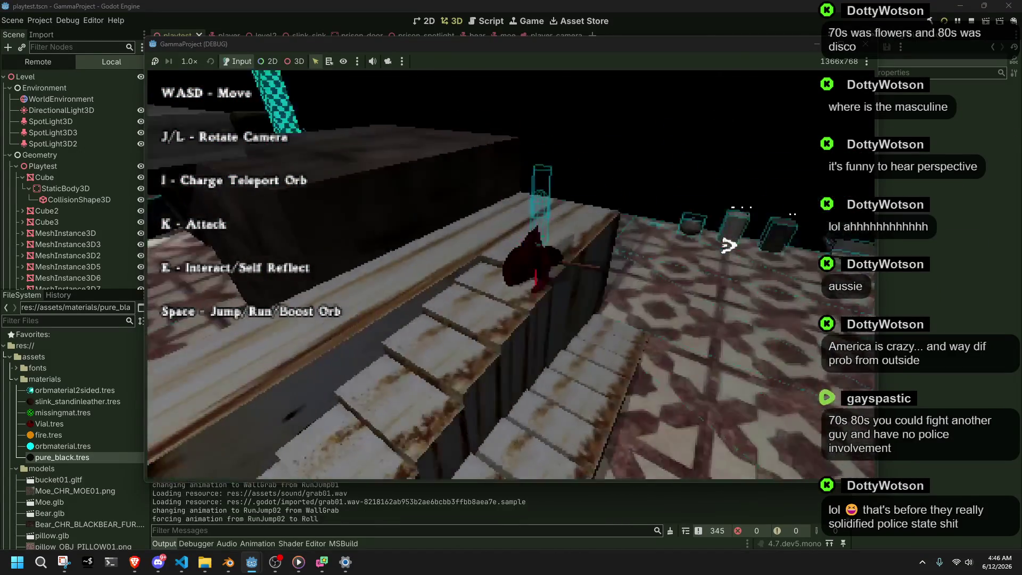
pyautogui.press('w')
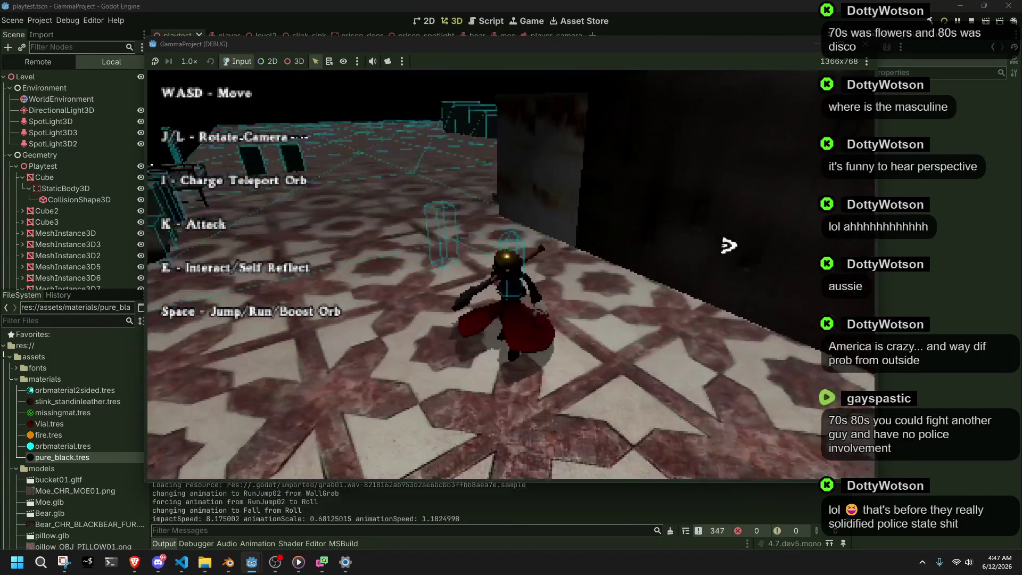
# Run up the stairs, climb ledges, cross the beam and climb over barrels in the barrel room.
pyautogui.press('w')
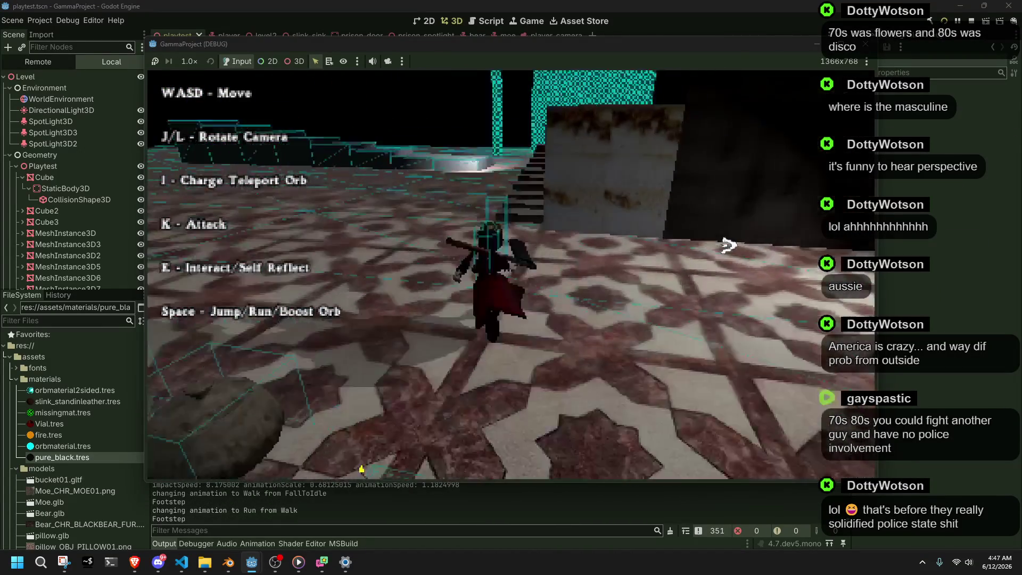
pyautogui.press('w')
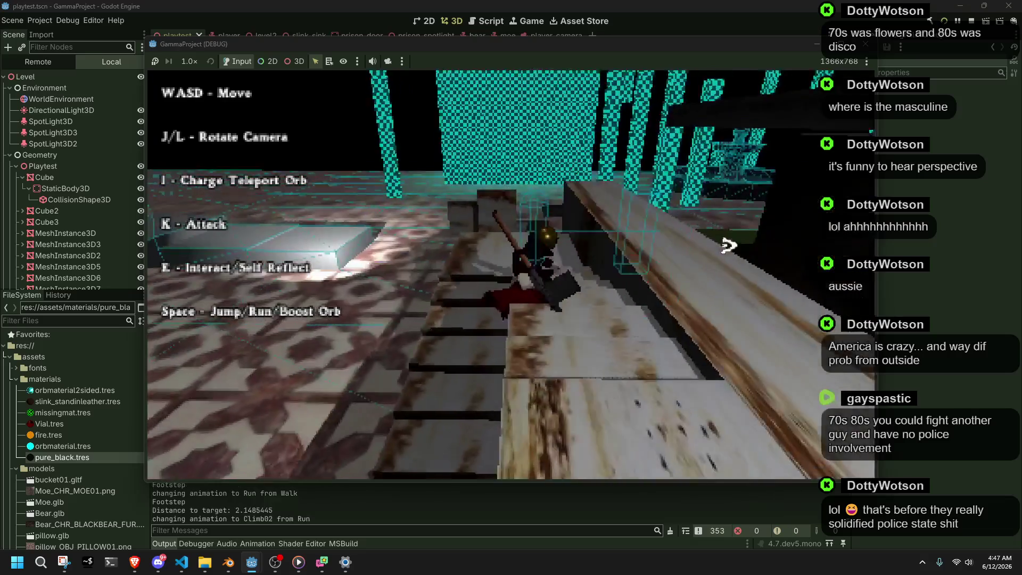
pyautogui.press('w')
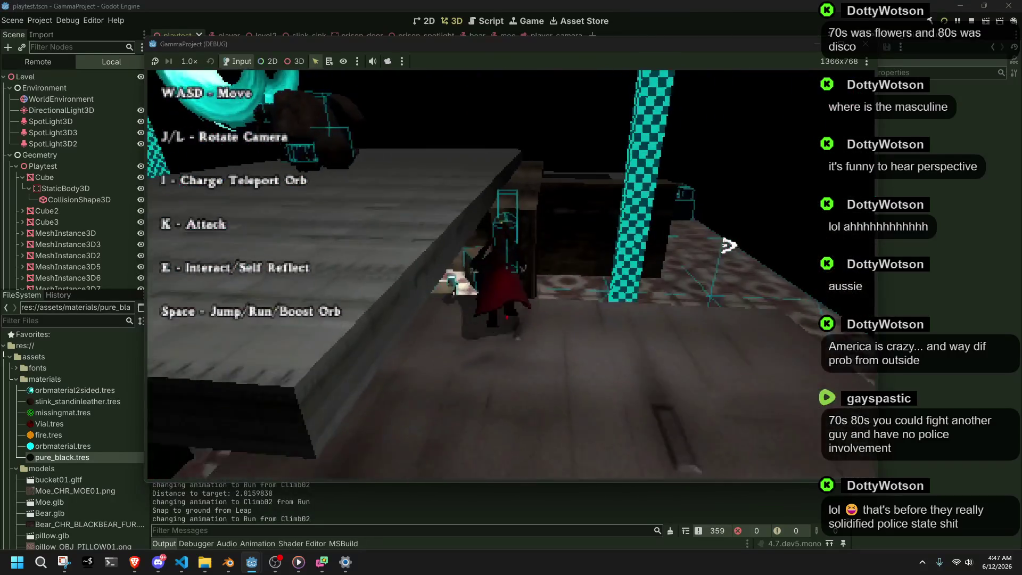
pyautogui.press('w')
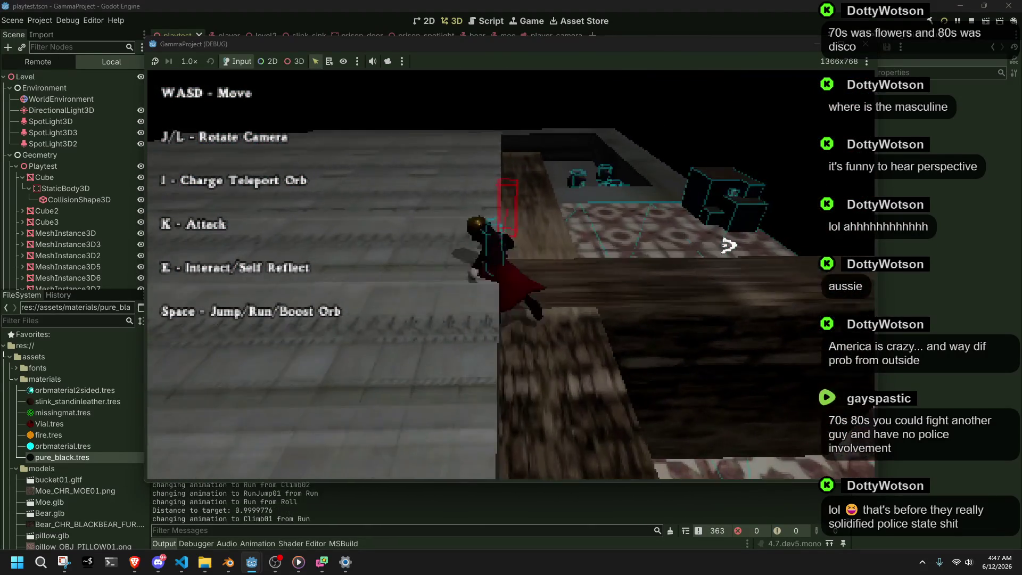
pyautogui.press('w')
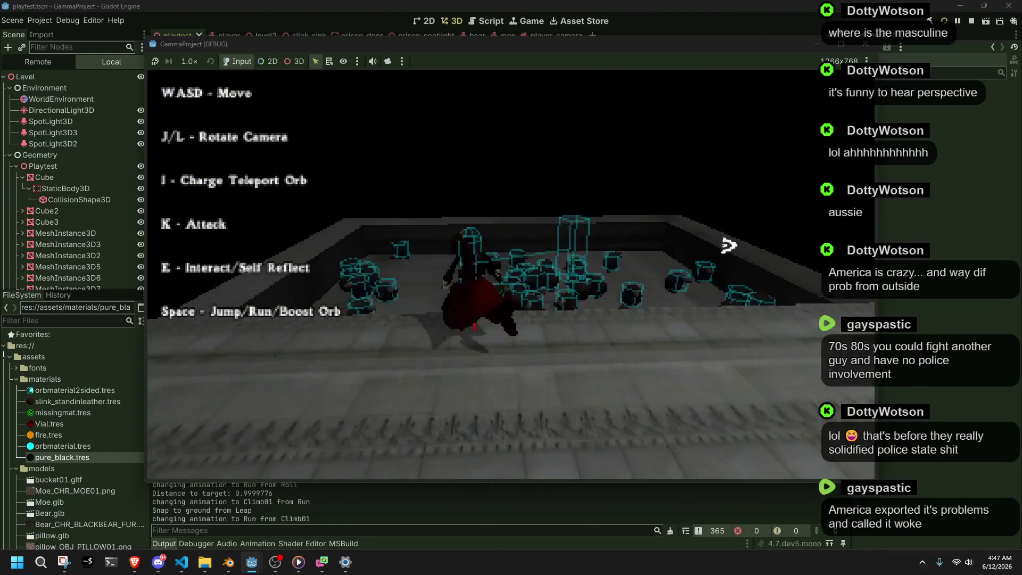
pyautogui.press('w')
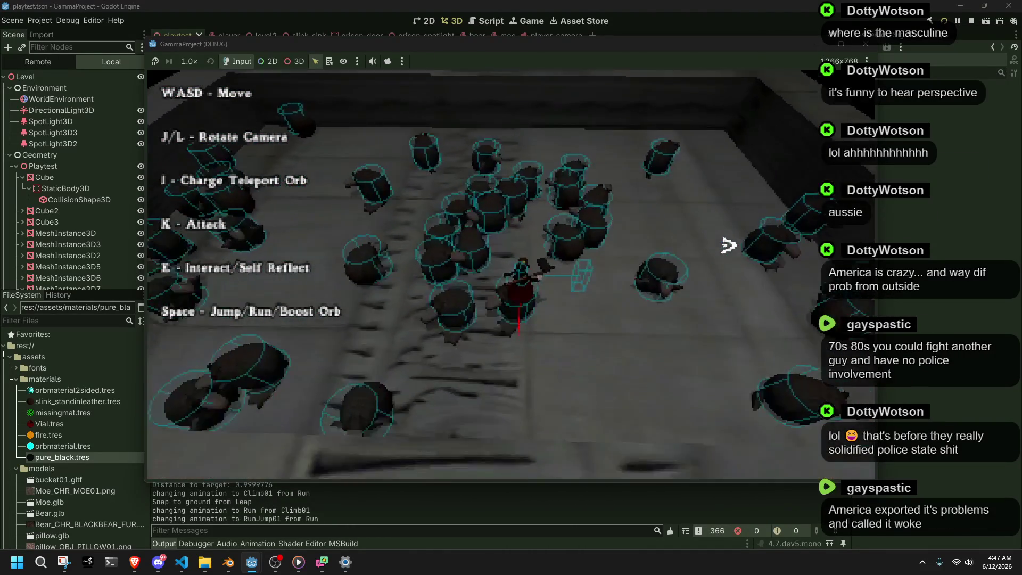
pyautogui.press('w')
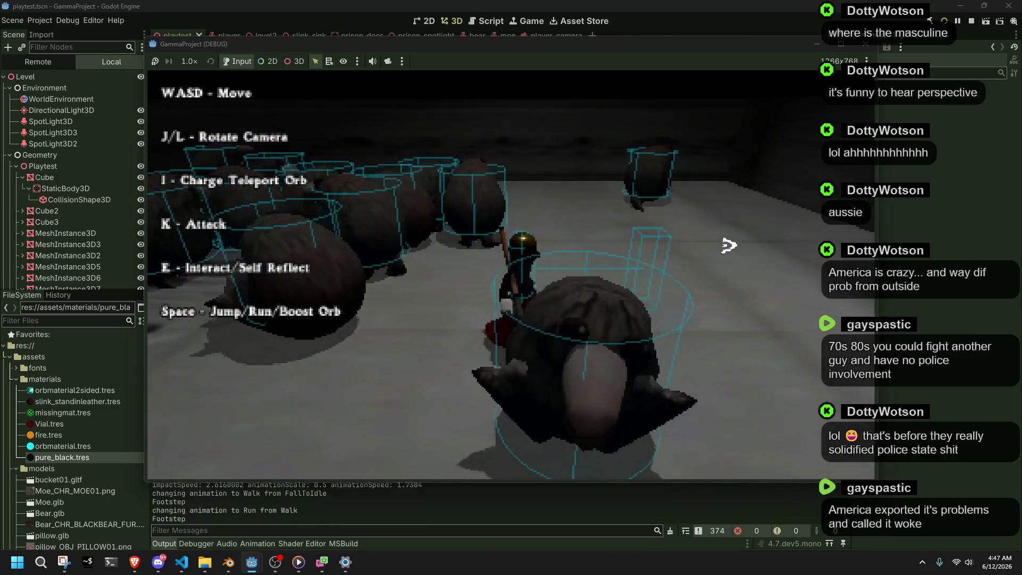
pyautogui.press('w')
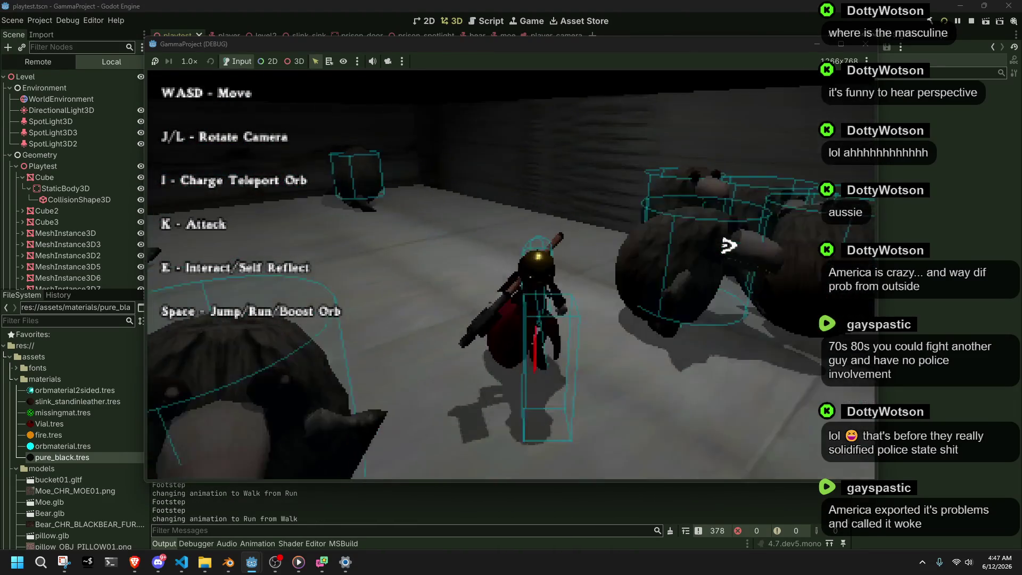
pyautogui.press('w')
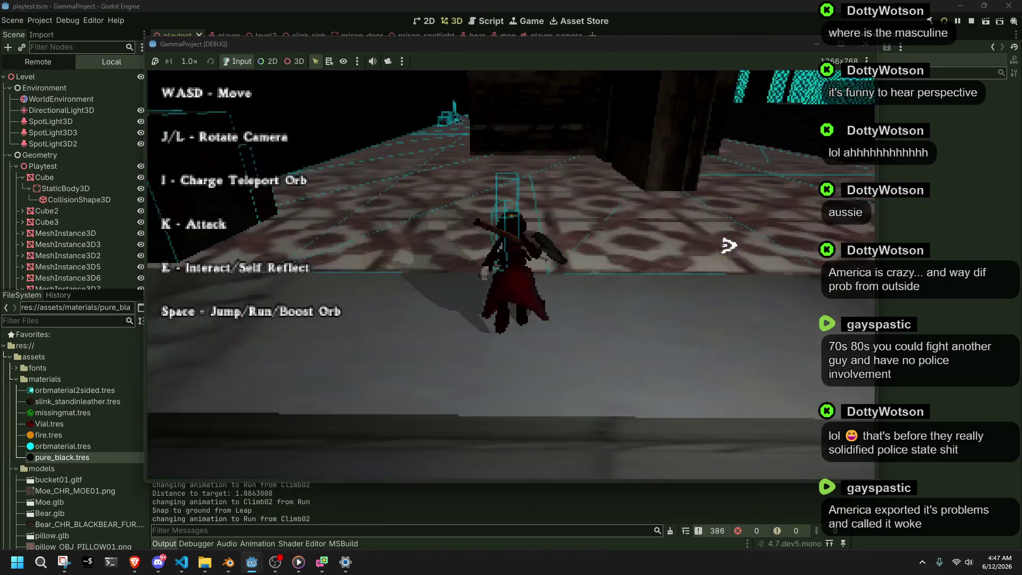
# Jump along the ledge onto the dark box, roll and run on past the pillar.
pyautogui.press('w')
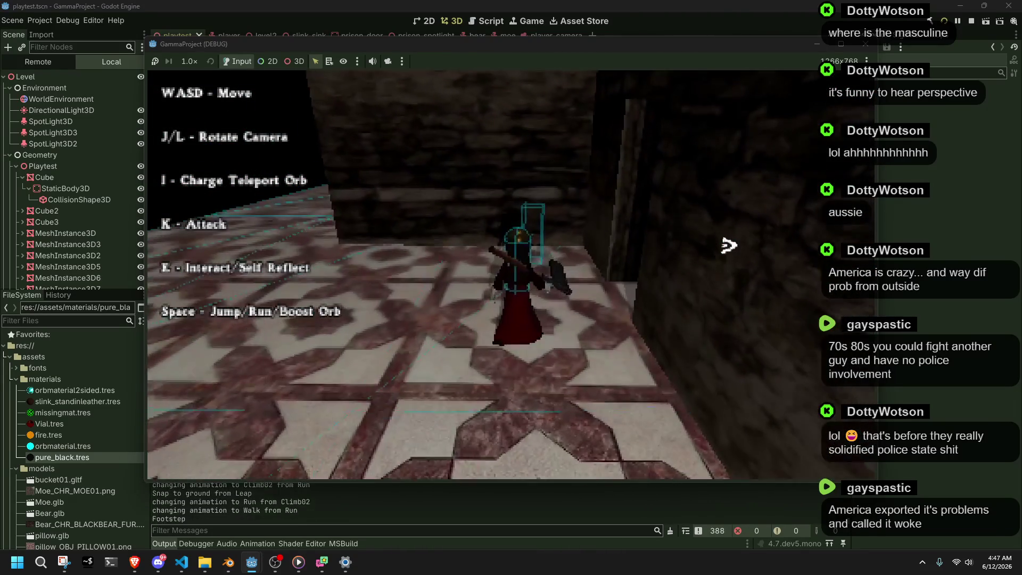
pyautogui.press('space')
pyautogui.press('w')
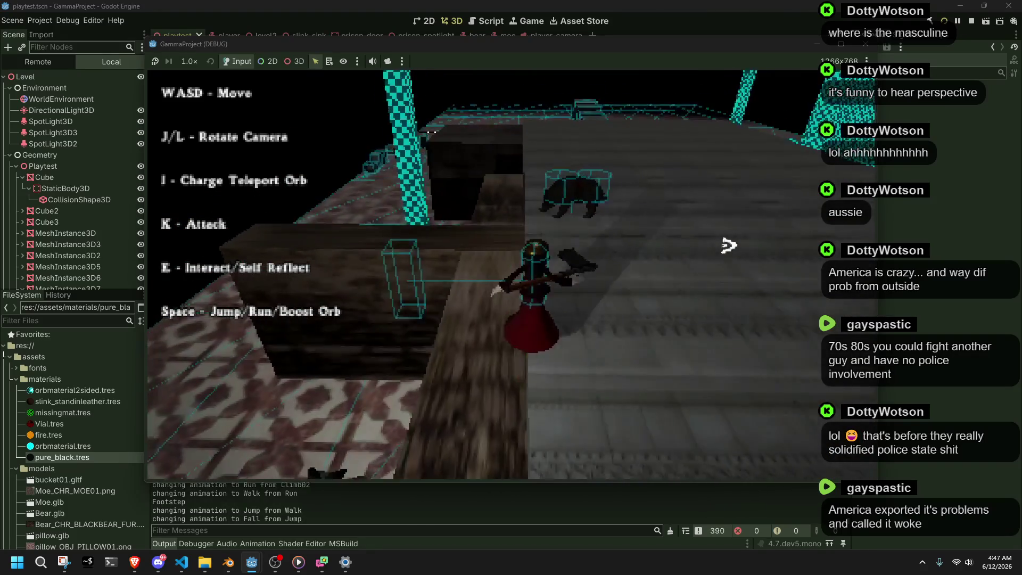
pyautogui.press('w')
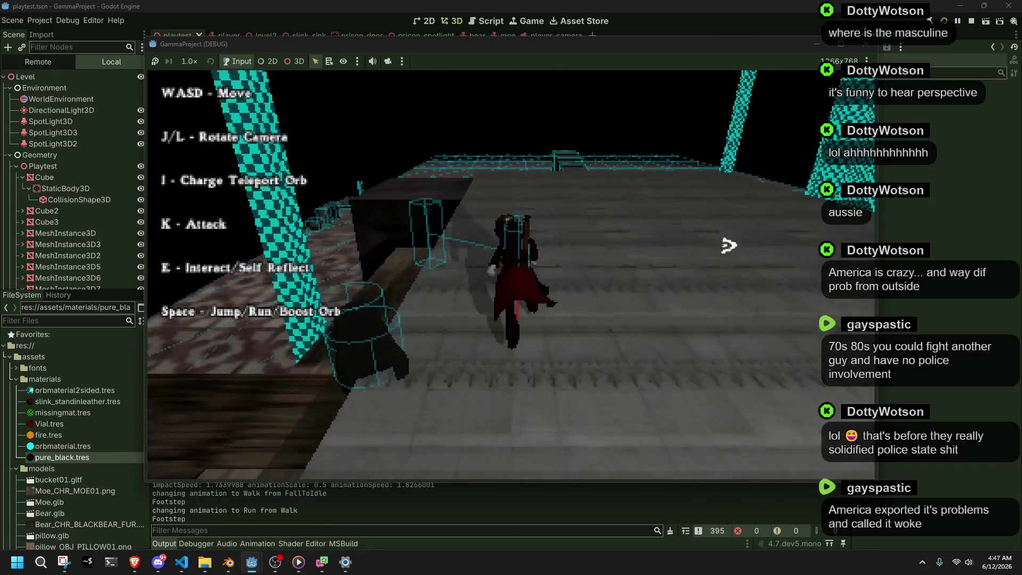
pyautogui.press('space')
pyautogui.press('w')
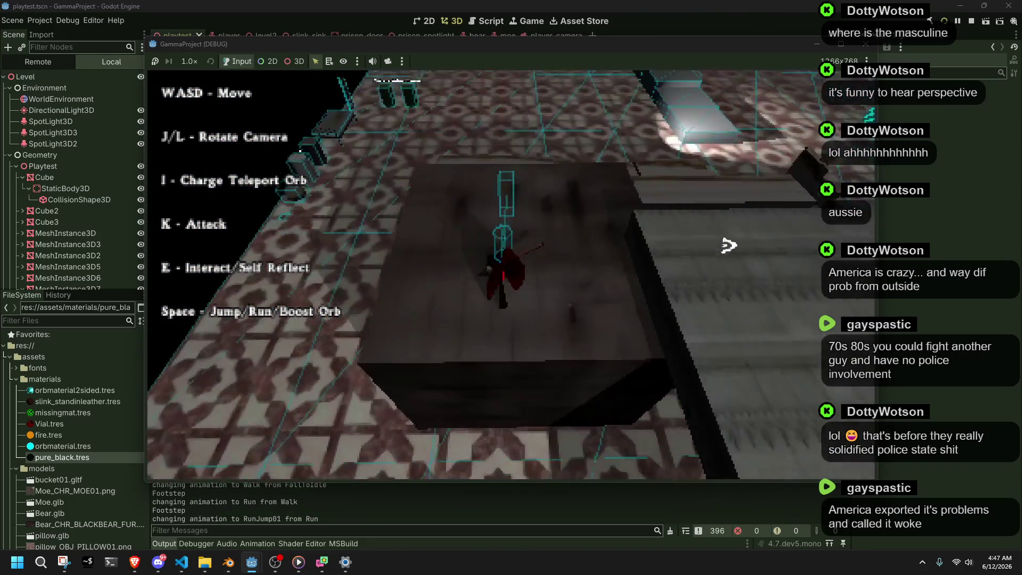
pyautogui.press('space')
pyautogui.press('w')
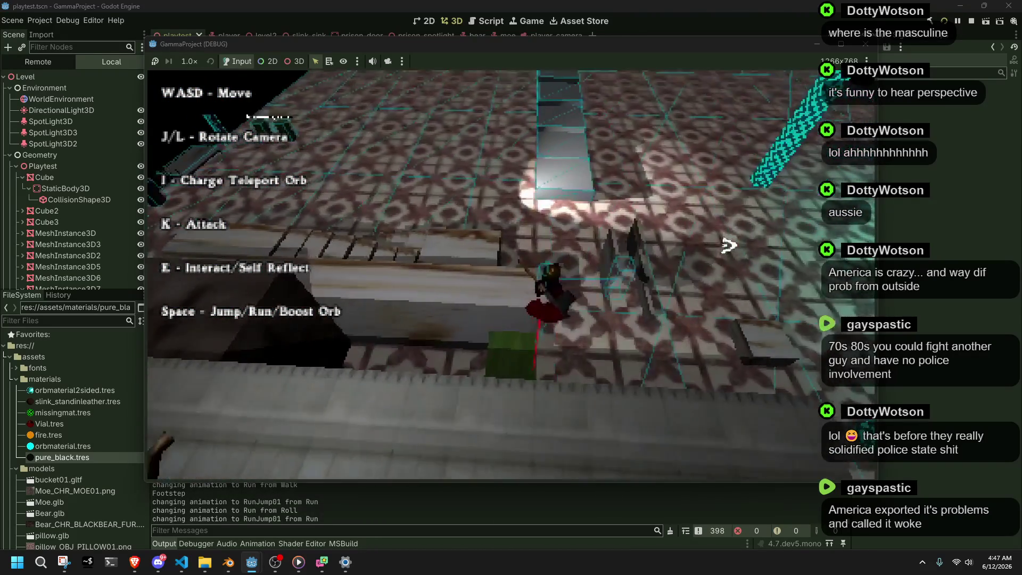
pyautogui.press('w')
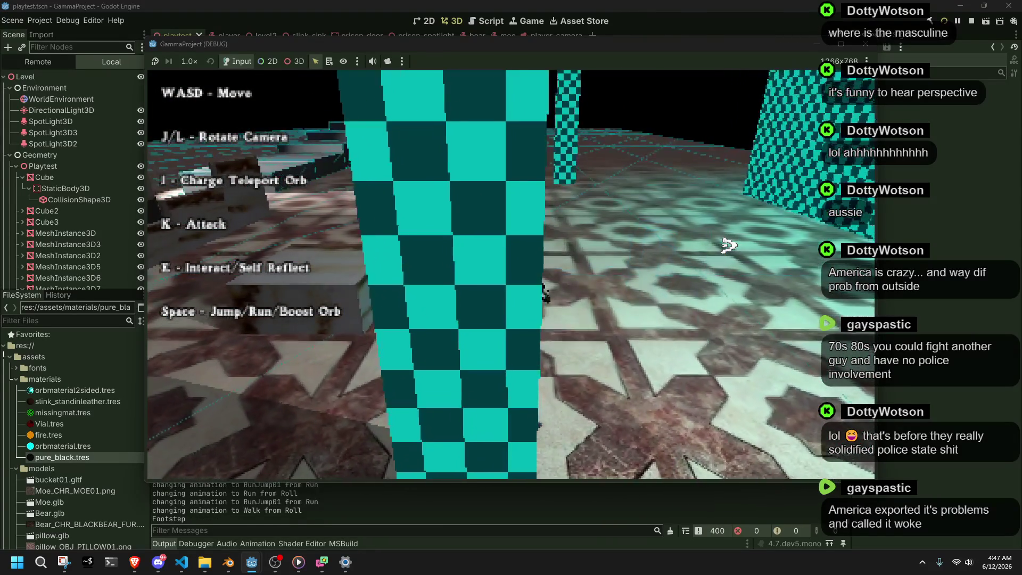
pyautogui.press('w')
pyautogui.press('w')
pyautogui.press('w')
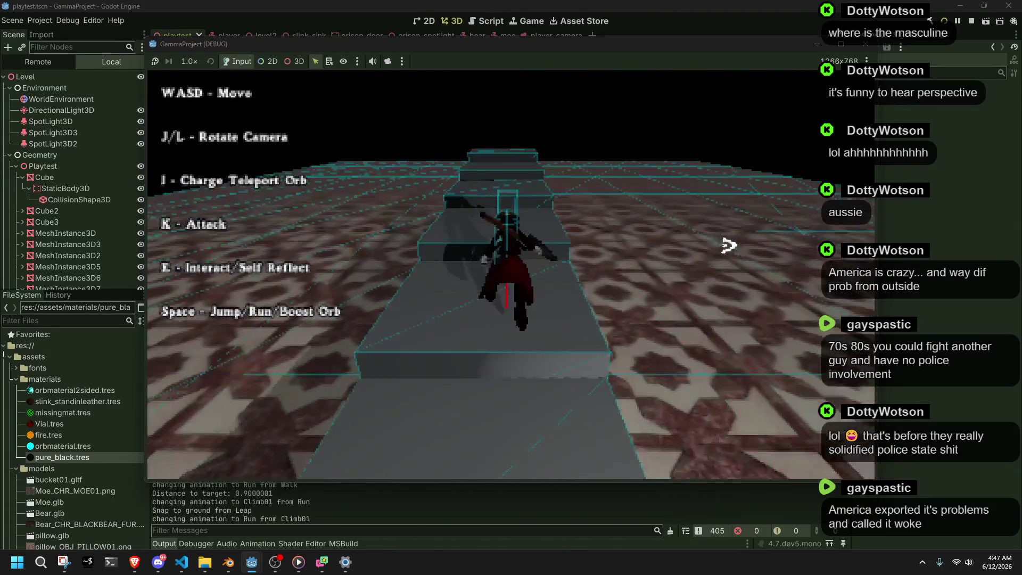
# Turn back down the stone path, jump up the stairs and onto the ledge, then close the game.
pyautogui.press('s')
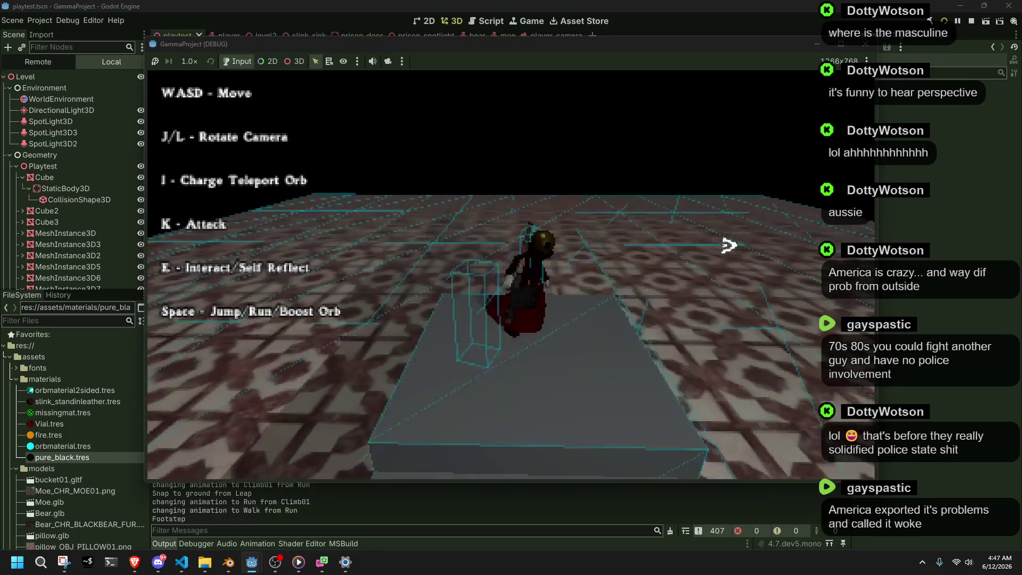
pyautogui.press('w')
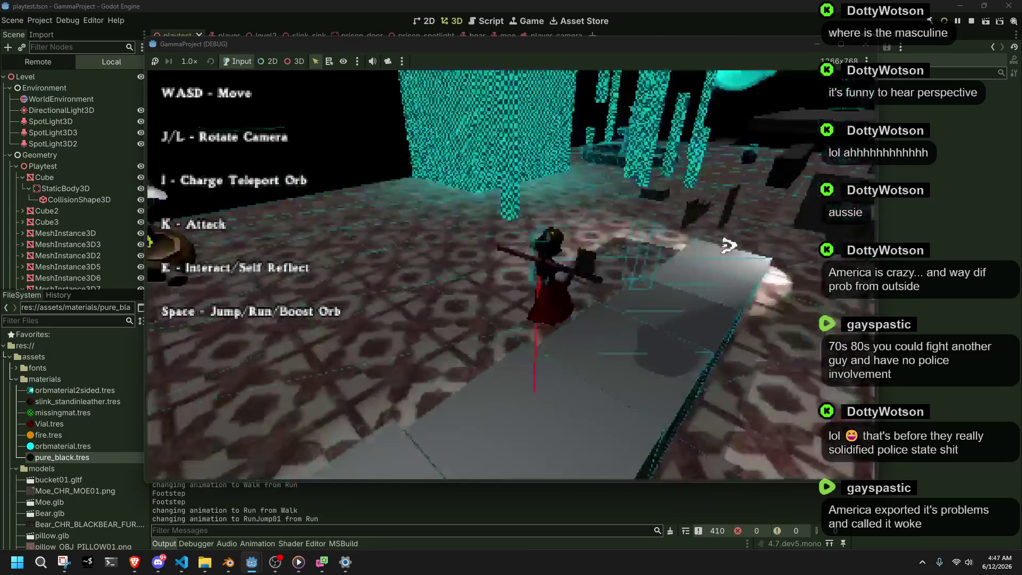
pyautogui.press('space')
pyautogui.press('w')
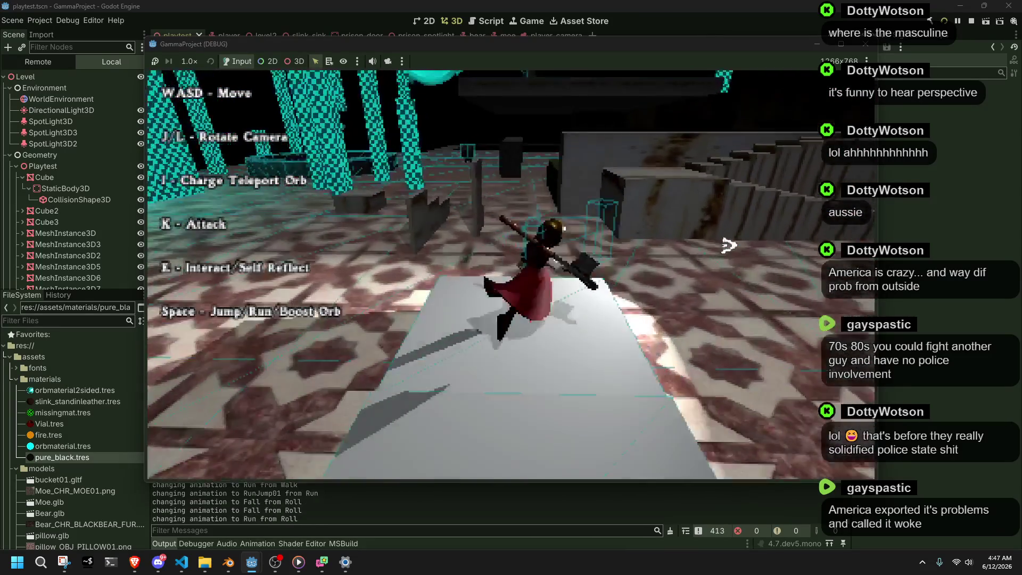
pyautogui.press('space')
pyautogui.press('w')
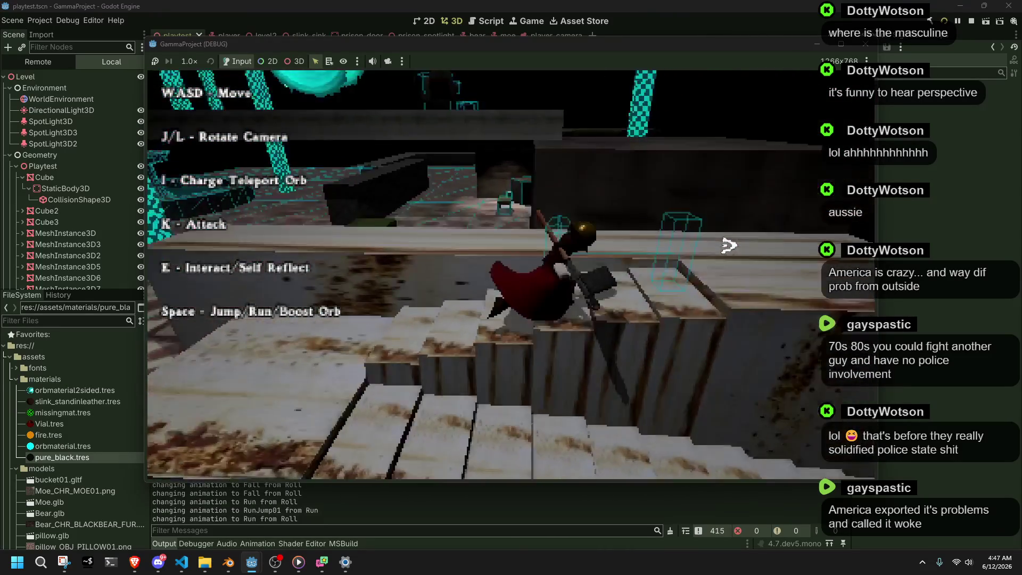
pyautogui.press('space')
pyautogui.press('w')
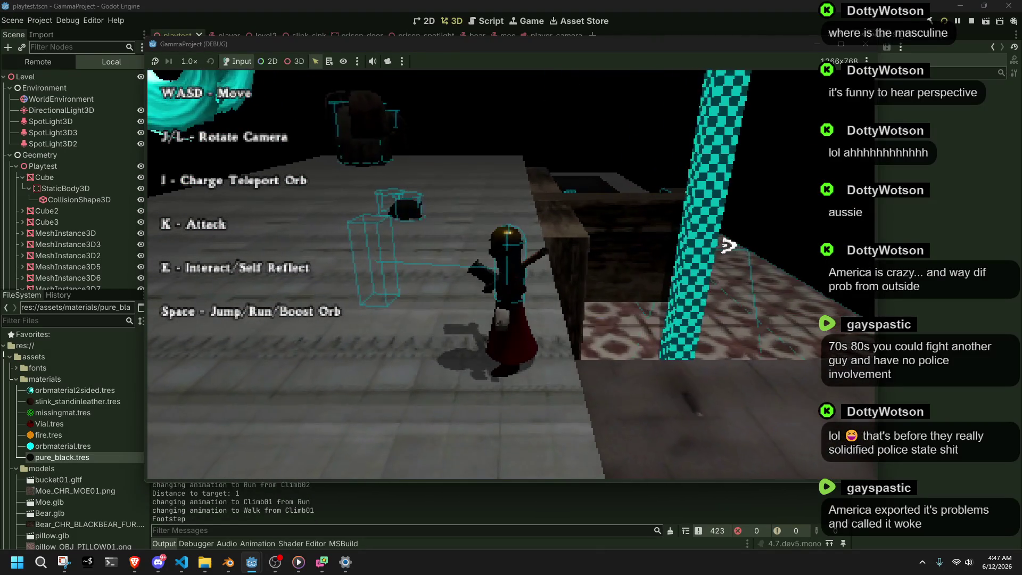
pyautogui.click(858, 45)
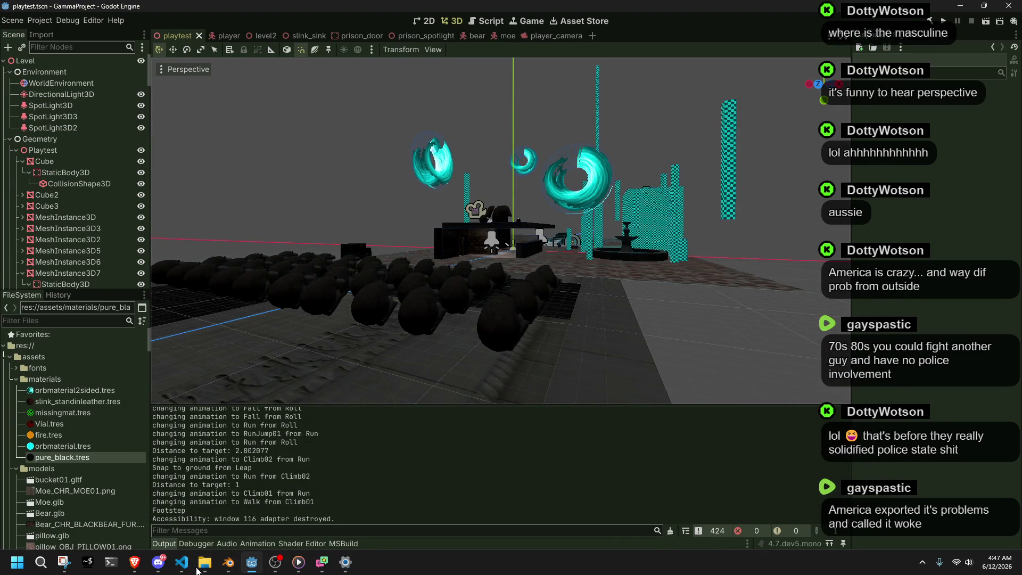
# Strip the 'player.animationPlaybackBlocks[0].' prefix from currentPlaybackPosition on line 466.
pyautogui.click(181, 562)
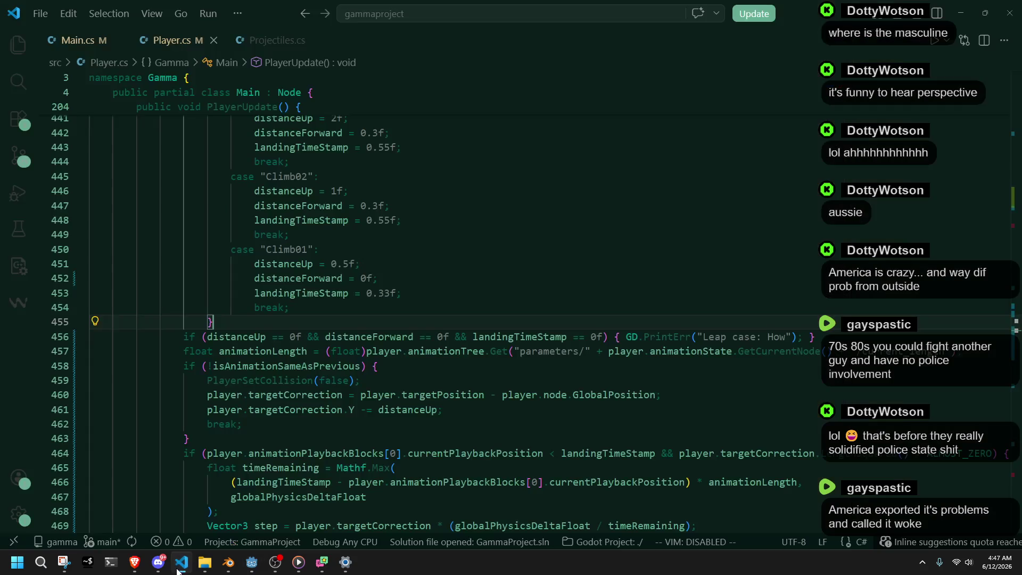
pyautogui.click(529, 428)
pyautogui.click(525, 454)
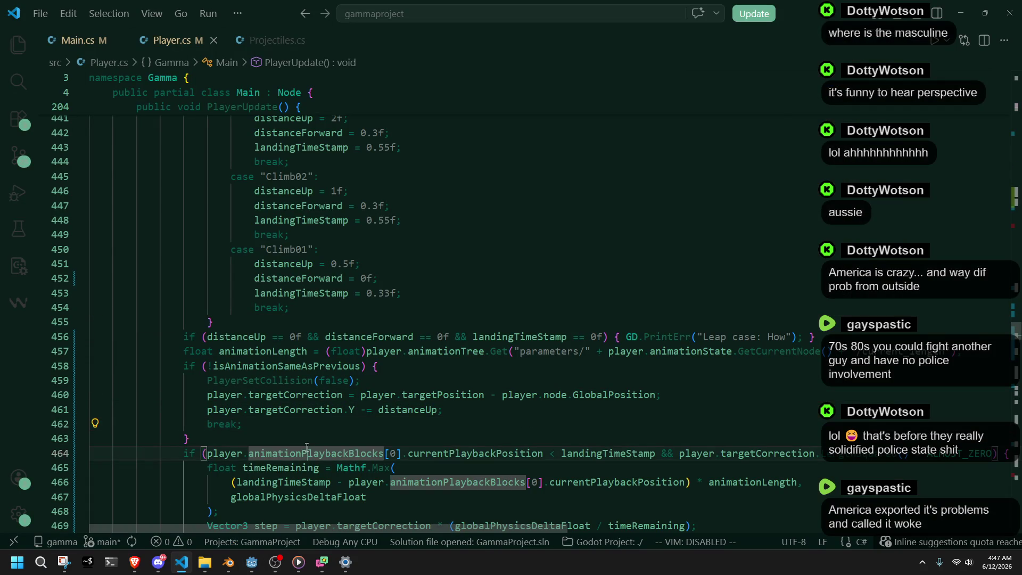
pyautogui.click(516, 471)
pyautogui.click(554, 499)
pyautogui.press('Up')
pyautogui.press('Up')
pyautogui.doubleClick(617, 481)
pyautogui.moveTo(548, 482); pyautogui.dragTo(350, 482)
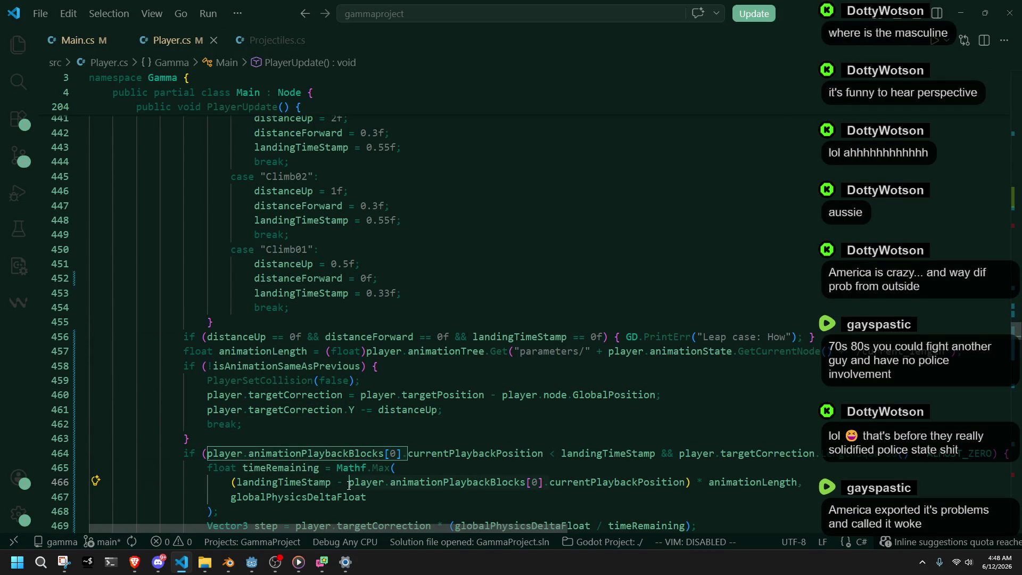
pyautogui.press('BackSpace')
# Remove the same prefix on line 464, then review the currentPlaybackPosition occurrences.
pyautogui.scroll(-1, 513, 502)
pyautogui.doubleClick(513, 499)
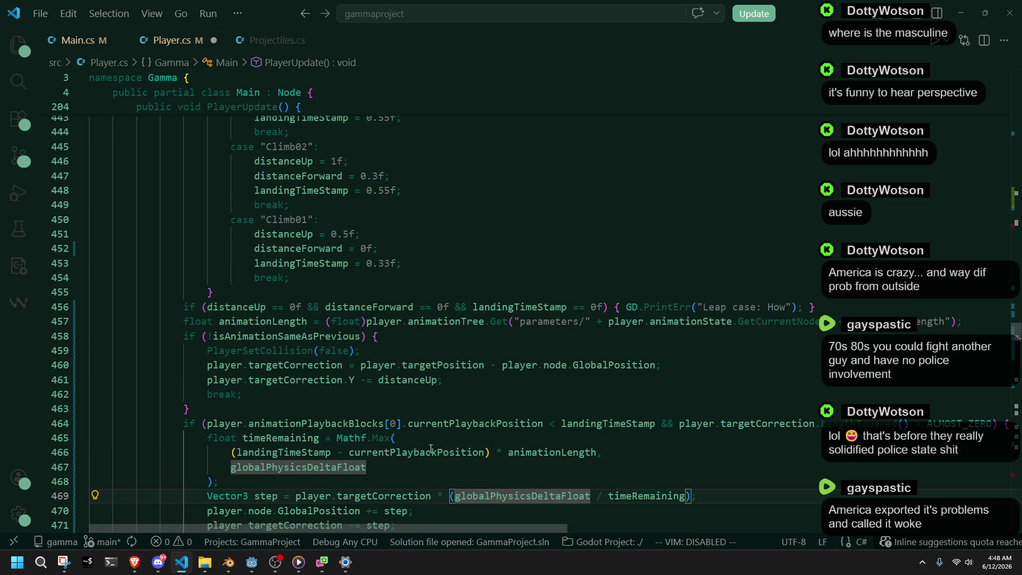
pyautogui.doubleClick(410, 452)
pyautogui.click(208, 424)
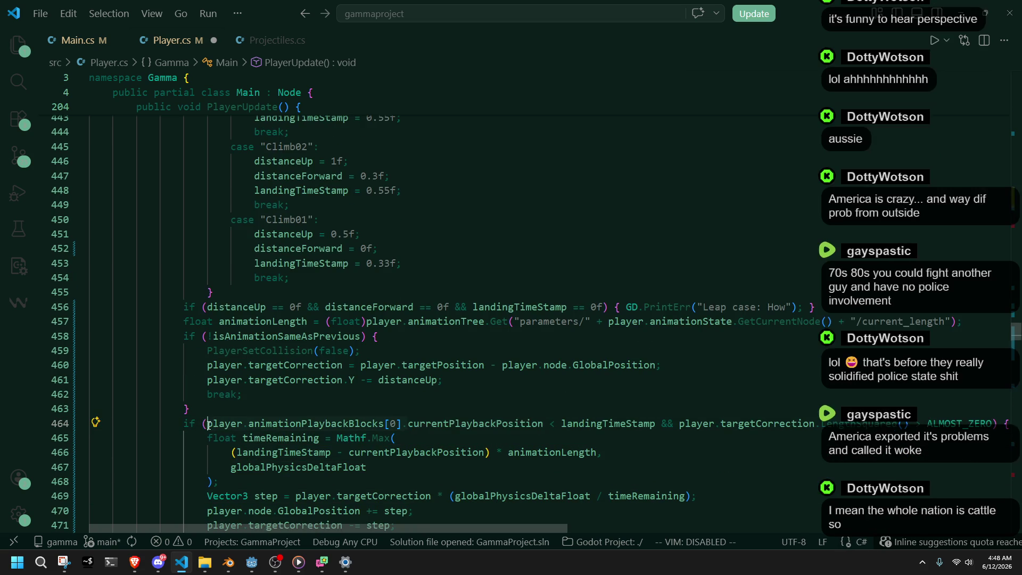
pyautogui.keyDown('shift'); pyautogui.click(408, 424); pyautogui.keyUp('shift')
pyautogui.press('BackSpace')
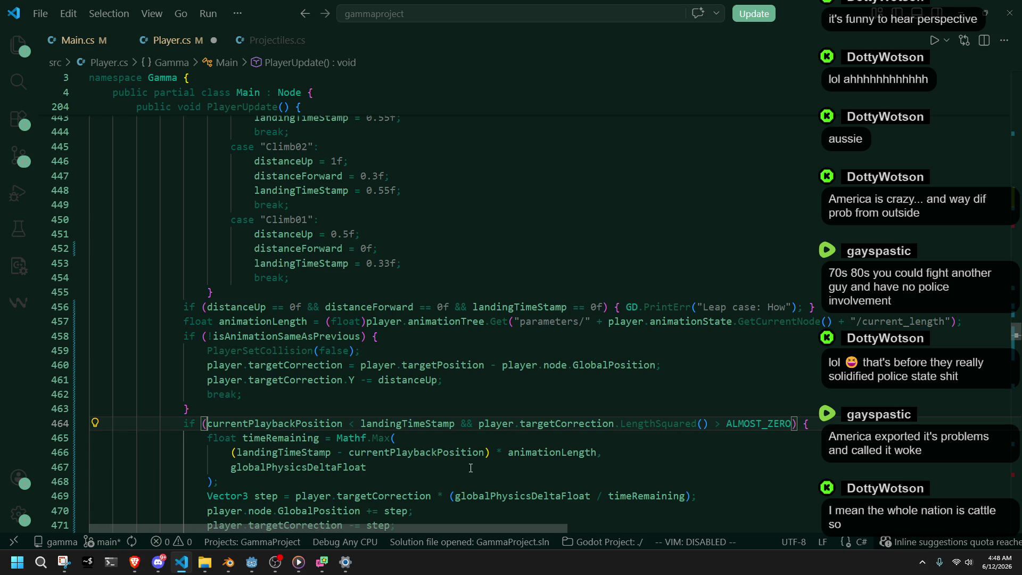
pyautogui.click(544, 384)
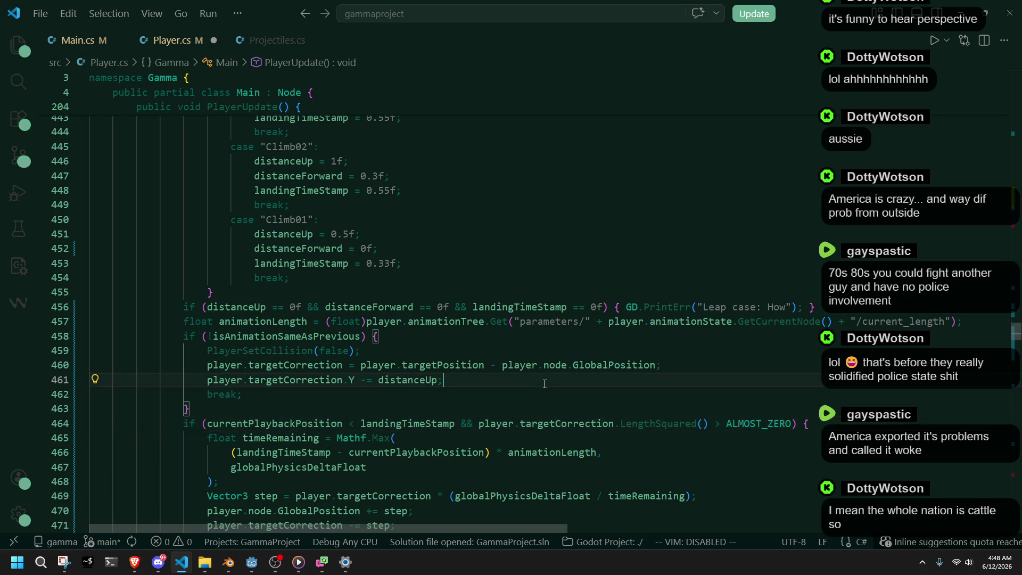
pyautogui.click(692, 459)
pyautogui.click(485, 452)
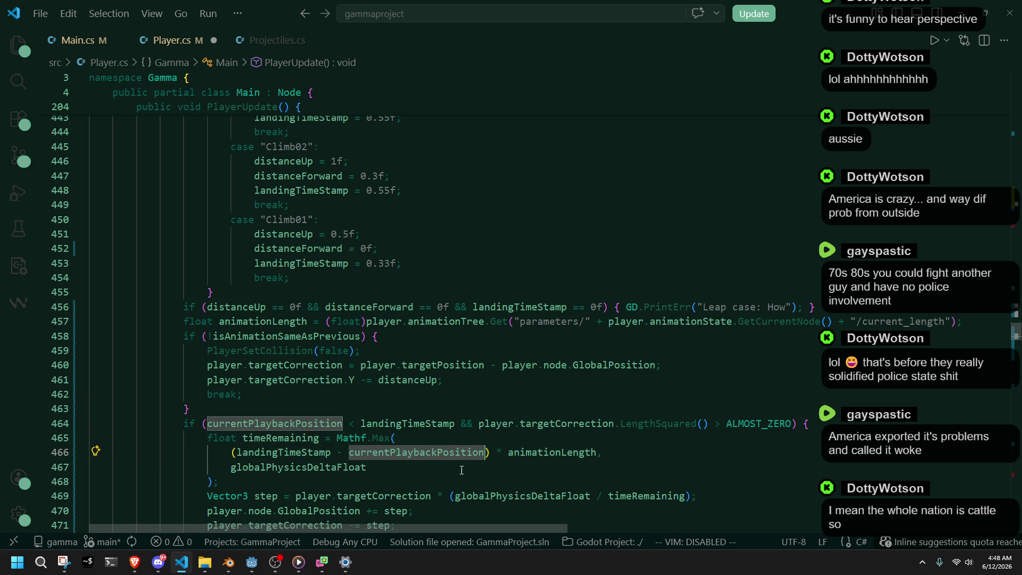
pyautogui.click(439, 453)
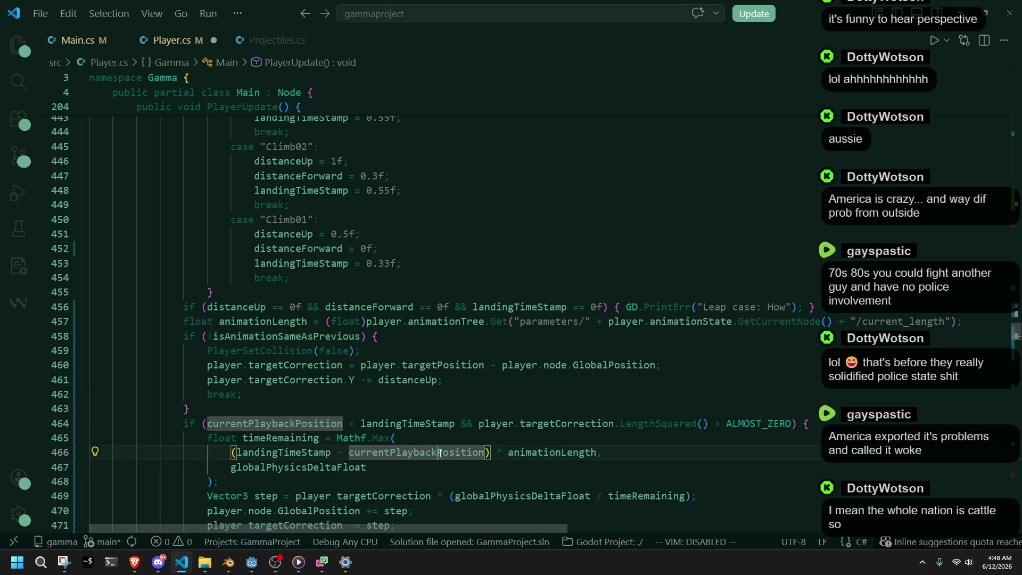
pyautogui.scroll(-3, 438, 496)
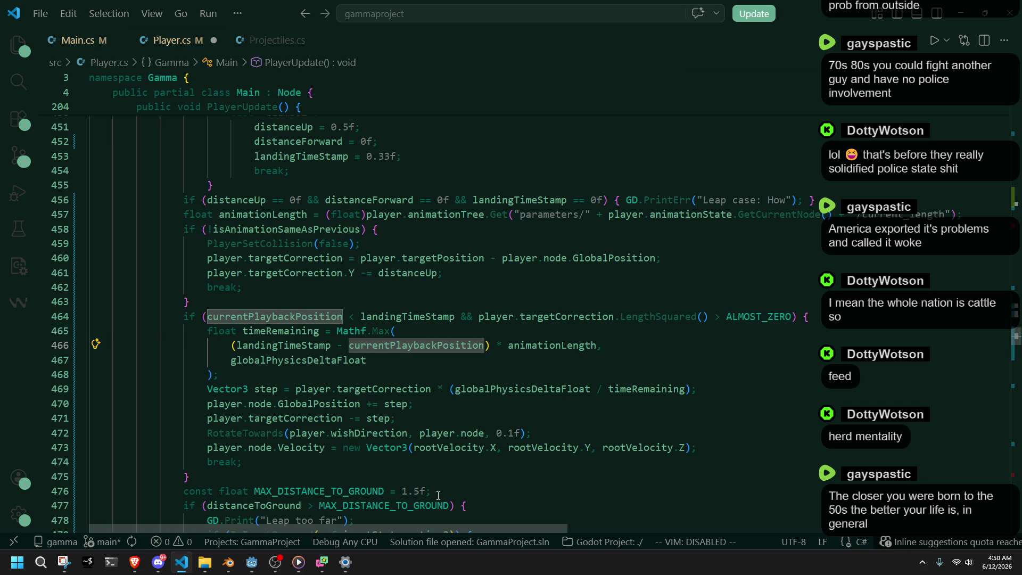
pyautogui.click(427, 385)
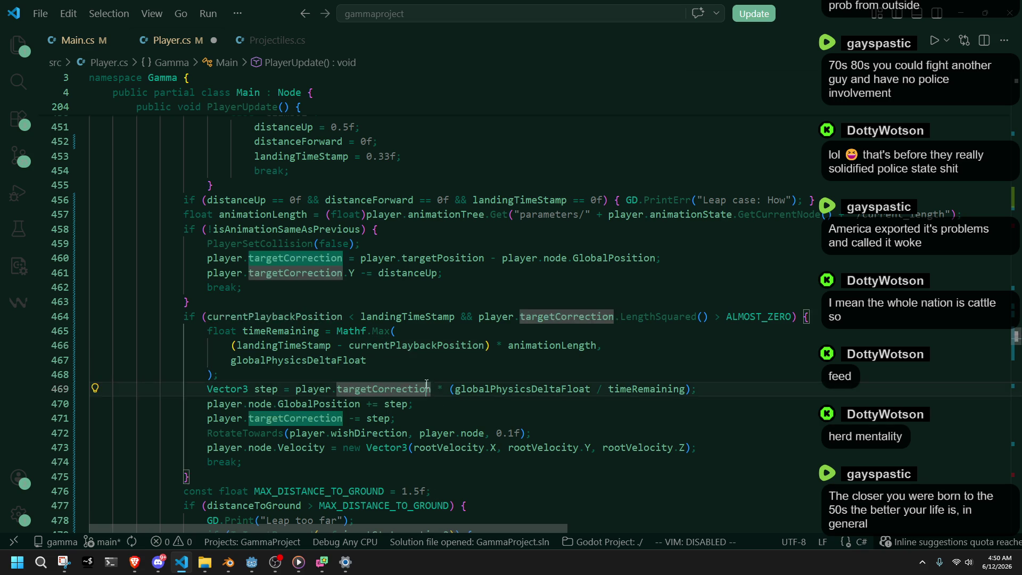
# Drop the playback-block prefix from previousPlaybackPosition and currentPlaybackPosition on line 490.
pyautogui.click(318, 322)
pyautogui.click(552, 465)
pyautogui.scroll(-5, 553, 465)
pyautogui.click(513, 424)
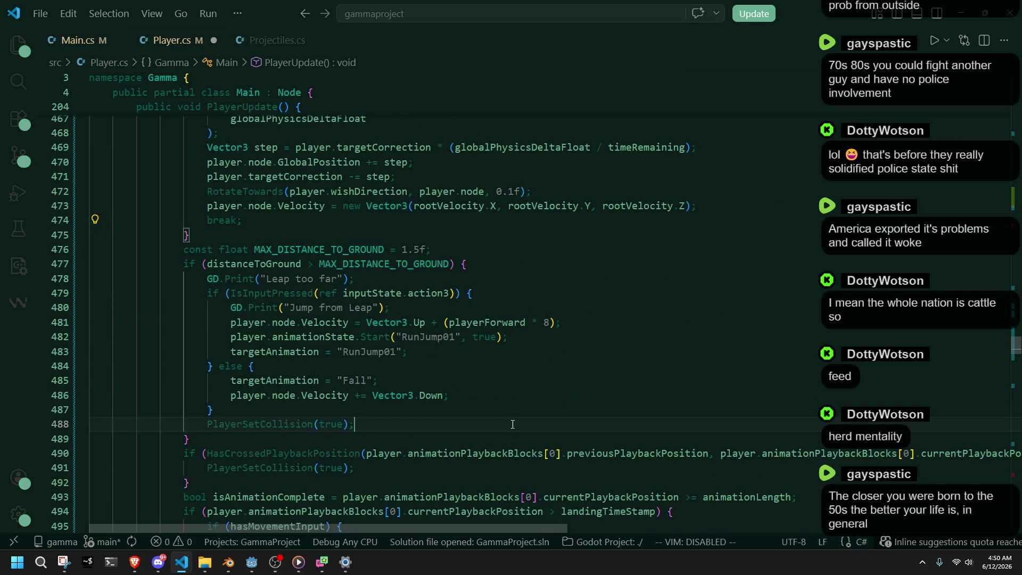
pyautogui.click(615, 455)
pyautogui.moveTo(560, 453); pyautogui.dragTo(366, 453)
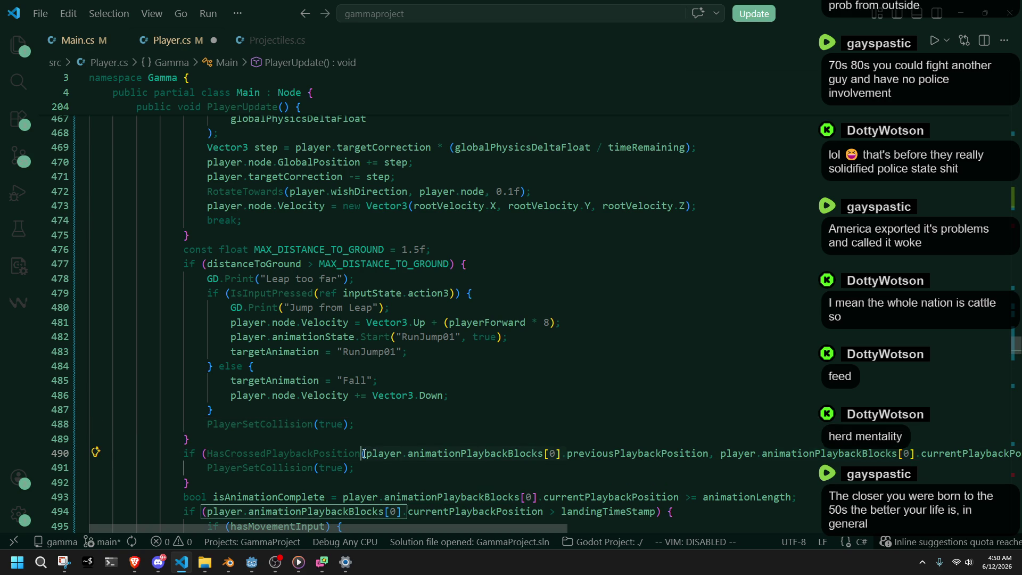
pyautogui.press('Delete')
pyautogui.press('Delete')
pyautogui.click(720, 452)
pyautogui.moveTo(719, 452); pyautogui.dragTo(520, 453)
pyautogui.press('Delete')
# Remove the 'player.animationPlaybackBlocks[0].' prefix on lines 493 and 494.
pyautogui.moveTo(538, 496); pyautogui.dragTo(400, 492)
pyautogui.moveTo(543, 496); pyautogui.dragTo(339, 499)
pyautogui.press('Delete')
pyautogui.scroll(-1, 563, 490)
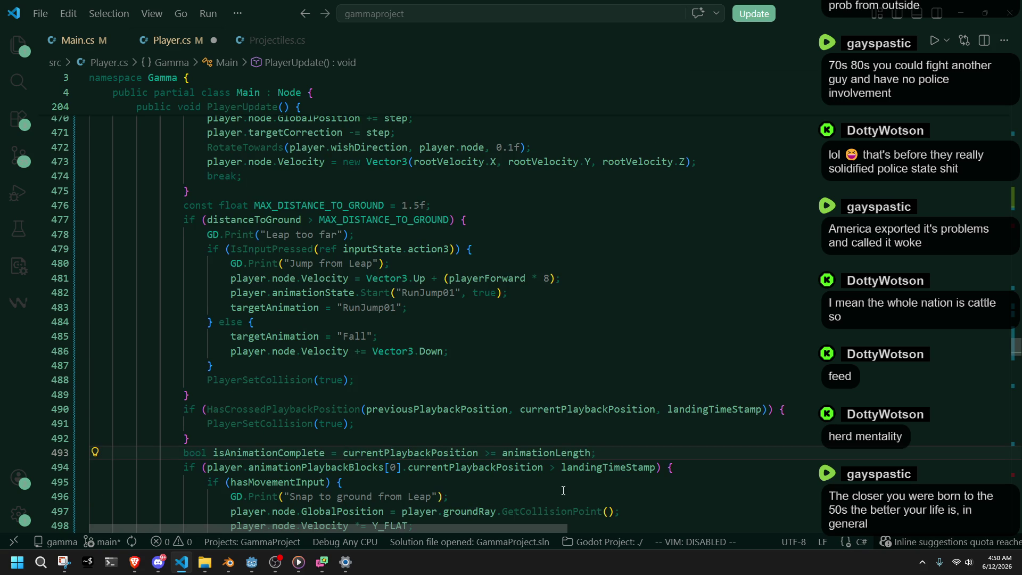
pyautogui.click(563, 490)
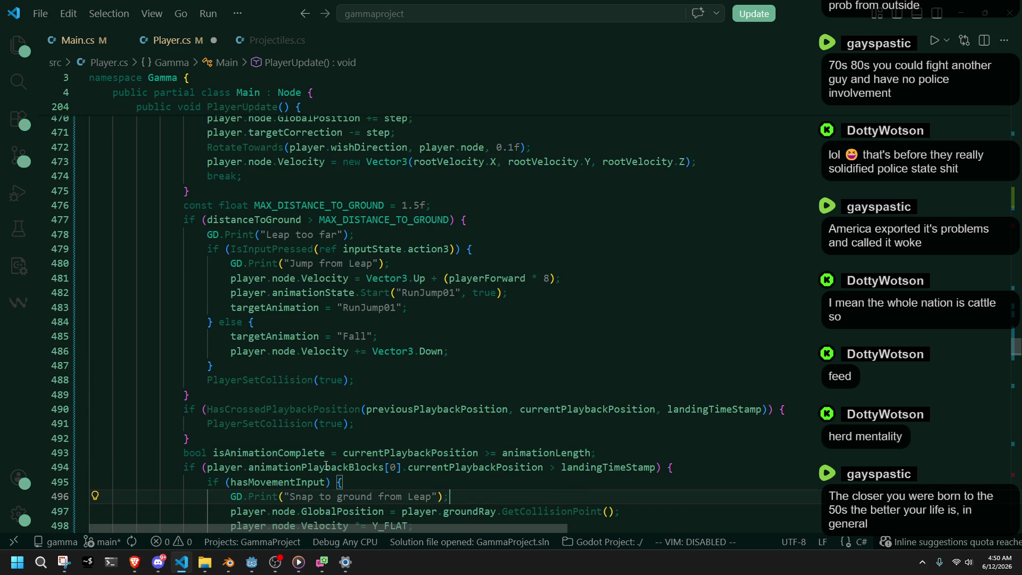
pyautogui.click(287, 468)
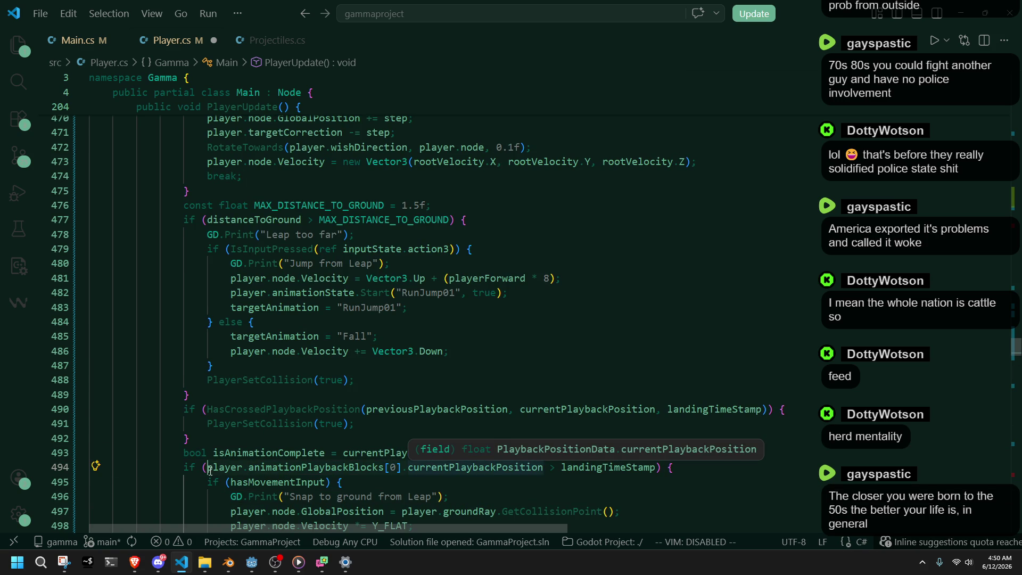
pyautogui.moveTo(207, 468); pyautogui.dragTo(408, 468)
pyautogui.press('Delete')
pyautogui.scroll(-1, 408, 467)
pyautogui.click(614, 486)
# Save Player.cs and review the groundRay and GetCollisionPoint usages below the Leap block.
pyautogui.hotkey('ctrl', 's')
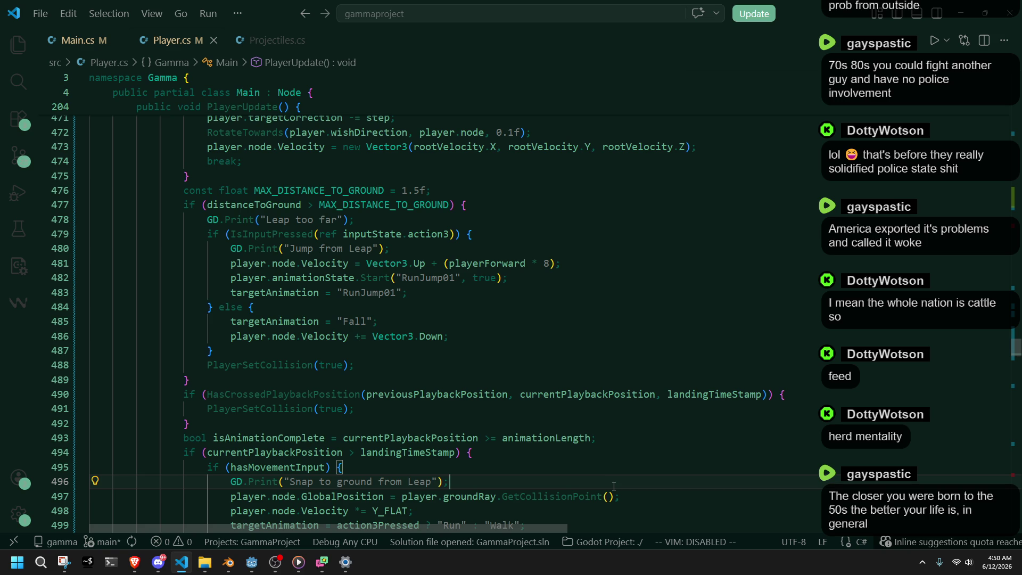
pyautogui.scroll(-2, 571, 450)
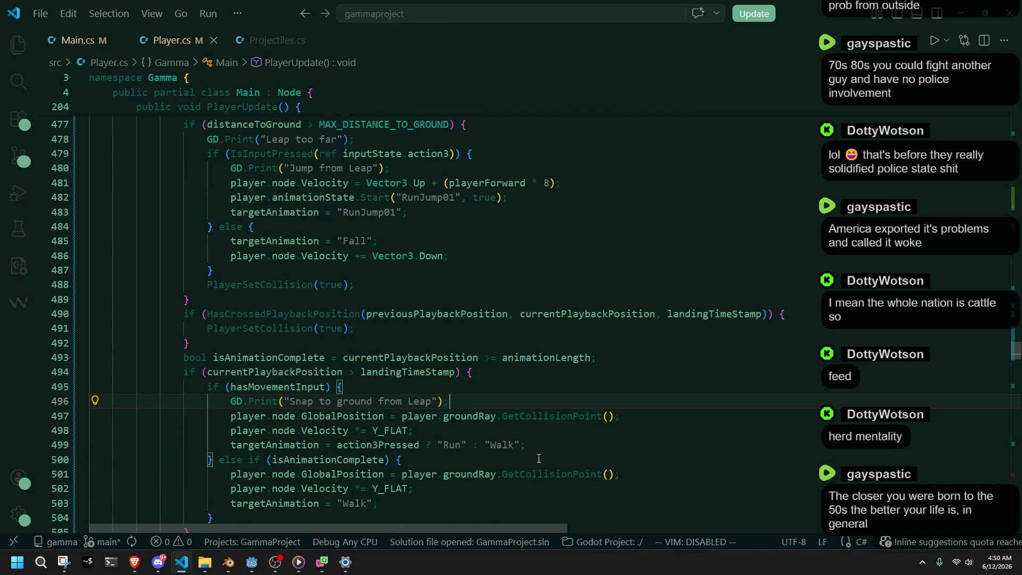
pyautogui.click(461, 415)
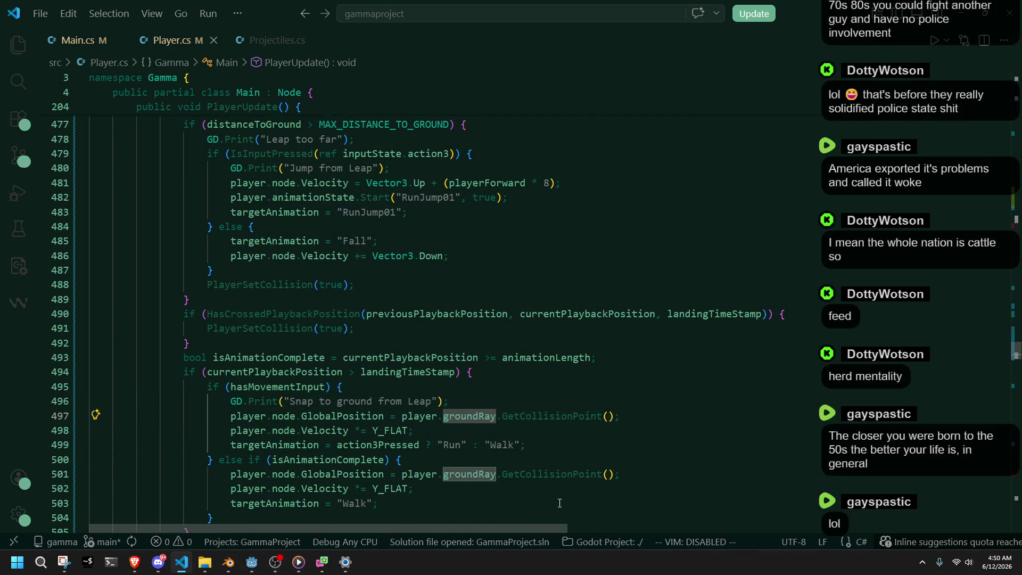
pyautogui.click(551, 473)
pyautogui.scroll(-4, 551, 473)
pyautogui.click(483, 372)
pyautogui.scroll(-5, 488, 374)
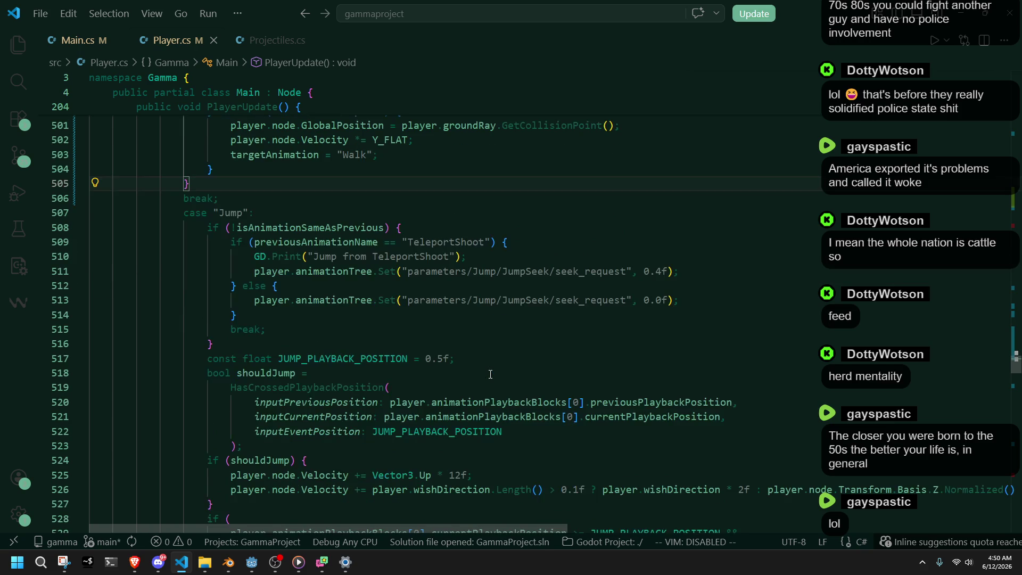
# Drop the playback-block prefix from both shouldJump arguments on lines 520–521 and save.
pyautogui.doubleClick(583, 403)
pyautogui.moveTo(582, 404); pyautogui.dragTo(392, 405)
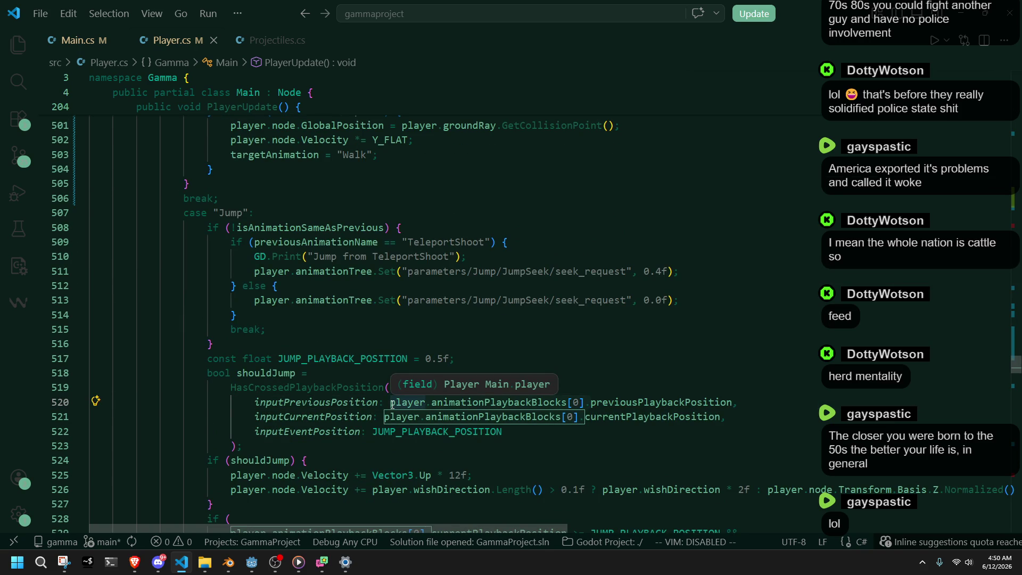
pyautogui.press('BackSpace')
pyautogui.click(580, 421)
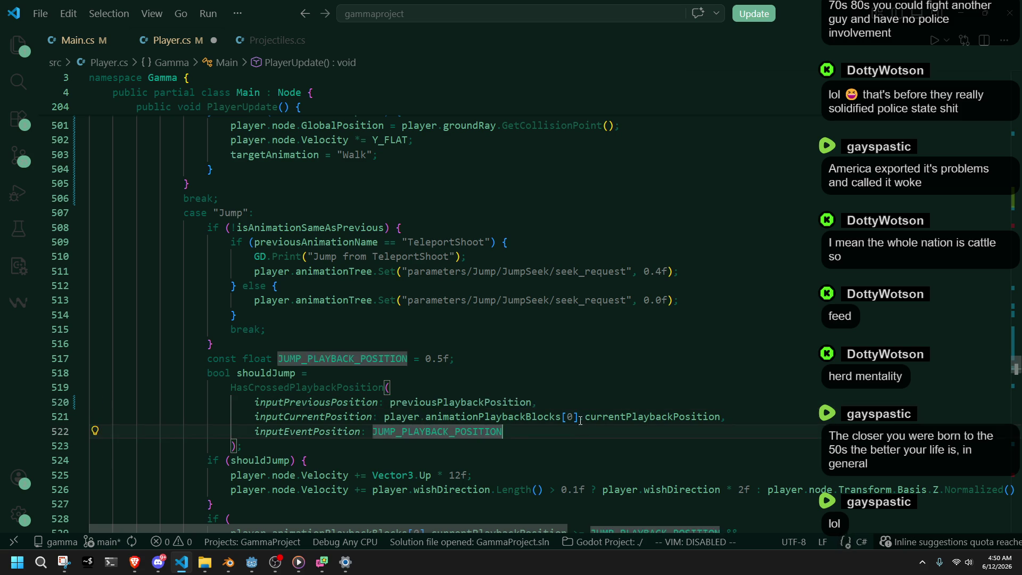
pyautogui.click(580, 421)
pyautogui.click(384, 418)
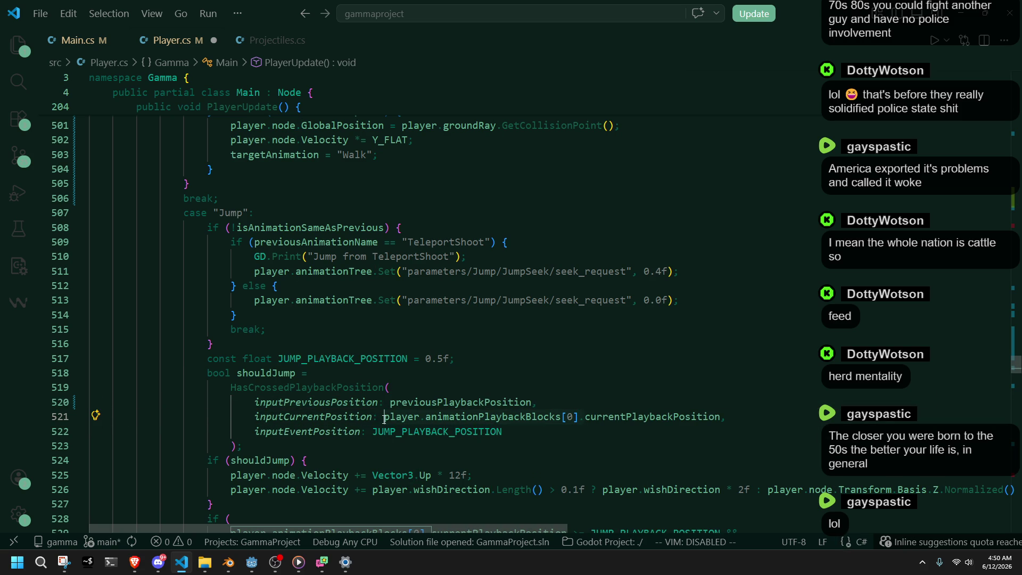
pyautogui.hotkey('ctrl', 'Delete')
pyautogui.hotkey('ctrl', 'Delete')
pyautogui.hotkey('ctrl', 'Delete')
pyautogui.hotkey('ctrl', 's')
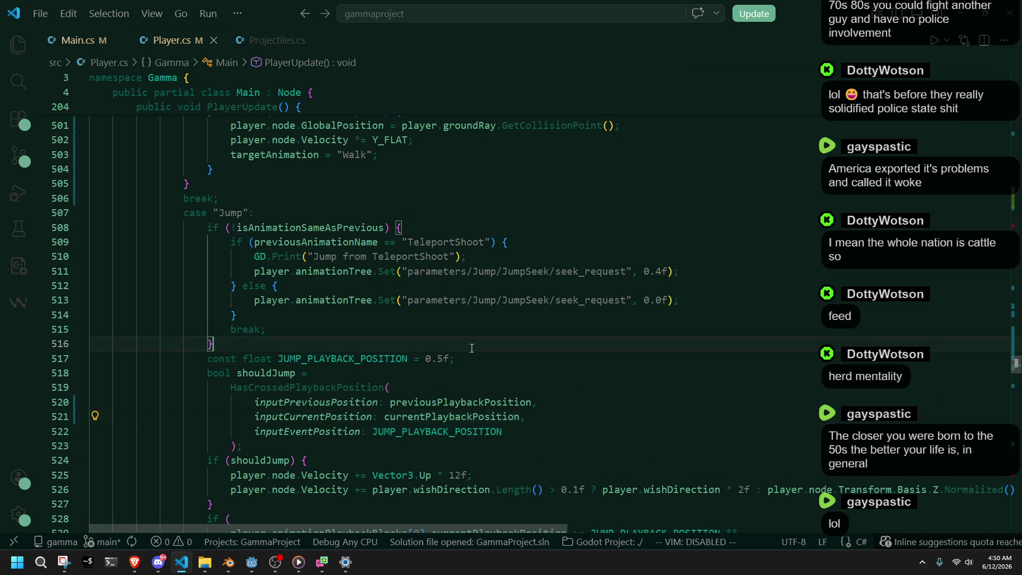
# Verify the line 521 edit with undo and redo, then save Player.cs again.
pyautogui.press('Up')
pyautogui.press('Up')
pyautogui.press('Up')
pyautogui.scroll(-2, 425, 383)
pyautogui.scroll(3, 452, 362)
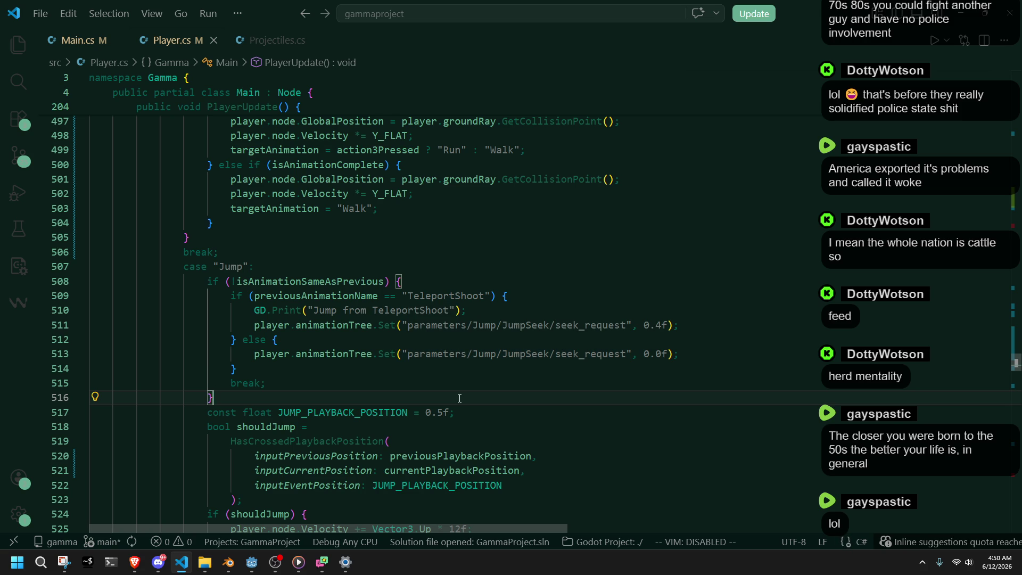
pyautogui.hotkey('ctrl', 'z')
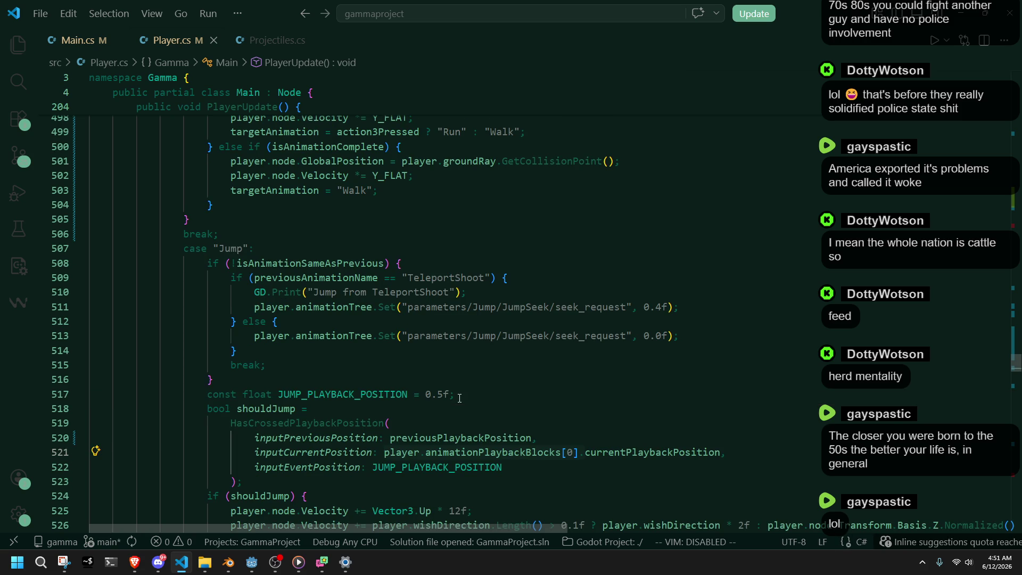
pyautogui.hotkey('ctrl', 'y')
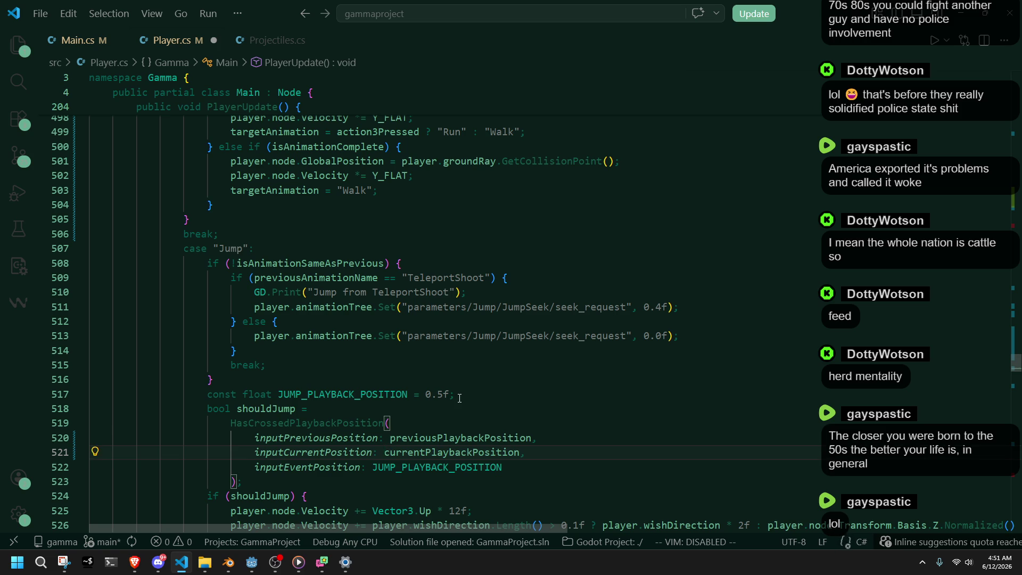
pyautogui.hotkey('ctrl', 's')
pyautogui.scroll(-2, 459, 398)
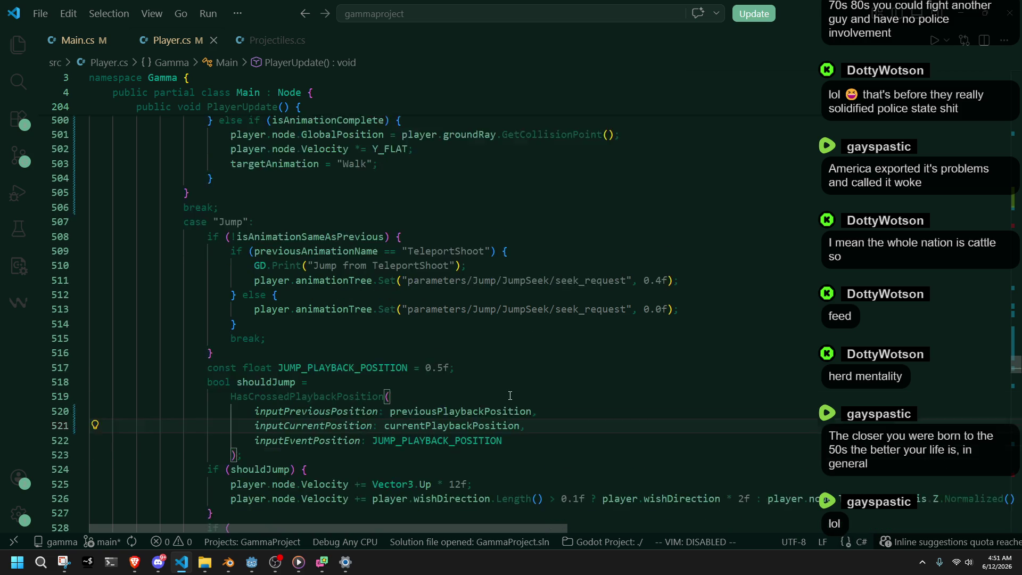
pyautogui.click(479, 372)
pyautogui.scroll(-1, 479, 373)
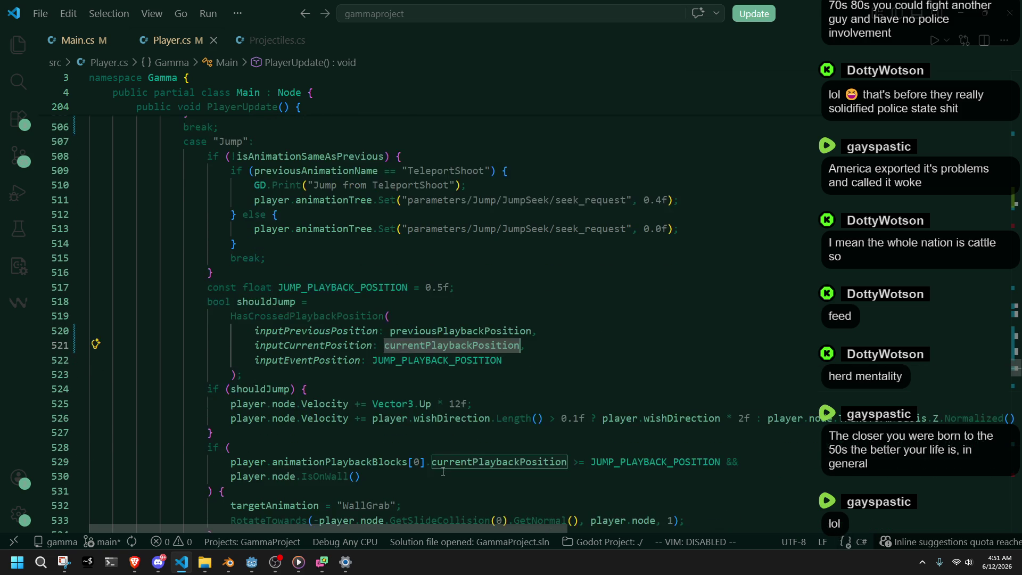
pyautogui.click(432, 468)
# Make the line 529 wall-grab check read the local currentPlaybackPosition and save.
pyautogui.keyDown('shift'); pyautogui.click(272, 461); pyautogui.keyUp('shift')
pyautogui.press('BackSpace')
pyautogui.scroll(-1, 396, 480)
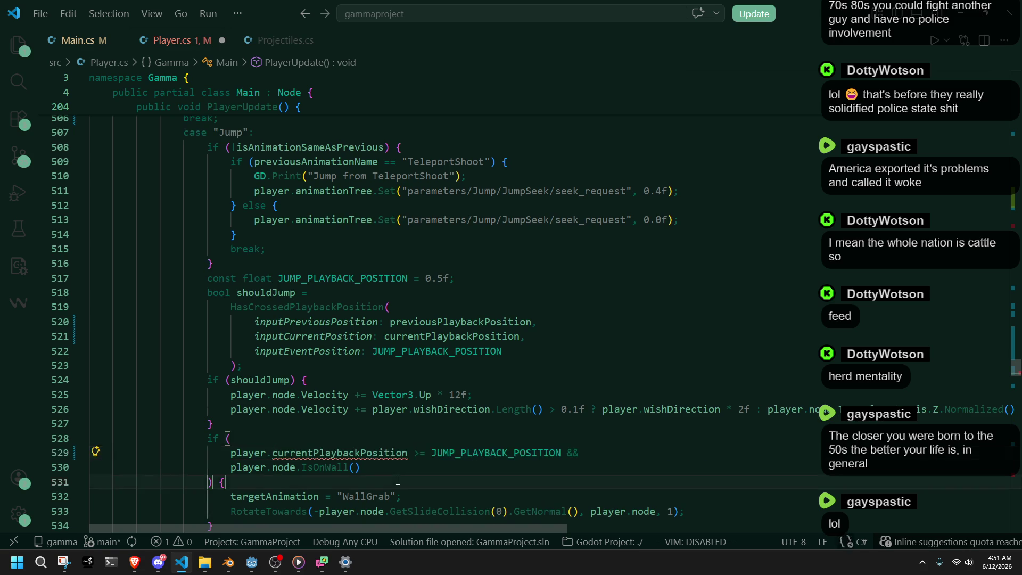
pyautogui.click(241, 458)
pyautogui.doubleClick(241, 457)
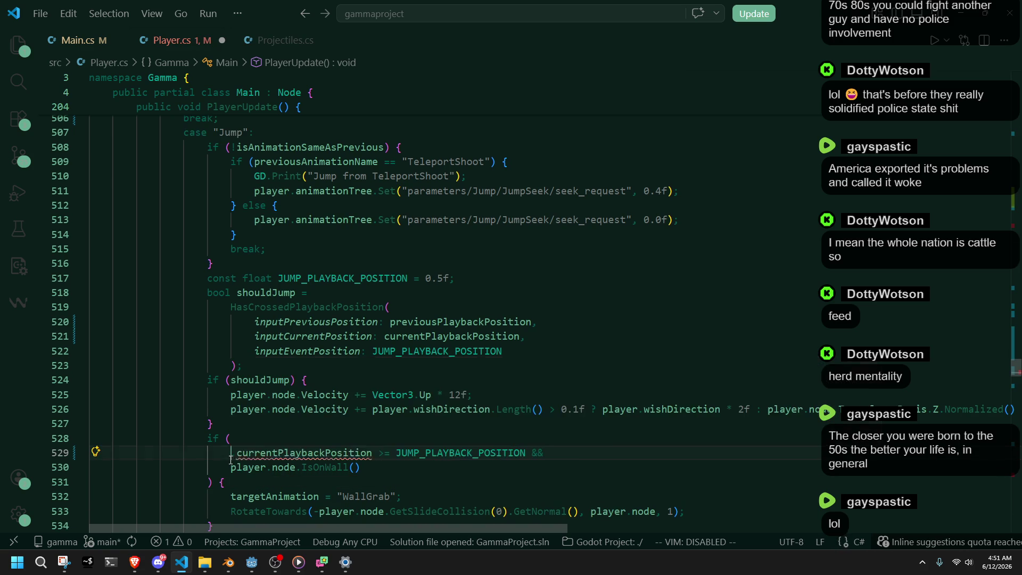
pyautogui.press('Delete')
pyautogui.press('Delete')
pyautogui.press('Down')
pyautogui.press('Down')
pyautogui.hotkey('ctrl', 's')
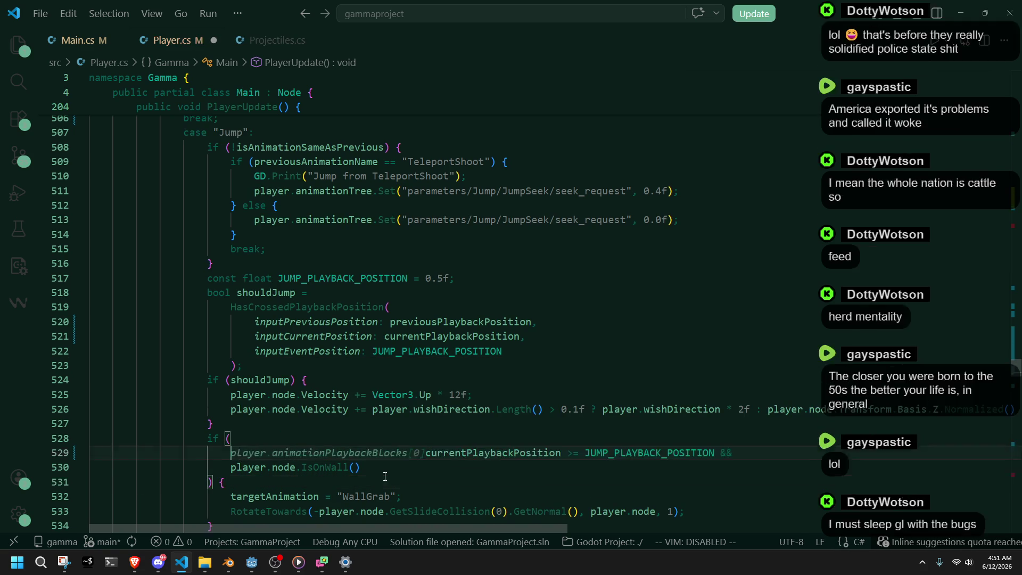
# Review the wall-grab block spanning lines 526–532.
pyautogui.click(493, 470)
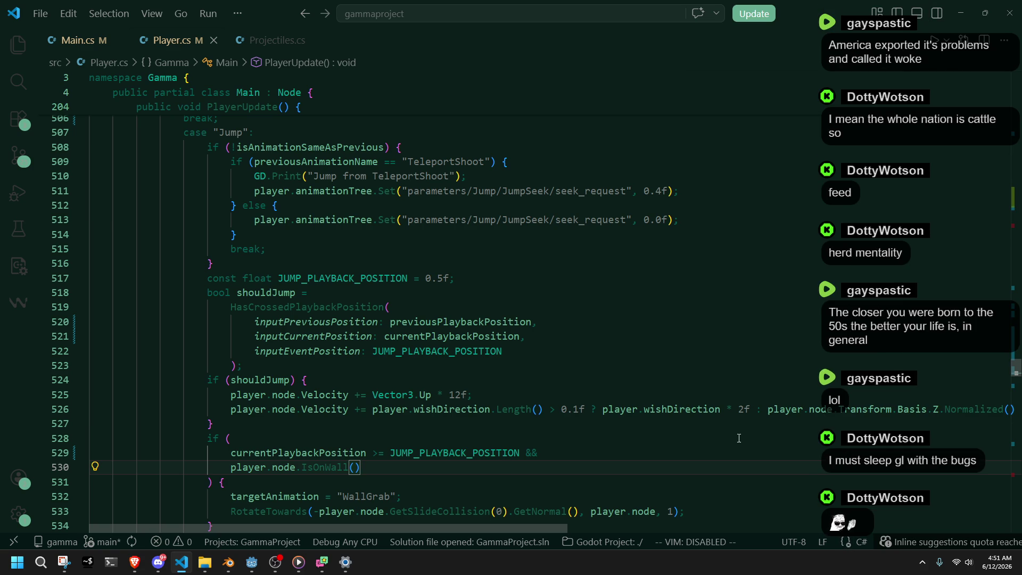
pyautogui.press('Up')
pyautogui.press('Up')
pyautogui.press('Up')
pyautogui.press('End')
pyautogui.hscroll(-5, 171, 394)
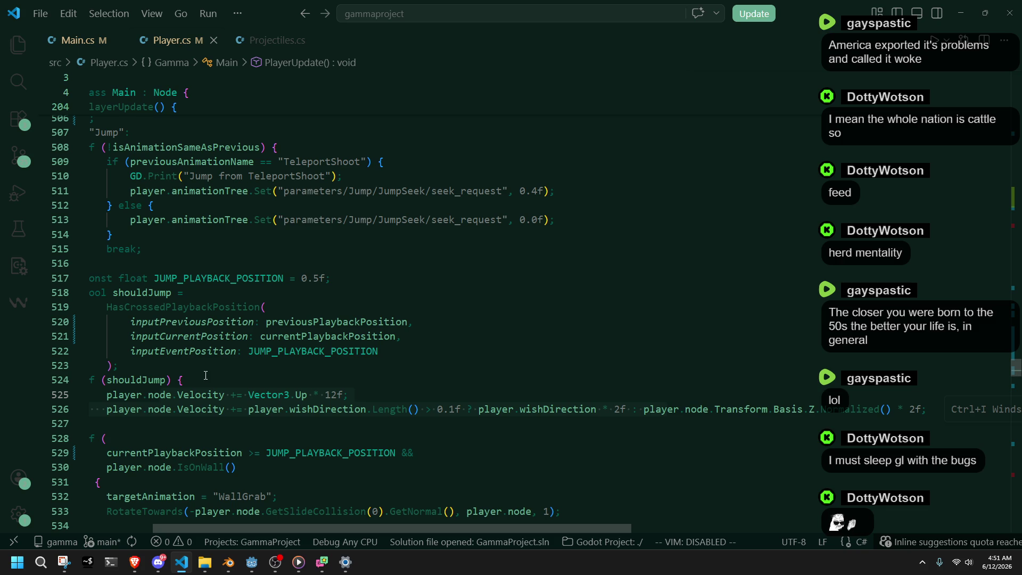
pyautogui.click(452, 476)
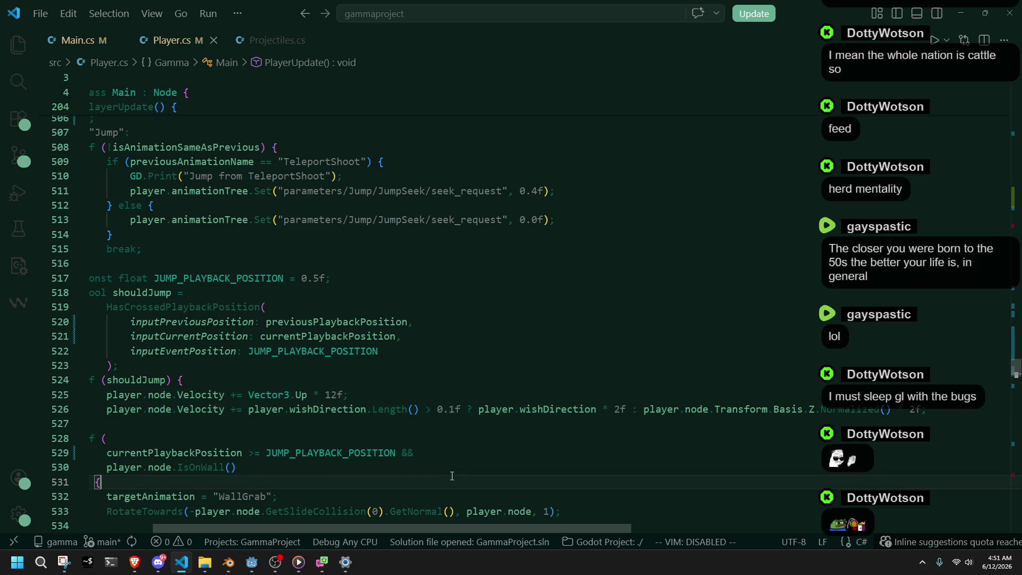
pyautogui.moveTo(558, 500)
pyautogui.mouseDown()
pyautogui.moveTo(154, 452)
pyautogui.moveTo(91, 423)
pyautogui.mouseUp()
pyautogui.scroll(-3, 383, 481)
# Strip the playback-block prefix from the fall check on line 536 and save Player.cs.
pyautogui.click(415, 464)
pyautogui.click(436, 425)
pyautogui.press('Home')
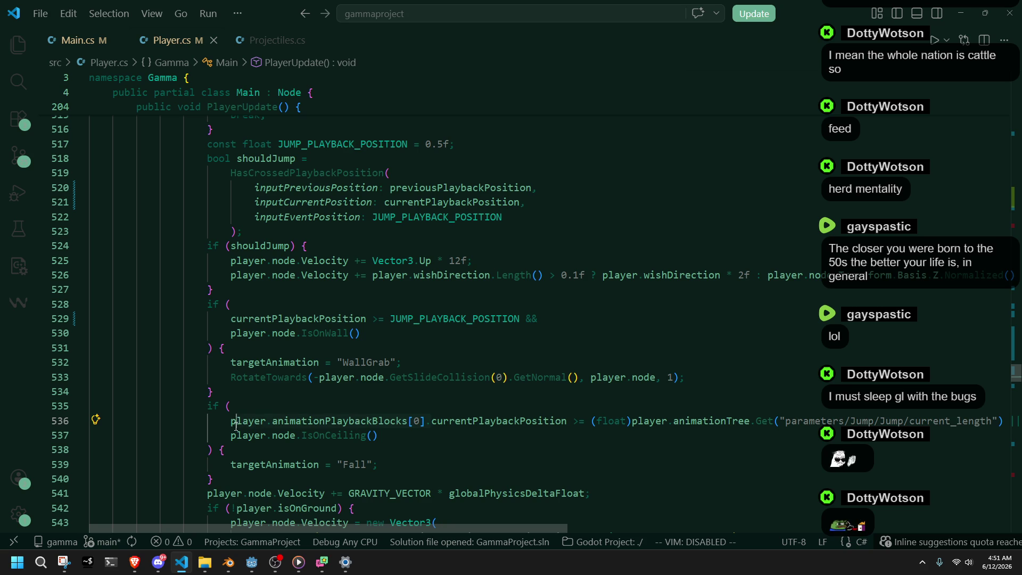
pyautogui.hotkey('ctrl', 'Delete')
pyautogui.hotkey('ctrl', 'Delete')
pyautogui.hotkey('ctrl', 'Delete')
pyautogui.press('Down')
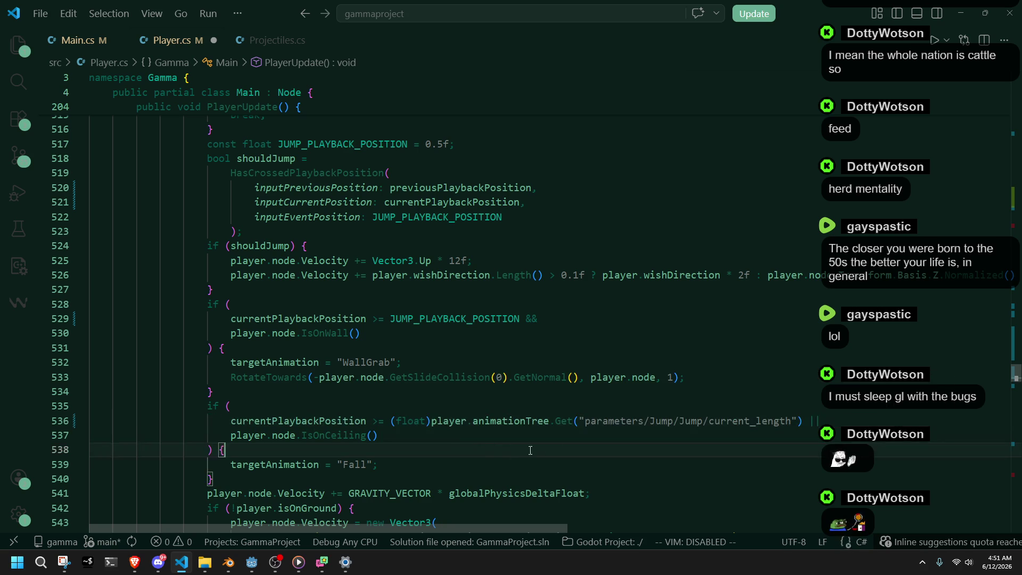
pyautogui.press('End')
pyautogui.click(660, 473)
pyautogui.hotkey('ctrl', 's')
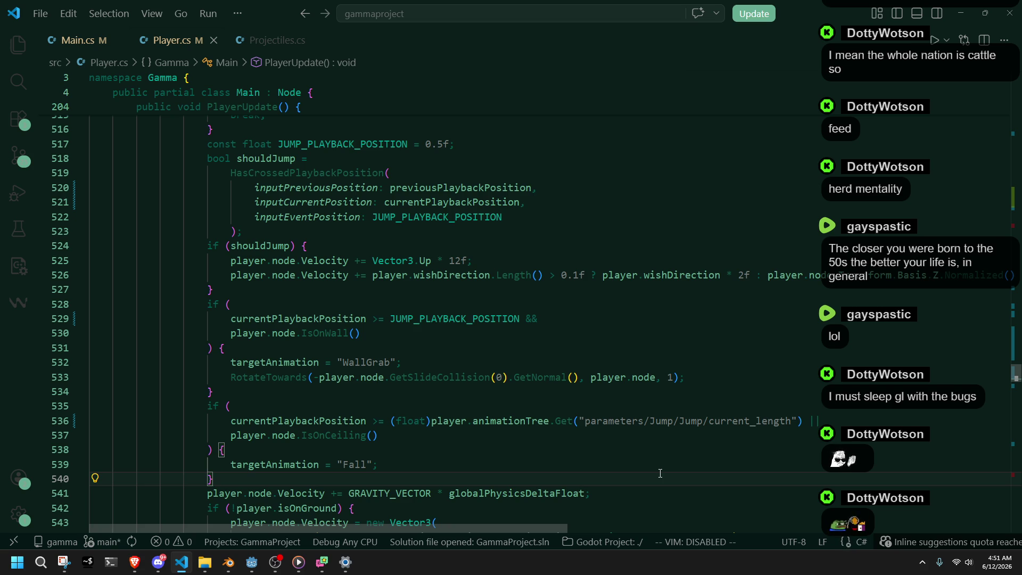
pyautogui.hotkey('alt', 'Tab')
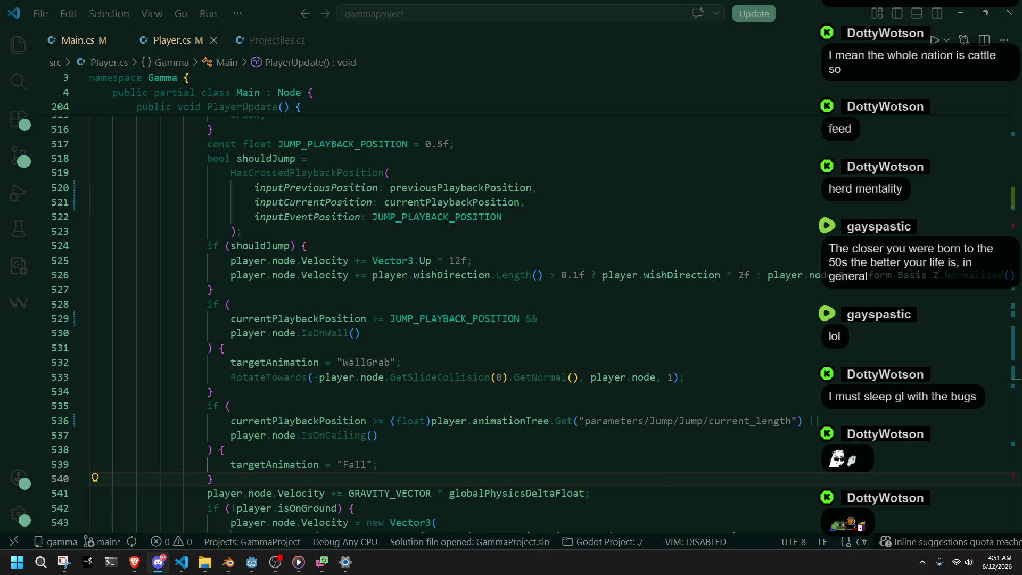
pyautogui.hotkey('alt', 'Tab')
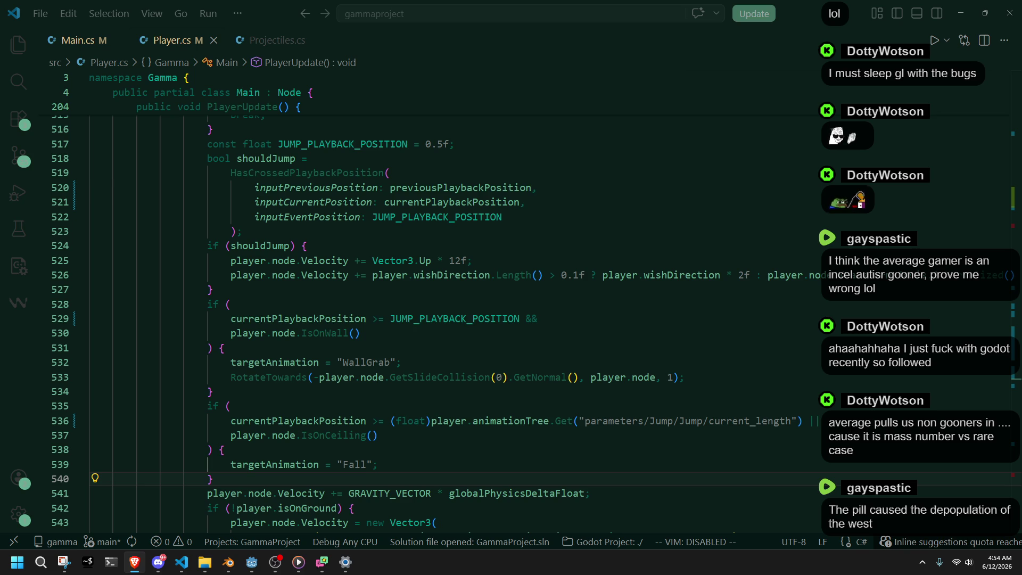
# Review the Jump case code around lines 533–539 and the currentPlaybackPosition occurrences.
pyautogui.click(641, 376)
pyautogui.click(642, 435)
pyautogui.press('Up')
pyautogui.press('Up')
pyautogui.press('Up')
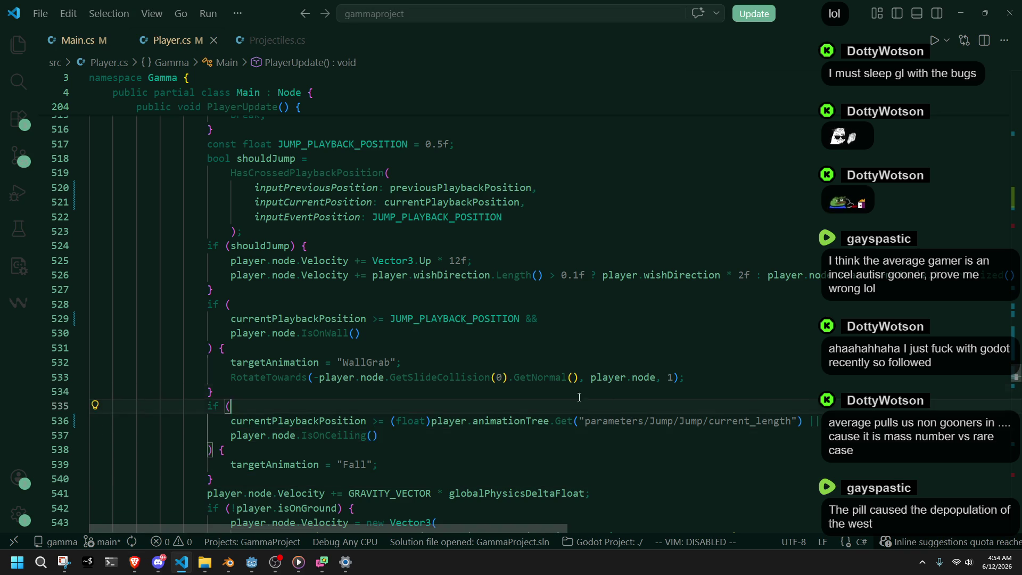
pyautogui.press('Down')
pyautogui.press('Down')
pyautogui.press('Down')
pyautogui.press('Up')
pyautogui.press('Up')
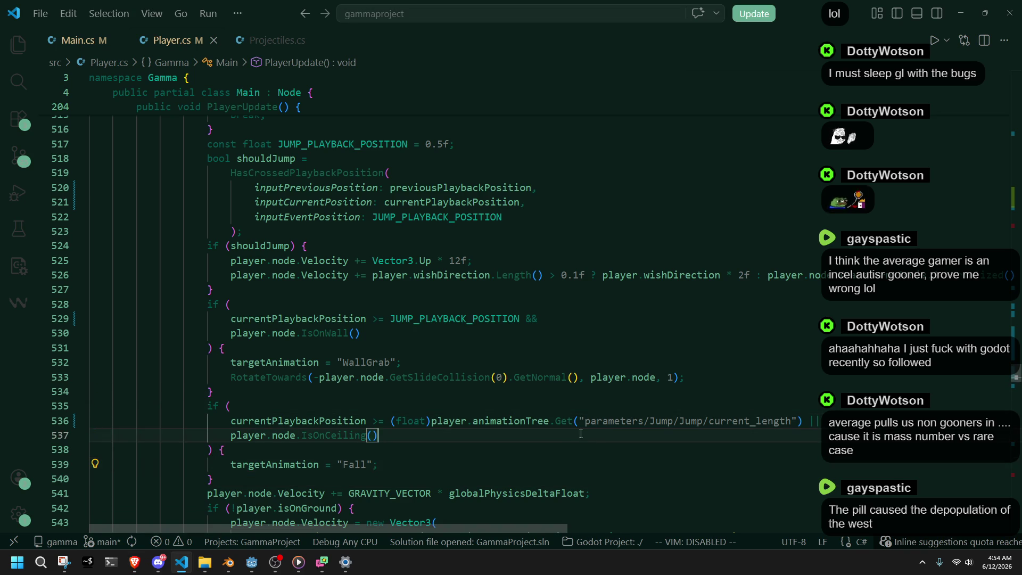
pyautogui.click(610, 446)
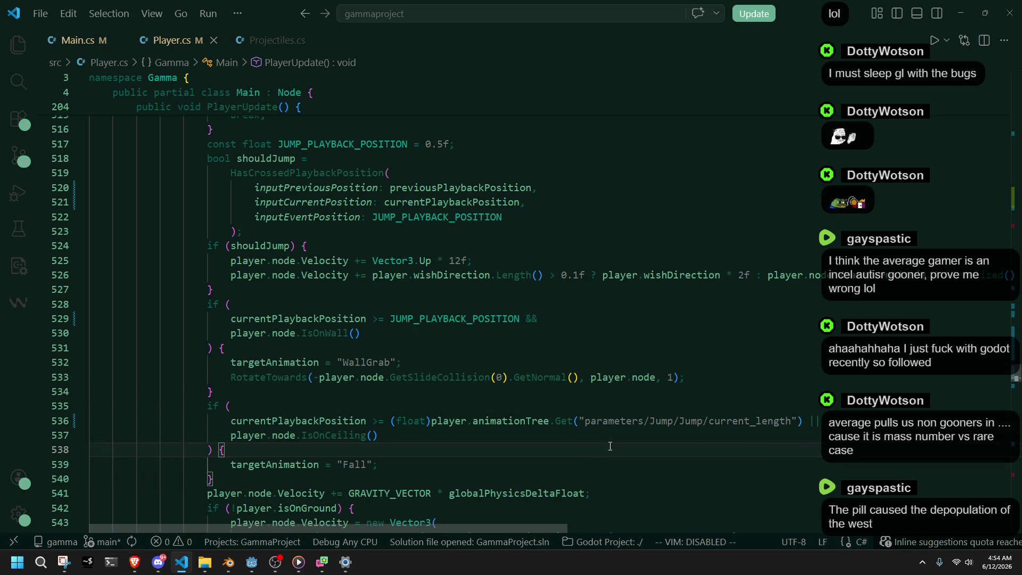
pyautogui.click(573, 378)
pyautogui.click(577, 400)
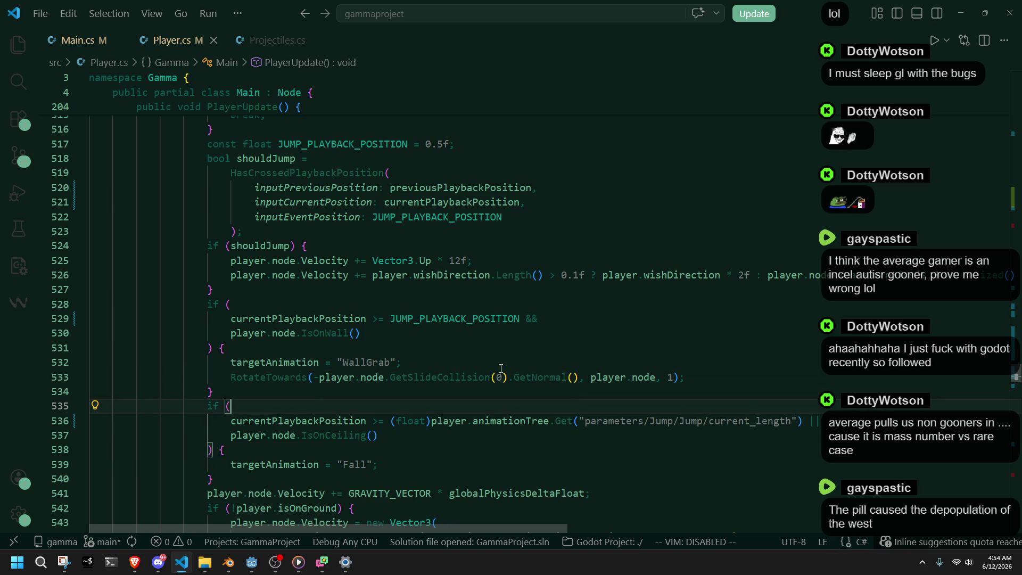
pyautogui.doubleClick(305, 319)
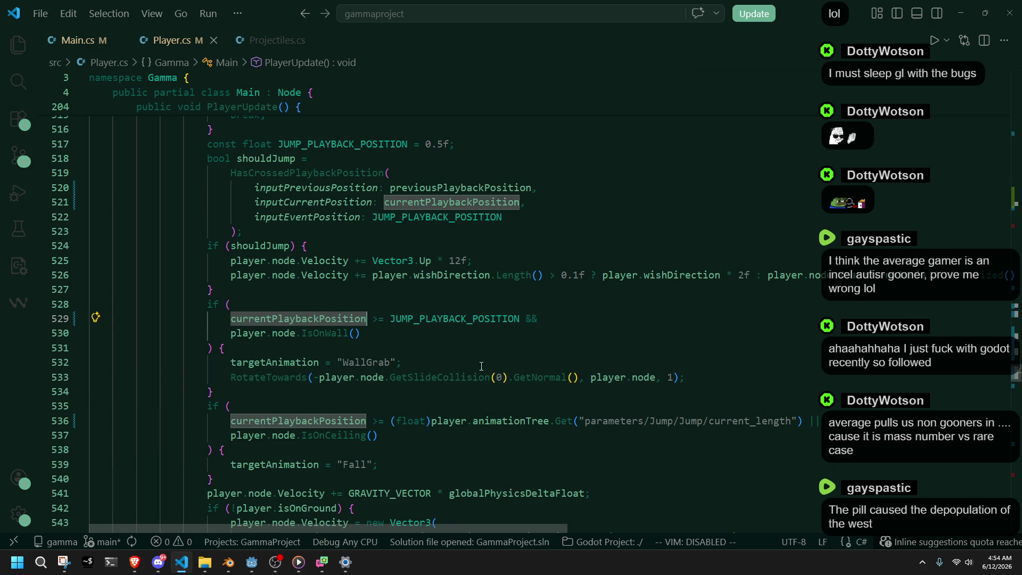
pyautogui.click(642, 459)
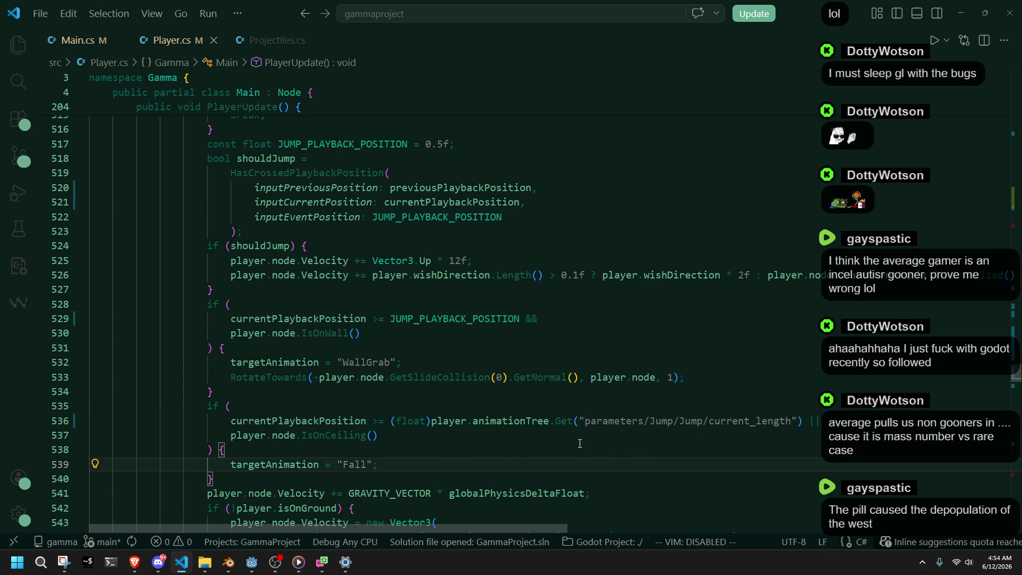
# Remove the playback-block prefix from the WallGrab fall condition on line 565.
pyautogui.scroll(-3, 642, 459)
pyautogui.scroll(-3, 527, 440)
pyautogui.scroll(-2, 527, 441)
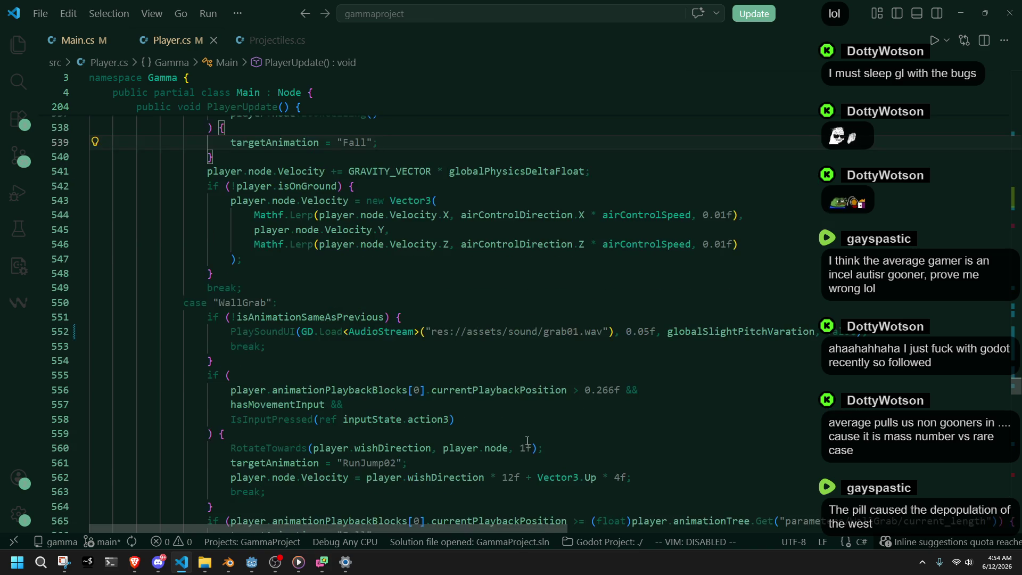
pyautogui.scroll(-2, 519, 434)
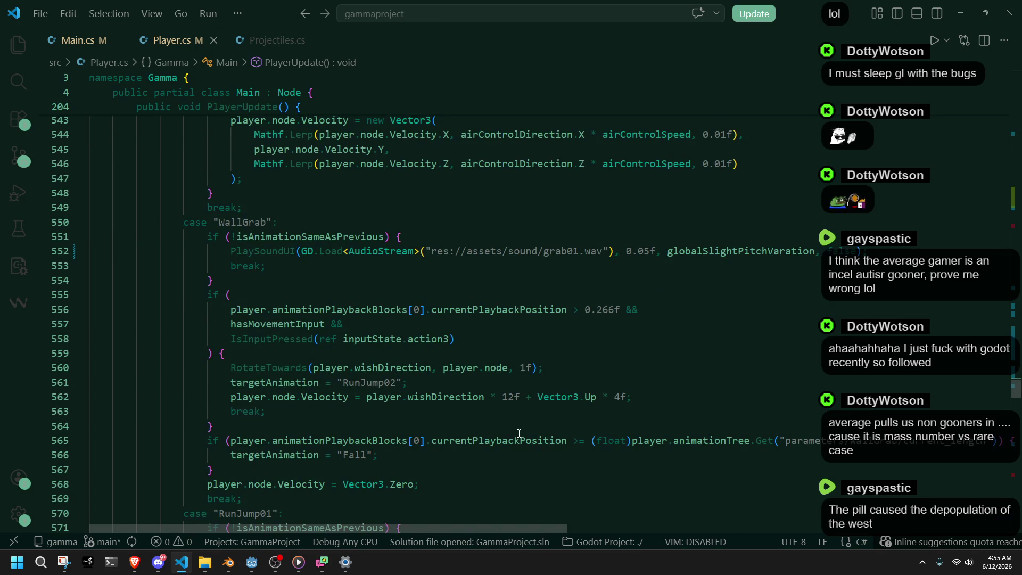
pyautogui.click(434, 443)
pyautogui.click(233, 440)
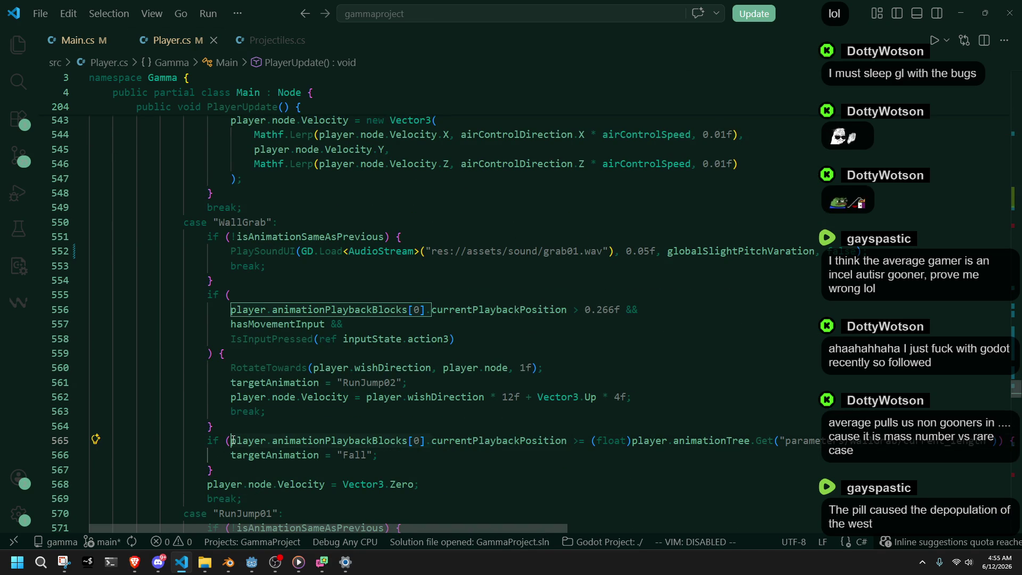
pyautogui.press('BackSpace')
# Remove the same prefix from the run-jump check on line 556.
pyautogui.click(232, 309)
pyautogui.moveTo(232, 309); pyautogui.dragTo(431, 309)
pyautogui.press('BackSpace')
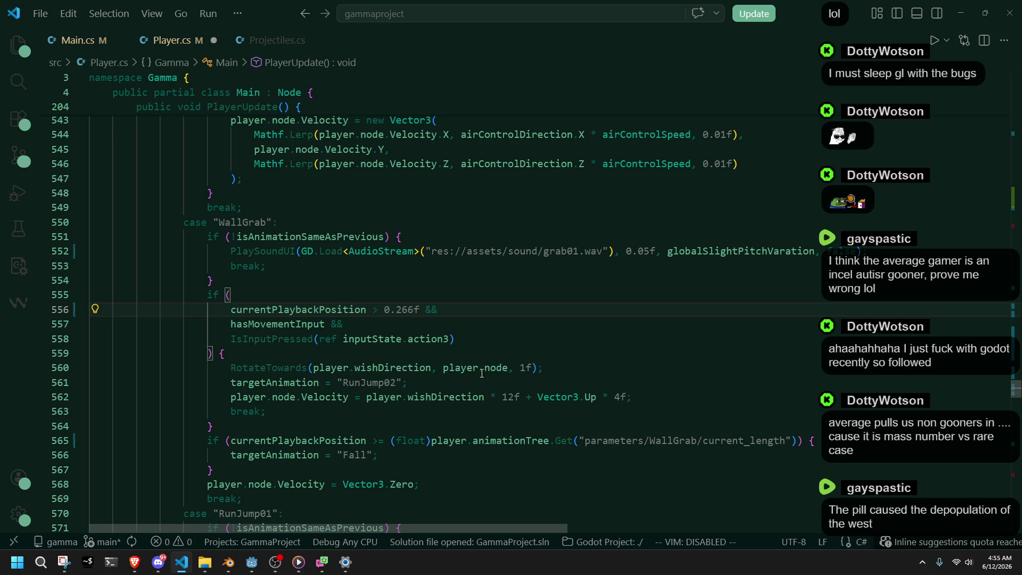
pyautogui.doubleClick(328, 311)
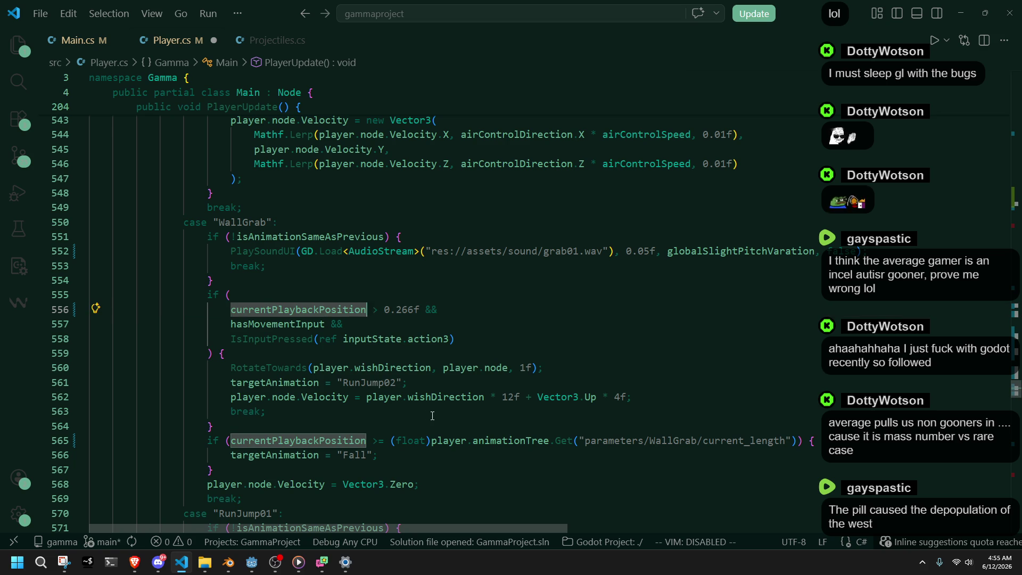
pyautogui.scroll(-5, 432, 415)
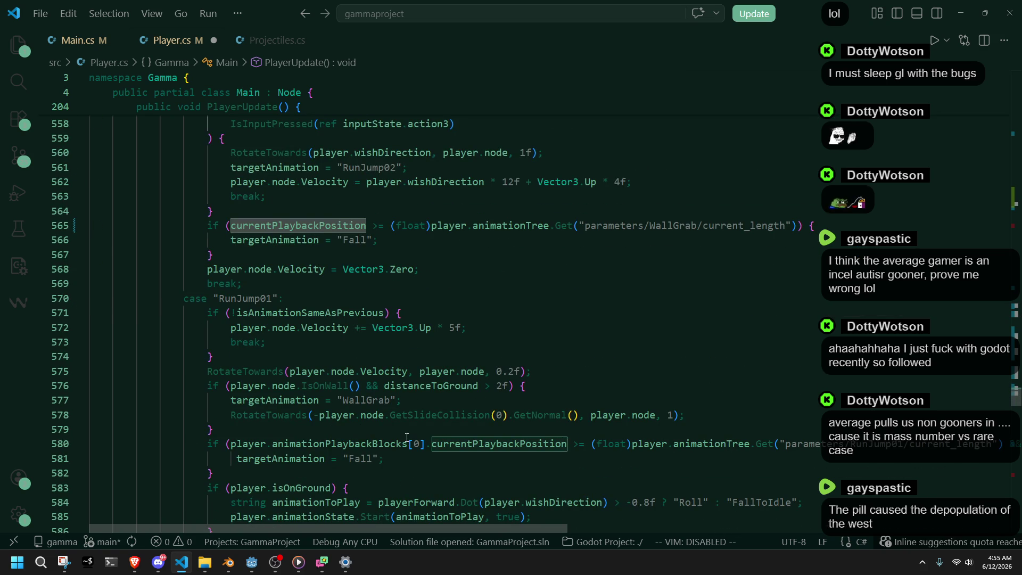
# On line 580, delete the playback-block prefix and the isAnimationSameAsPrevious clause, then save.
pyautogui.click(499, 444)
pyautogui.click(231, 443)
pyautogui.moveTo(232, 444); pyautogui.dragTo(431, 444)
pyautogui.press('Delete')
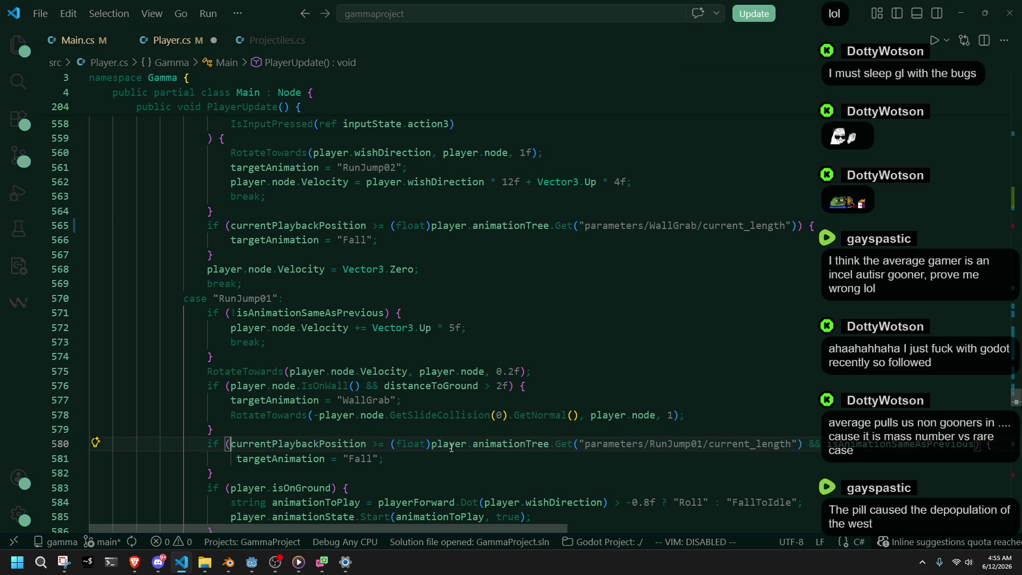
pyautogui.click(769, 469)
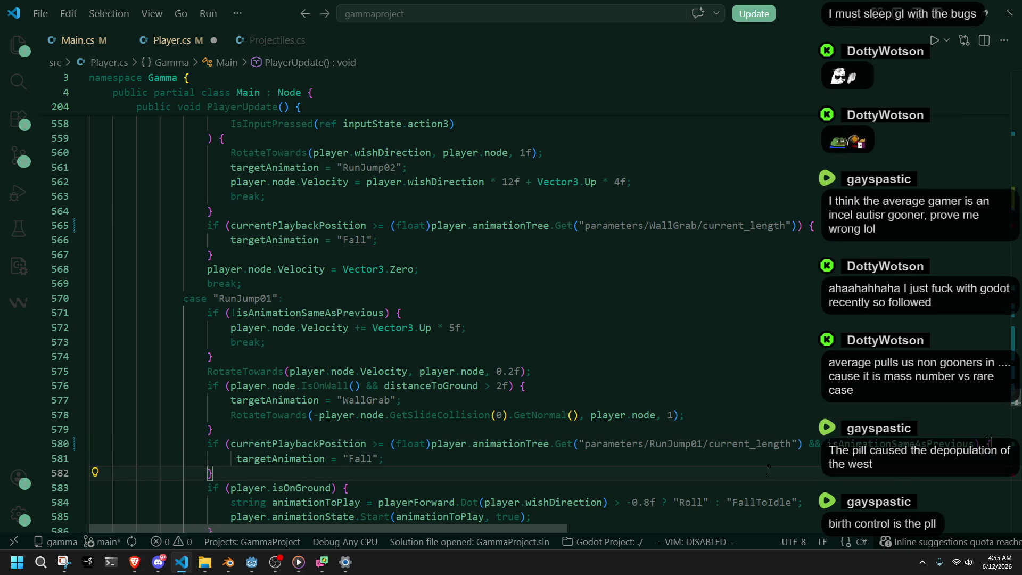
pyautogui.click(805, 451)
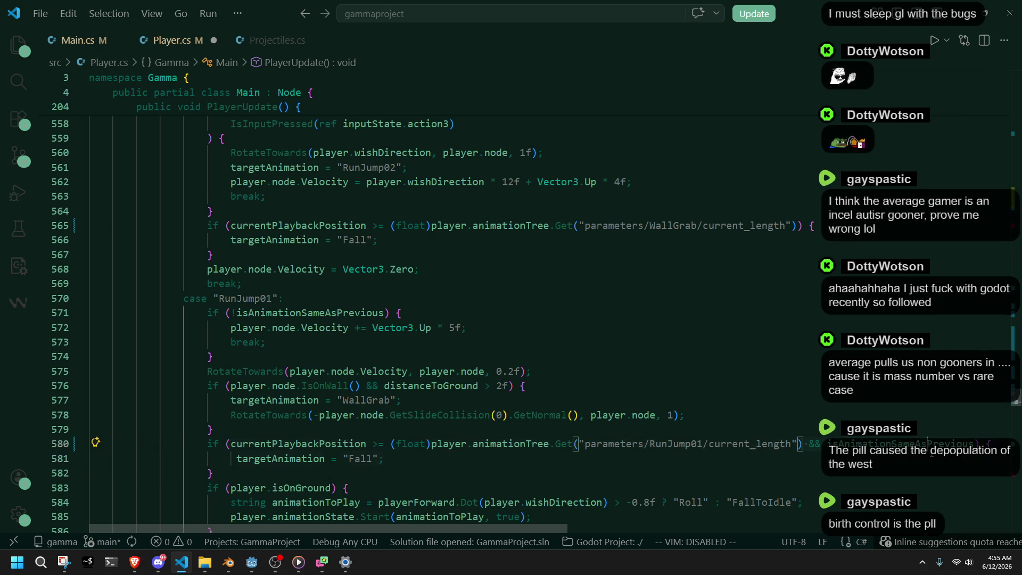
pyautogui.hotkey('ctrl', 'Delete')
pyautogui.hotkey('ctrl', 'Delete')
pyautogui.press('Down')
pyautogui.hotkey('ctrl', 's')
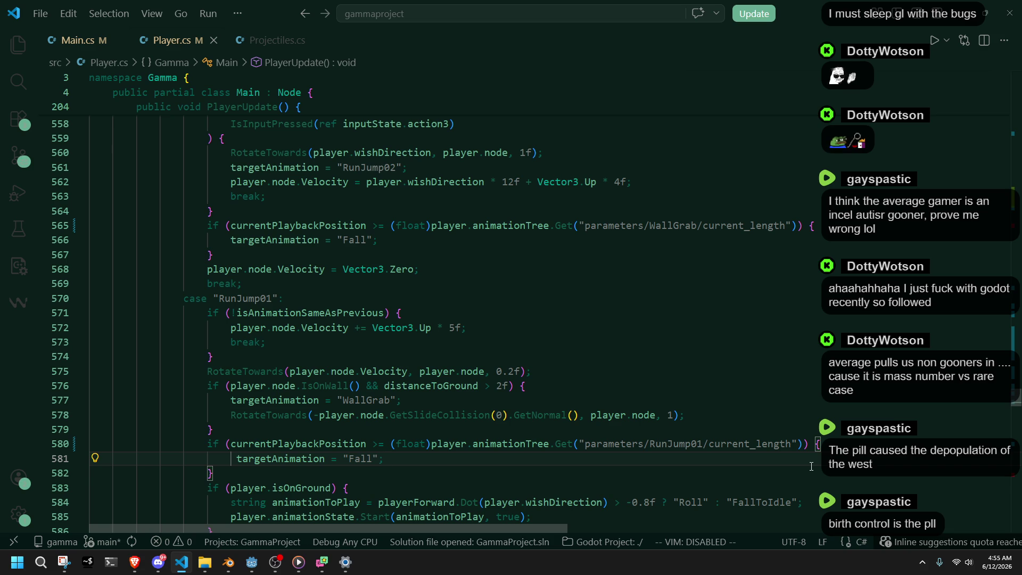
pyautogui.scroll(-1, 651, 395)
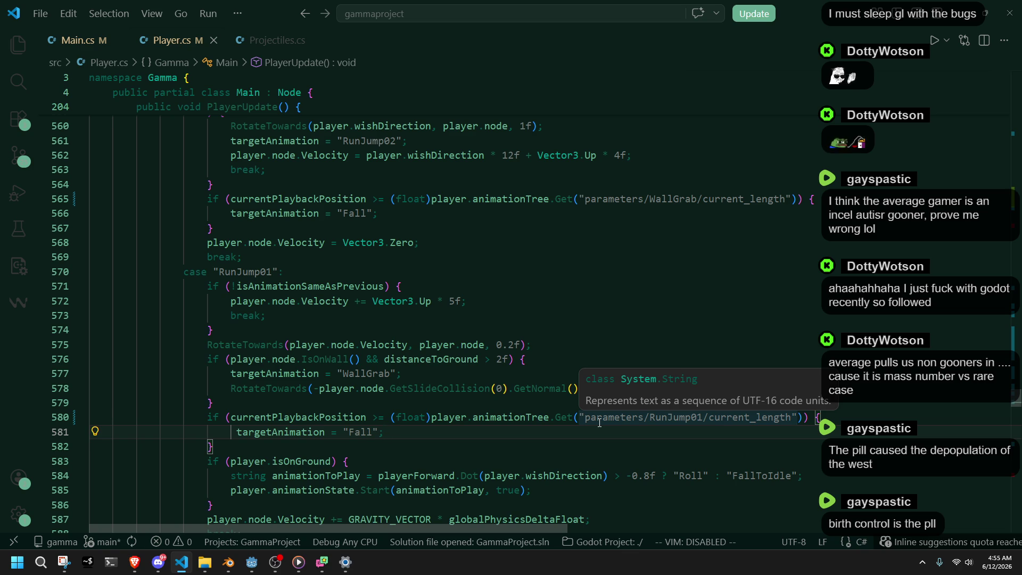
pyautogui.press('Down')
pyautogui.press('Down')
pyautogui.press('Down')
pyautogui.press('Down')
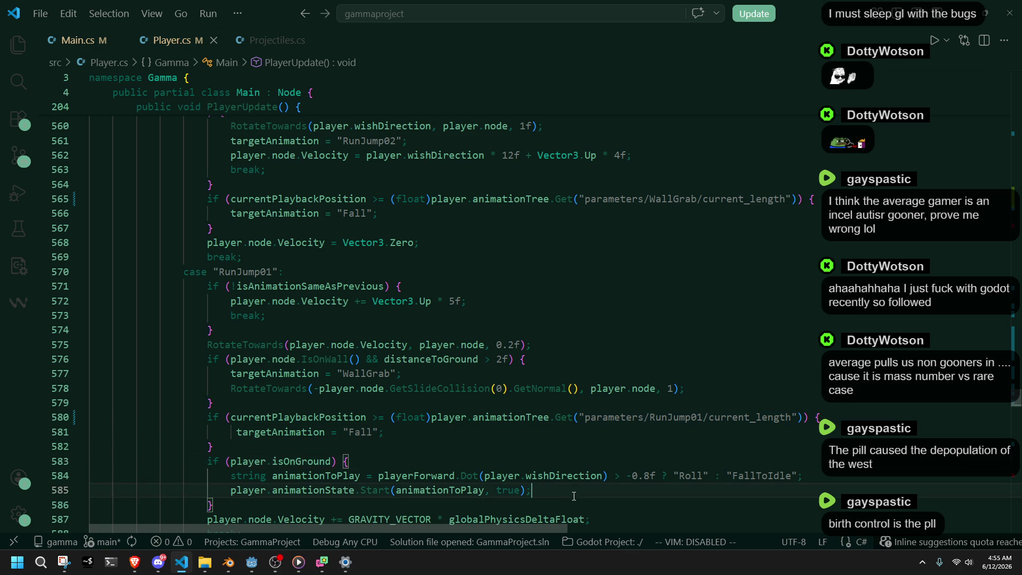
pyautogui.press('Up')
pyautogui.press('Up')
pyautogui.press('Up')
pyautogui.click(379, 374)
pyautogui.doubleClick(417, 390)
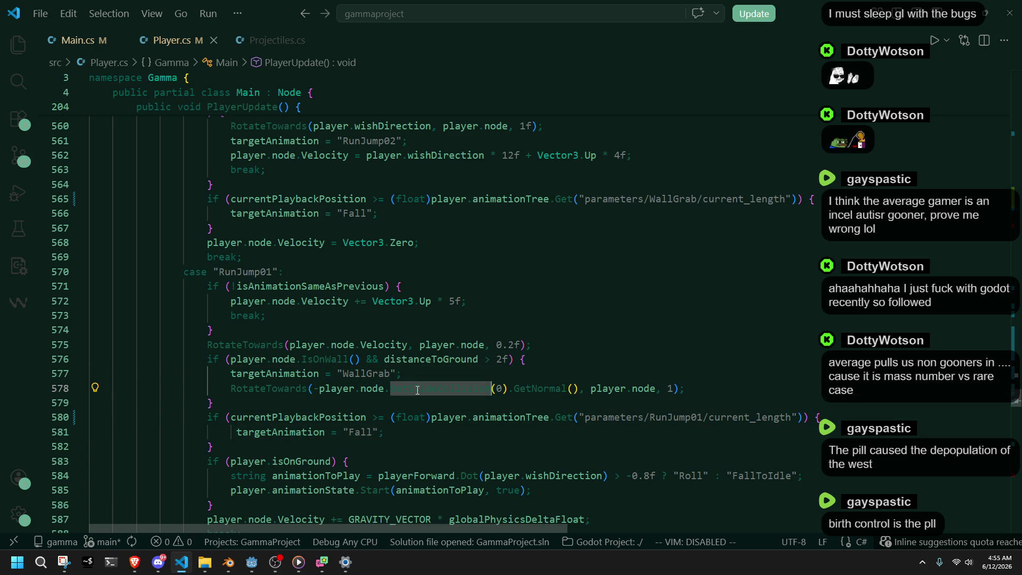
pyautogui.click(301, 388)
pyautogui.press('Down')
pyautogui.scroll(-2, 490, 445)
pyautogui.press('Down')
pyautogui.press('Down')
pyautogui.press('Down')
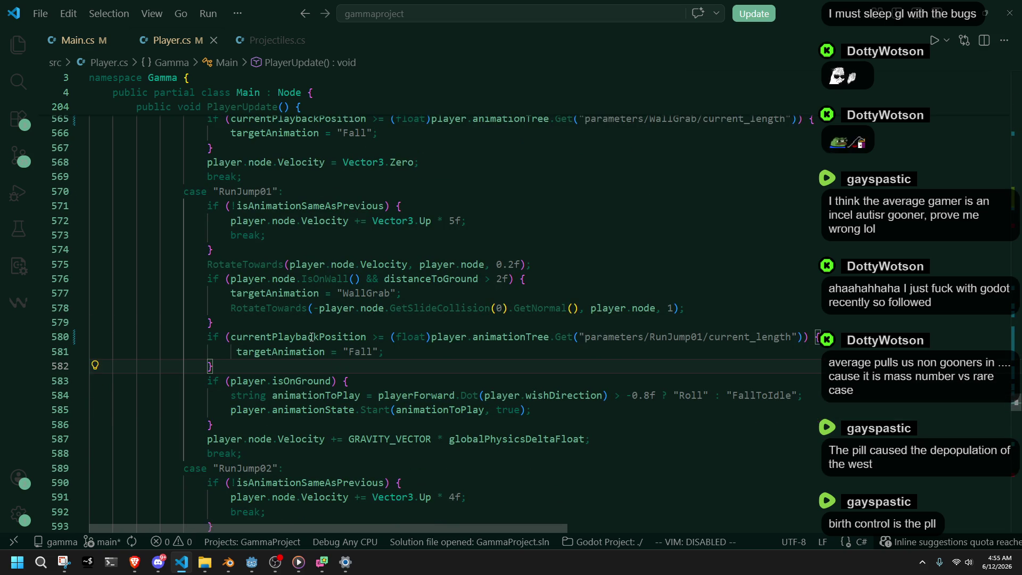
pyautogui.press('Up')
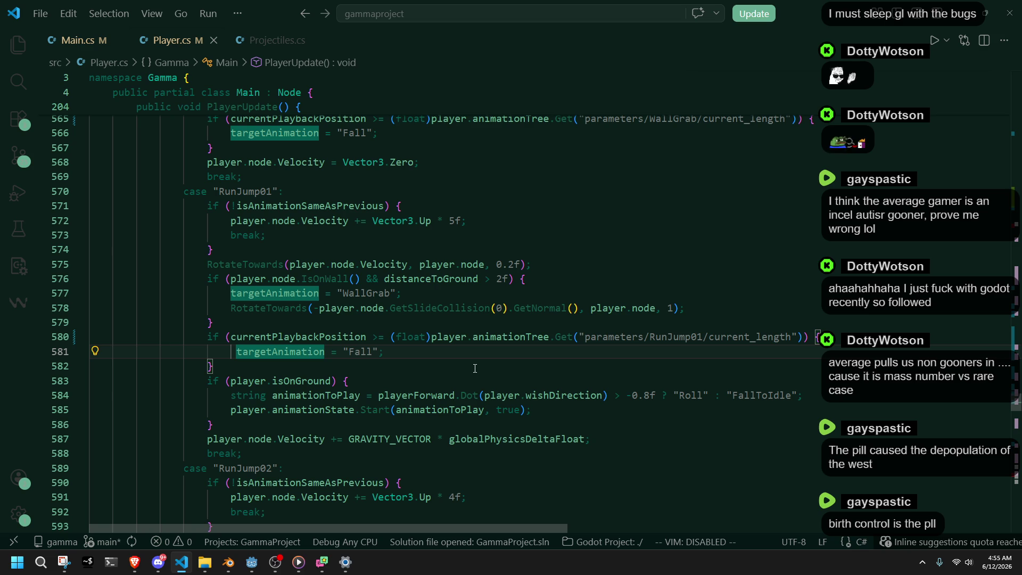
pyautogui.doubleClick(359, 338)
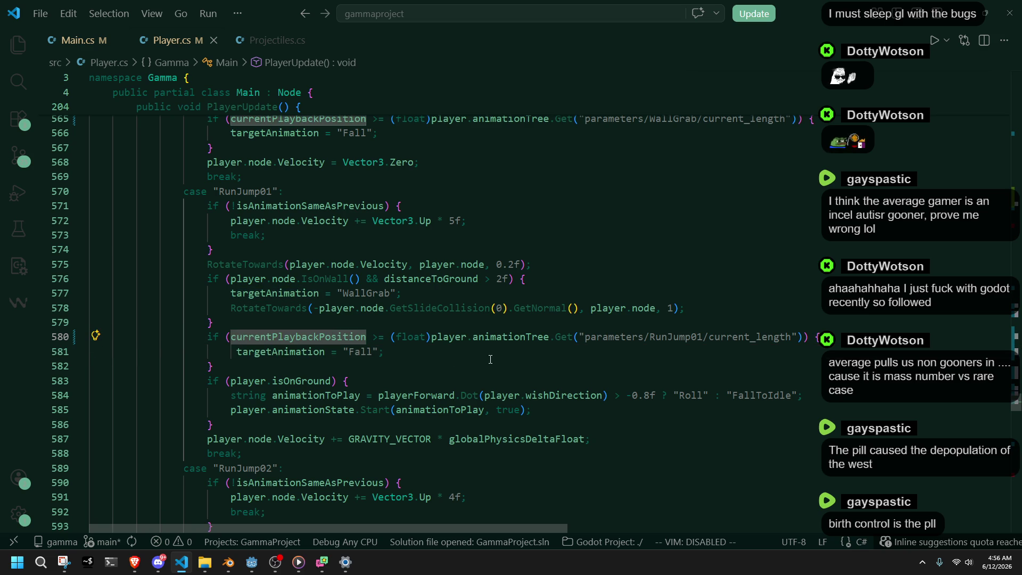
pyautogui.scroll(-1, 490, 359)
pyautogui.click(299, 412)
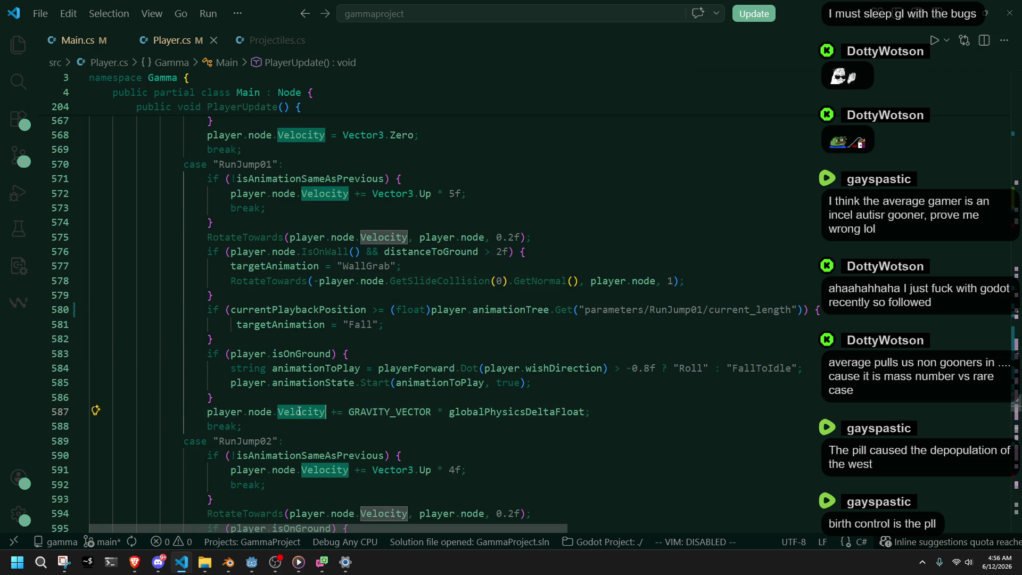
pyautogui.doubleClick(310, 455)
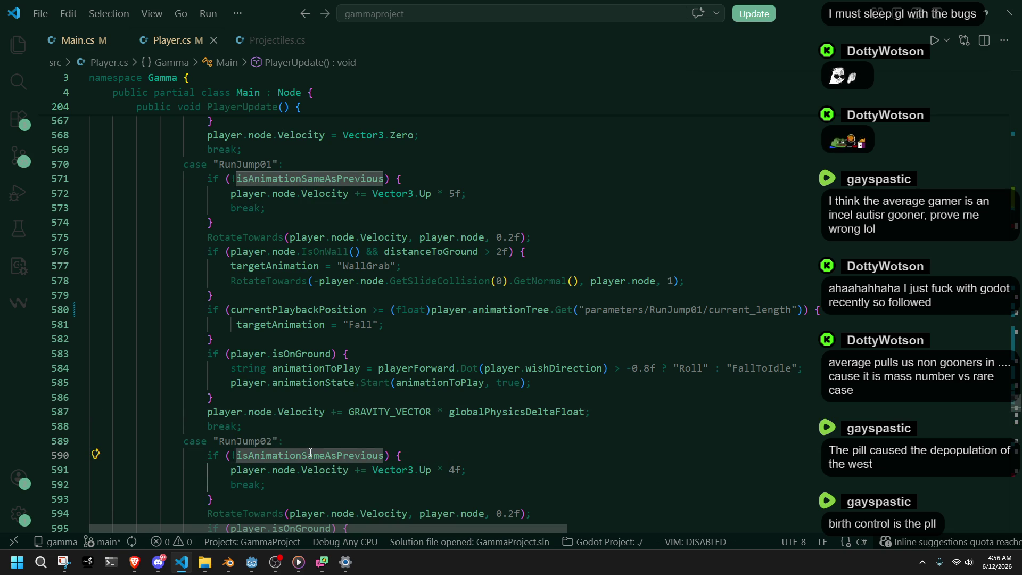
pyautogui.scroll(-1, 310, 452)
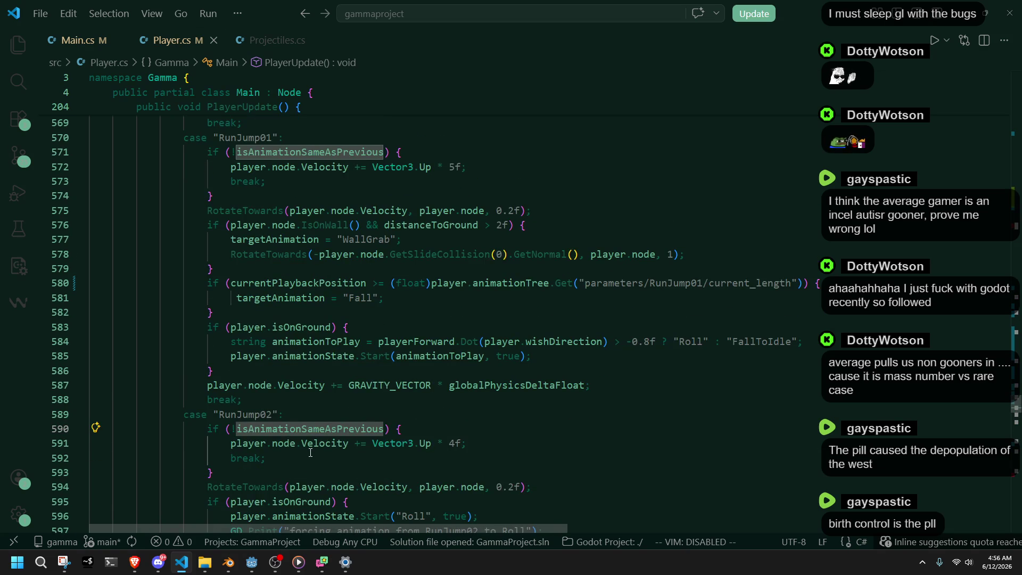
pyautogui.scroll(-2, 310, 452)
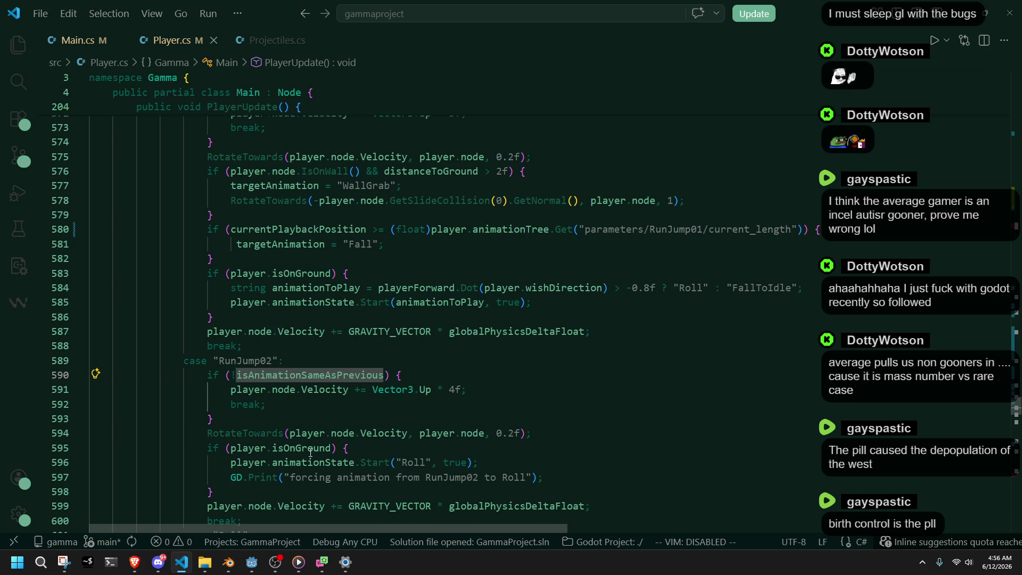
pyautogui.scroll(-5, 311, 452)
pyautogui.click(330, 418)
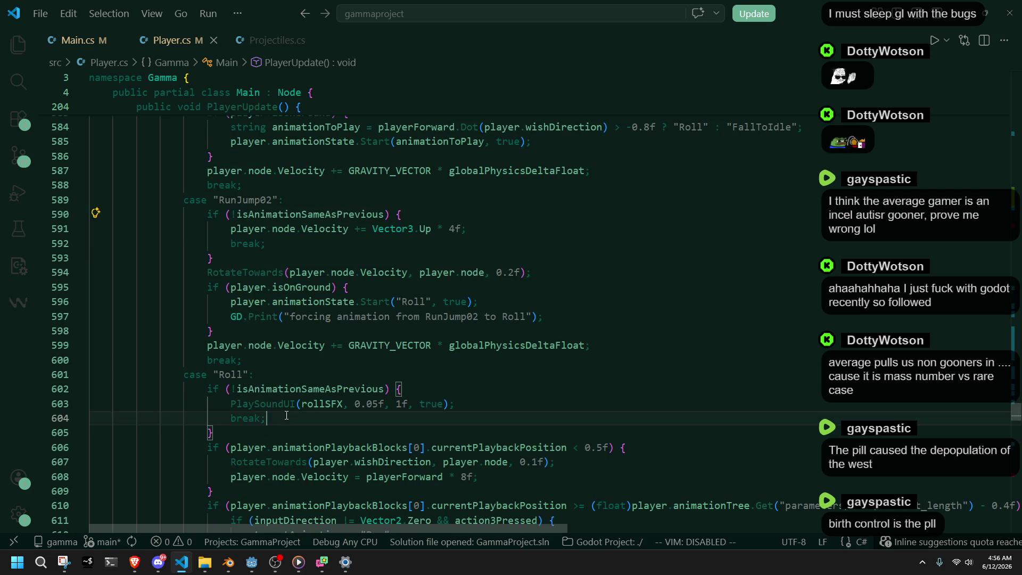
# Replace the roll sound's 1f argument on line 603 with globalSlightPitchVaration and save Player.cs.
pyautogui.click(343, 403)
pyautogui.click(355, 423)
pyautogui.click(331, 430)
pyautogui.doubleClick(273, 405)
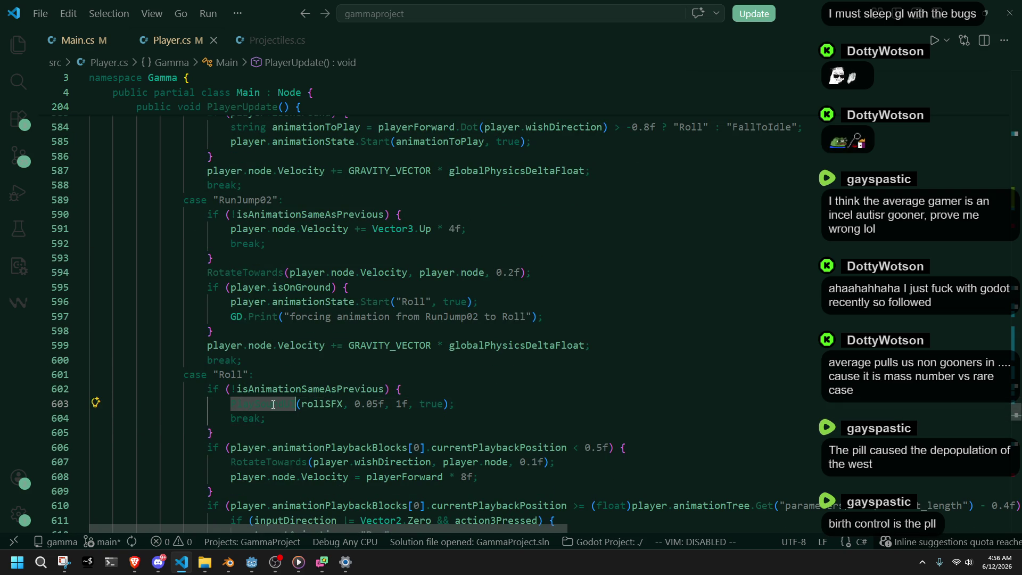
pyautogui.click(287, 419)
pyautogui.doubleClick(404, 404)
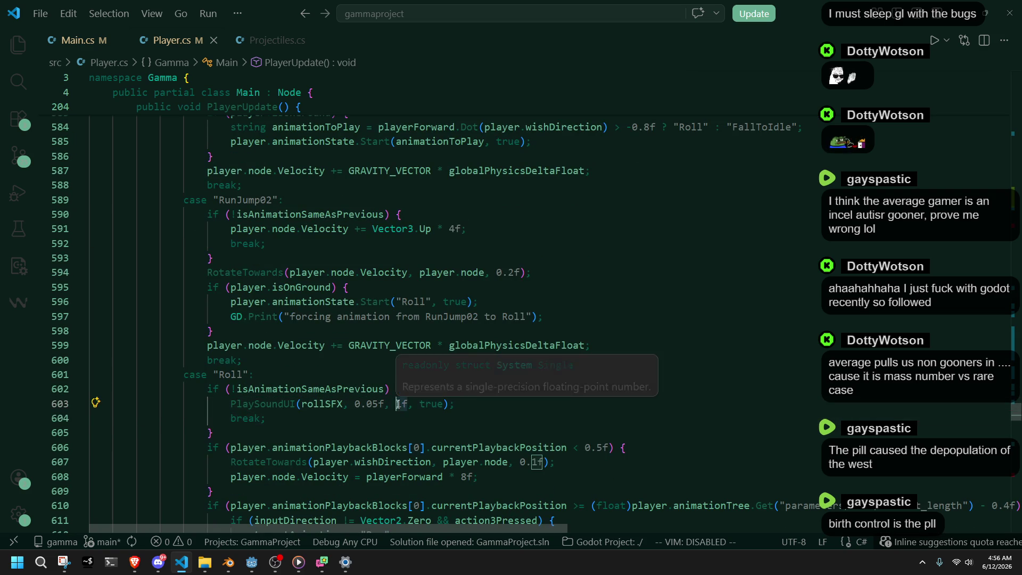
pyautogui.write('global')
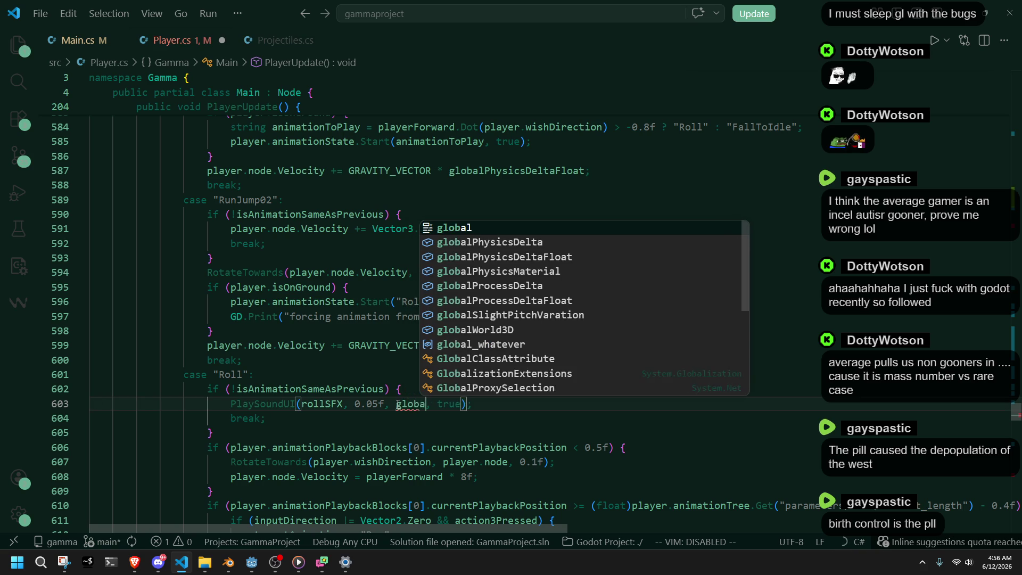
pyautogui.press('Down')
pyautogui.press('Down')
pyautogui.press('Down')
pyautogui.press('Down')
pyautogui.press('Down')
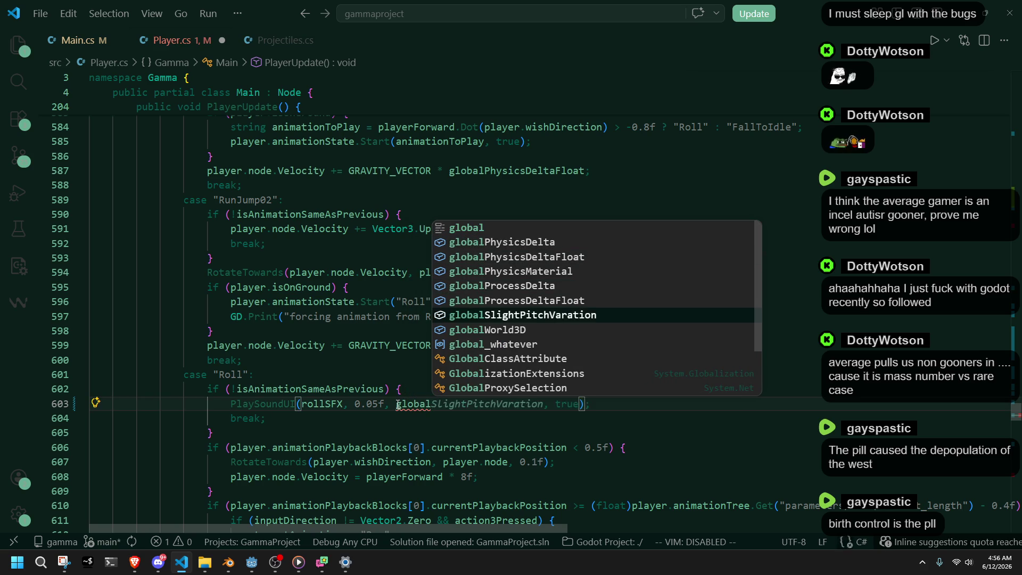
pyautogui.press('Return')
pyautogui.hotkey('ctrl', 's')
# Remove the player.animationPlaybackBlocks[0]. prefix on line 606 and search the file for it.
pyautogui.click(471, 430)
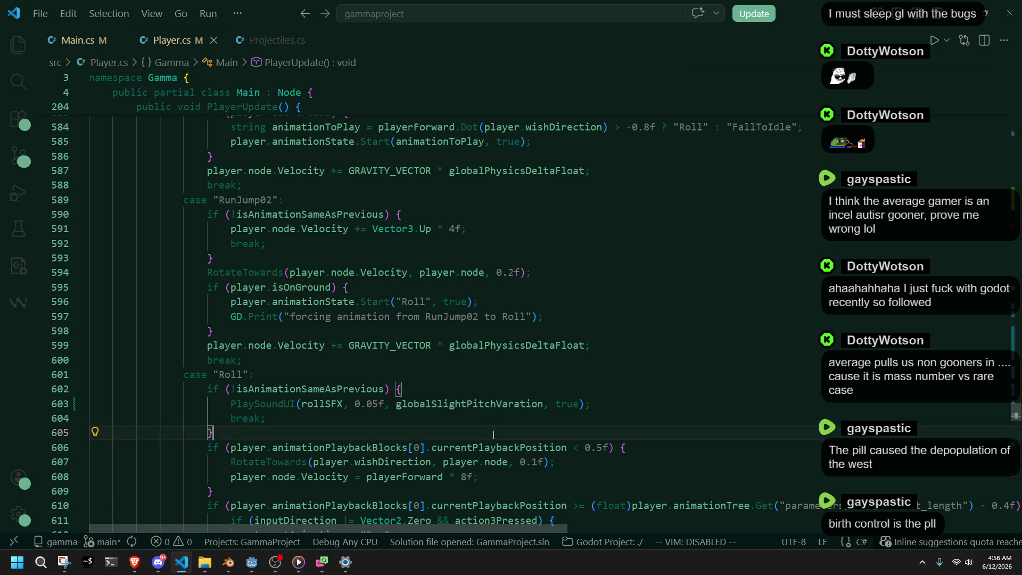
pyautogui.click(427, 448)
pyautogui.hotkey('ctrl', 'Left')
pyautogui.hotkey('ctrl', 'Left')
pyautogui.hotkey('ctrl', 'Left')
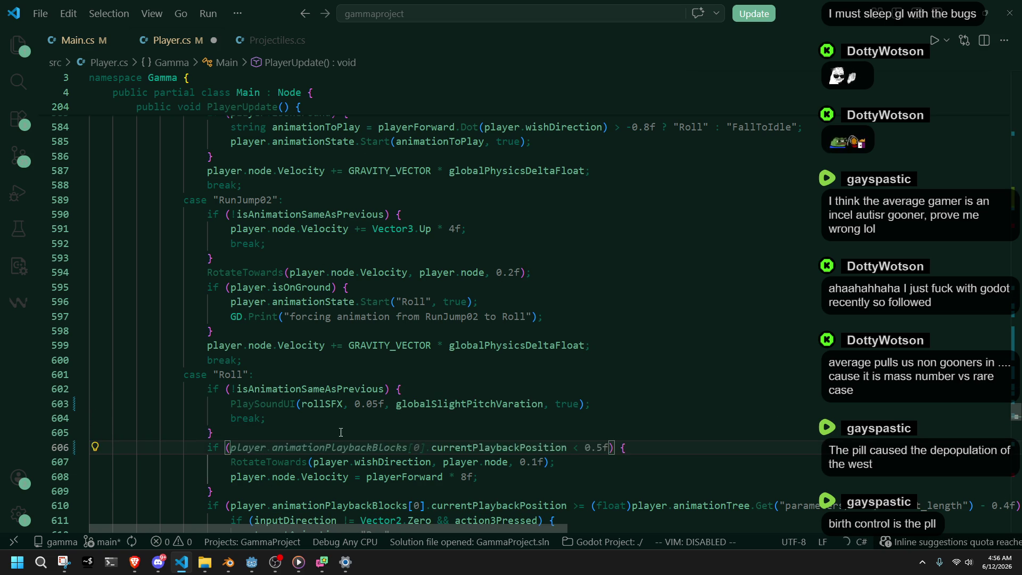
pyautogui.hotkey('ctrl', 'f')
pyautogui.hotkey('ctrl', 'x')
pyautogui.hotkey('ctrl', 'f')
pyautogui.hotkey('ctrl', 'v')
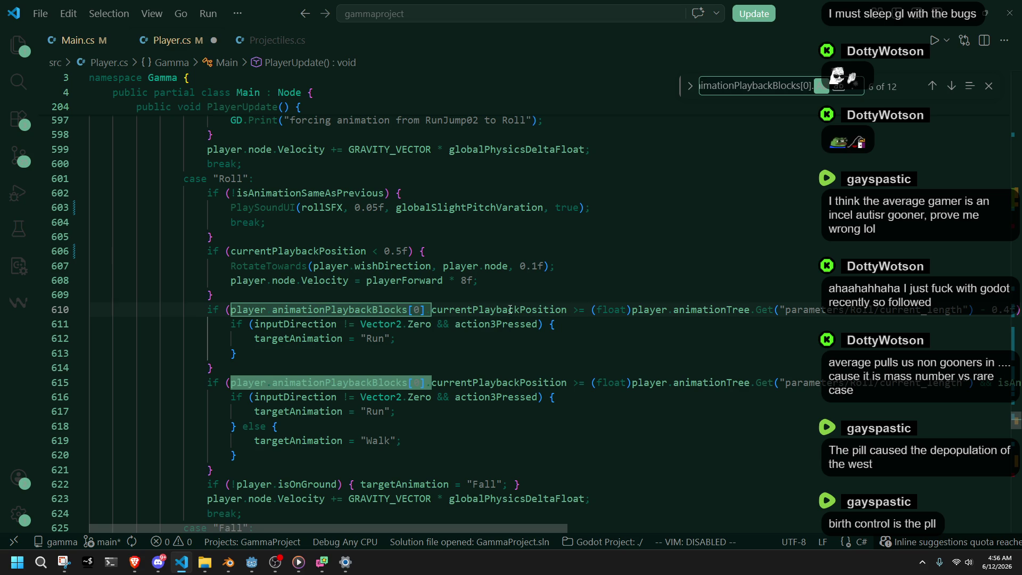
# Delete the player.animationPlaybackBlocks[0]. prefix on lines 610 and 615.
pyautogui.click(411, 347)
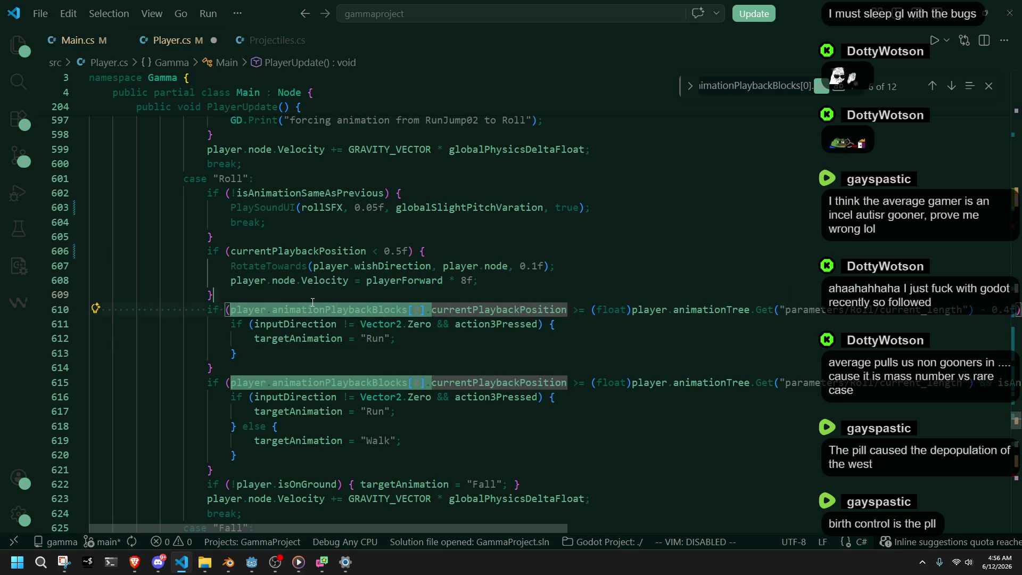
pyautogui.moveTo(431, 309); pyautogui.dragTo(231, 309)
pyautogui.press('BackSpace')
pyautogui.moveTo(432, 382); pyautogui.dragTo(231, 383)
pyautogui.press('BackSpace')
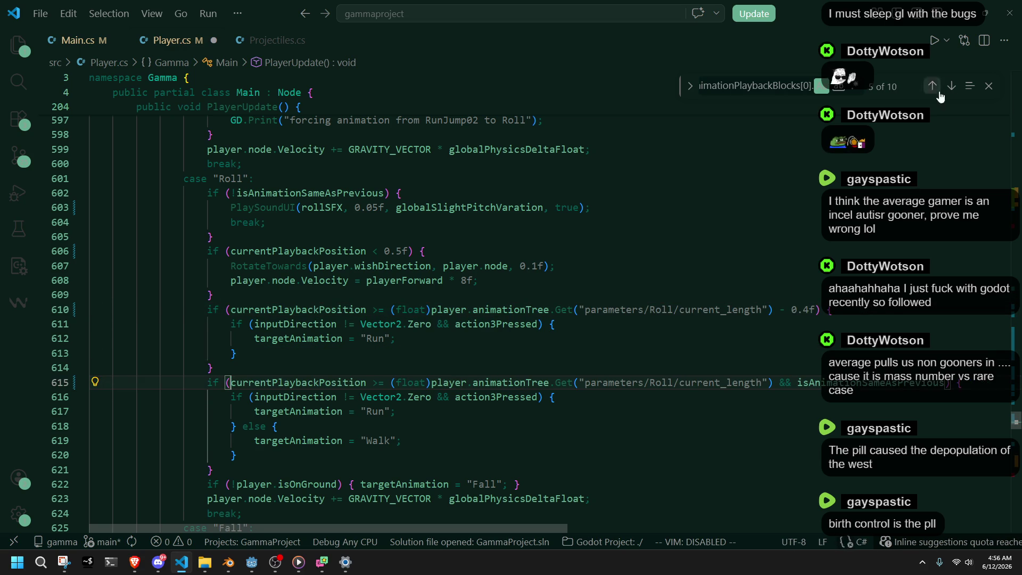
pyautogui.click(951, 86)
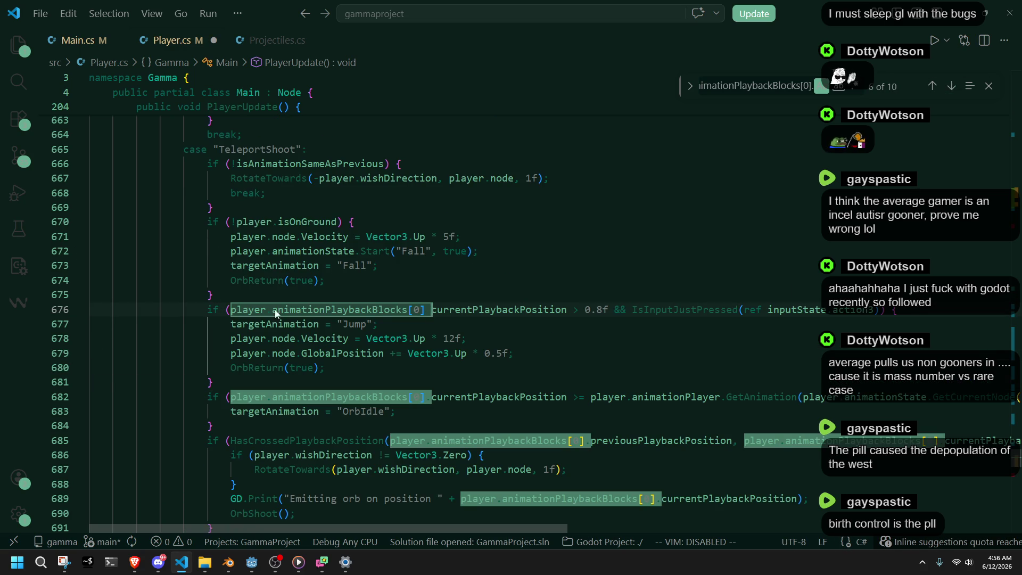
# Strip the animationPlaybackBlocks[0] prefix from TeleportShoot's conditions on lines 676 and 682.
pyautogui.click(388, 342)
pyautogui.click(228, 309)
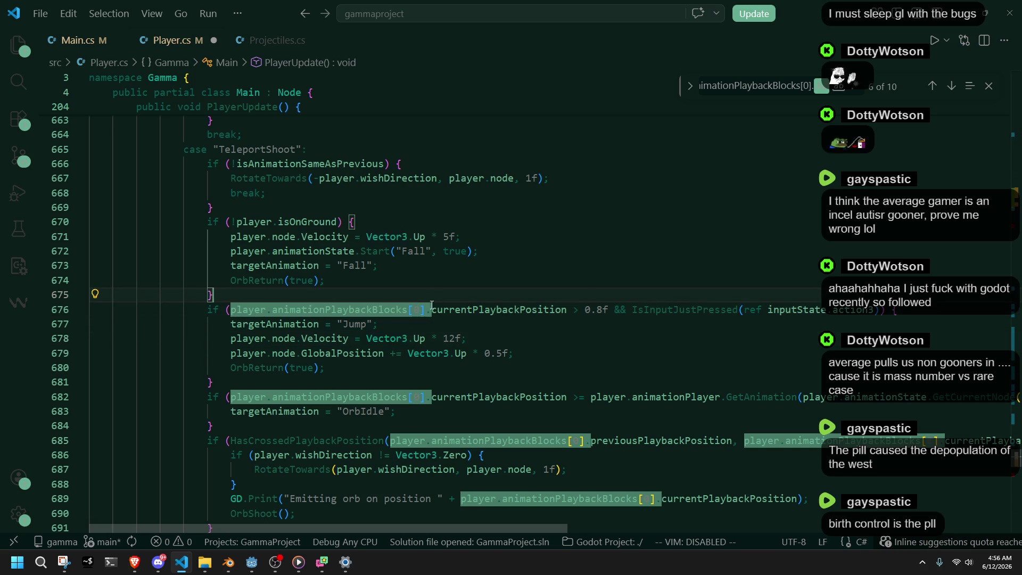
pyautogui.hotkey('ctrl', 'shift', 'Right')
pyautogui.hotkey('ctrl', 'shift', 'Right')
pyautogui.hotkey('ctrl', 'shift', 'Right')
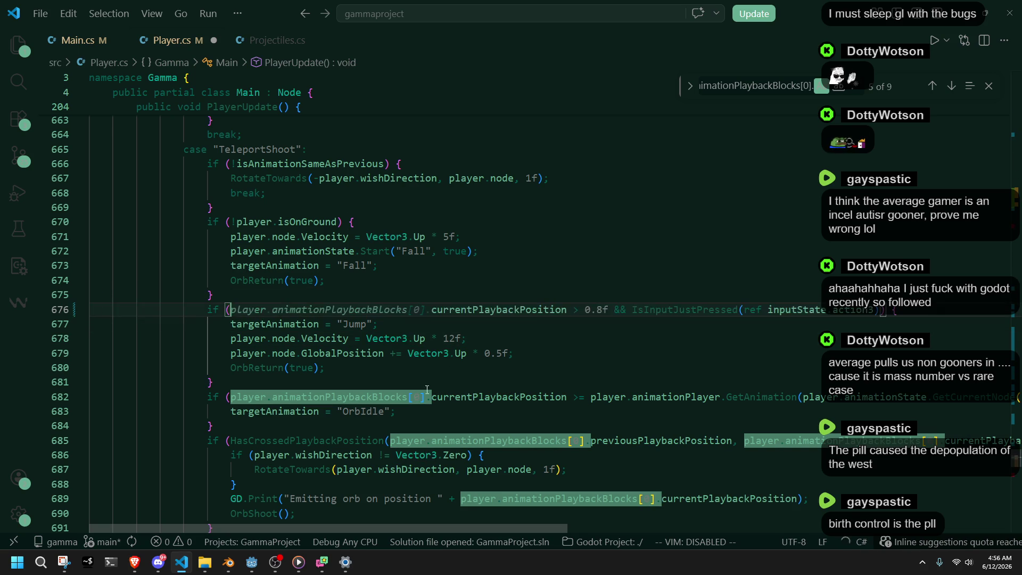
pyautogui.press('Delete')
pyautogui.hotkey('ctrl', 'shift', 'Right')
pyautogui.hotkey('ctrl', 'shift', 'Right')
pyautogui.hotkey('ctrl', 'shift', 'Right')
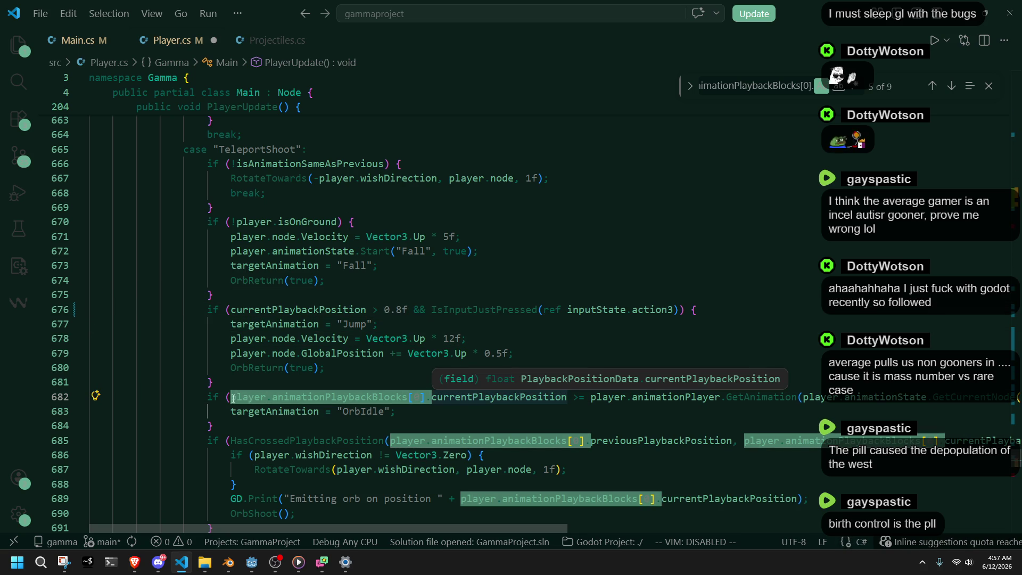
pyautogui.press('Delete')
# Remove the prefix from both HasCrossedPlaybackPosition arguments on line 685.
pyautogui.click(595, 440)
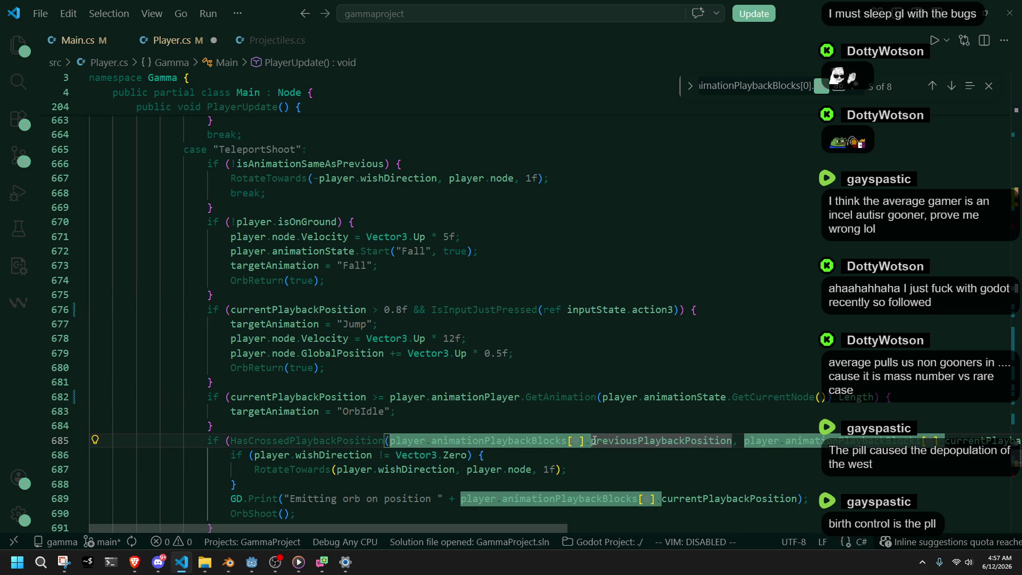
pyautogui.hotkey('ctrl', 'shift', 'Left')
pyautogui.hotkey('ctrl', 'shift', 'Left')
pyautogui.hotkey('ctrl', 'shift', 'Left')
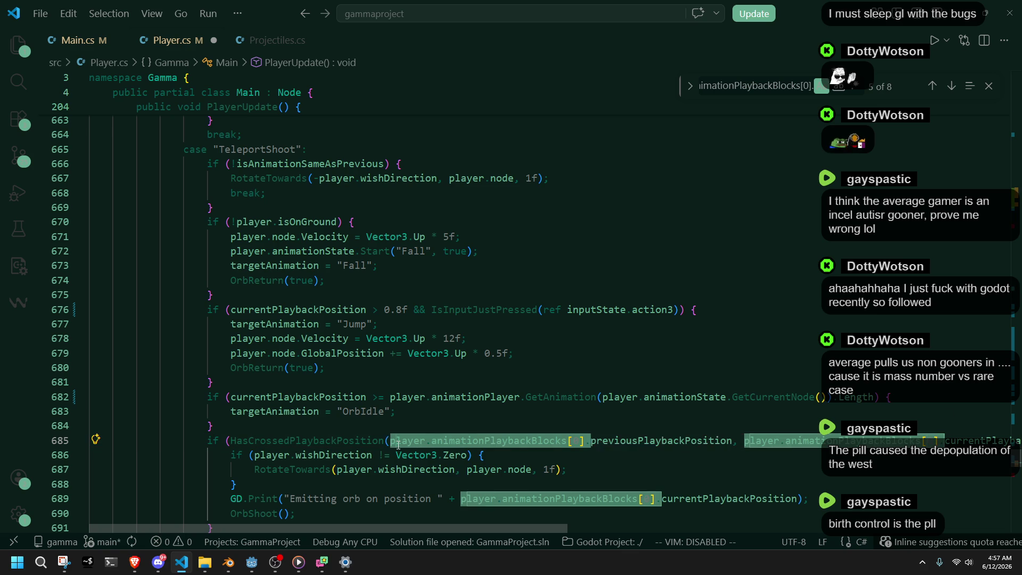
pyautogui.press('Delete')
pyautogui.click(552, 439)
pyautogui.hotkey('ctrl', 'shift', 'Right')
pyautogui.hotkey('ctrl', 'shift', 'Right')
pyautogui.hotkey('ctrl', 'shift', 'Right')
pyautogui.press('Delete')
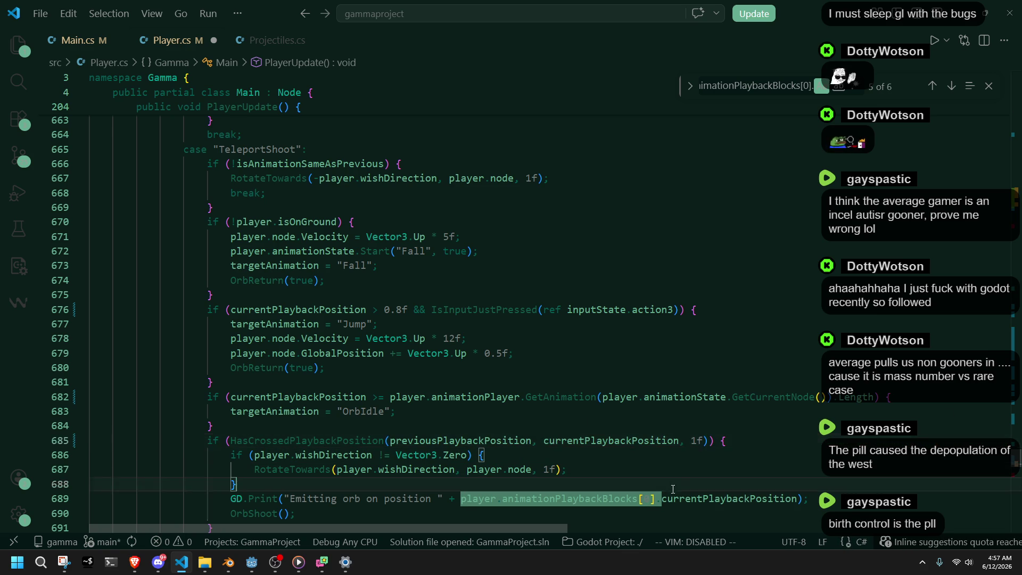
# Make the orb debug print on line 689 use currentPlaybackPosition and save Player.cs.
pyautogui.click(477, 500)
pyautogui.press('Delete')
pyautogui.scroll(-1, 586, 479)
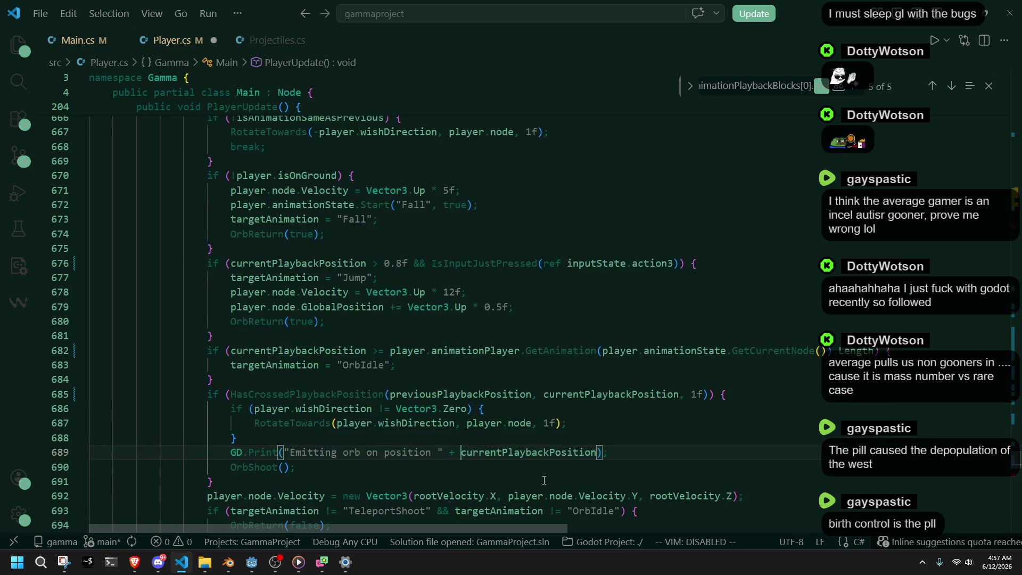
pyautogui.click(629, 477)
pyautogui.hotkey('ctrl', 's')
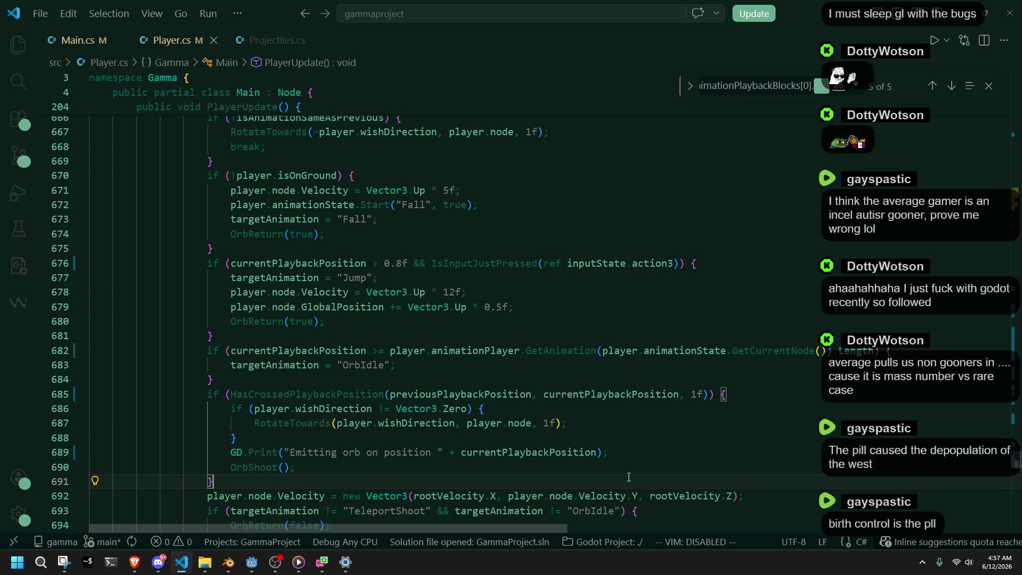
pyautogui.click(952, 86)
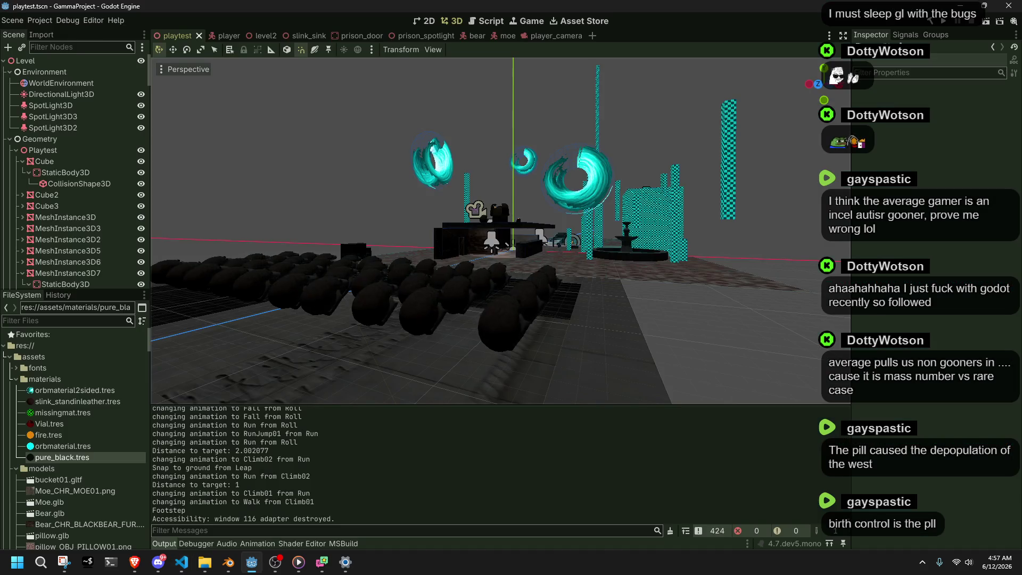
# Step through the last three animationPlaybackBlocks[0] matches and review PlayerUpdate's start around lines 212-217.
pyautogui.hotkey('alt', 'Tab')
pyautogui.click(164, 382)
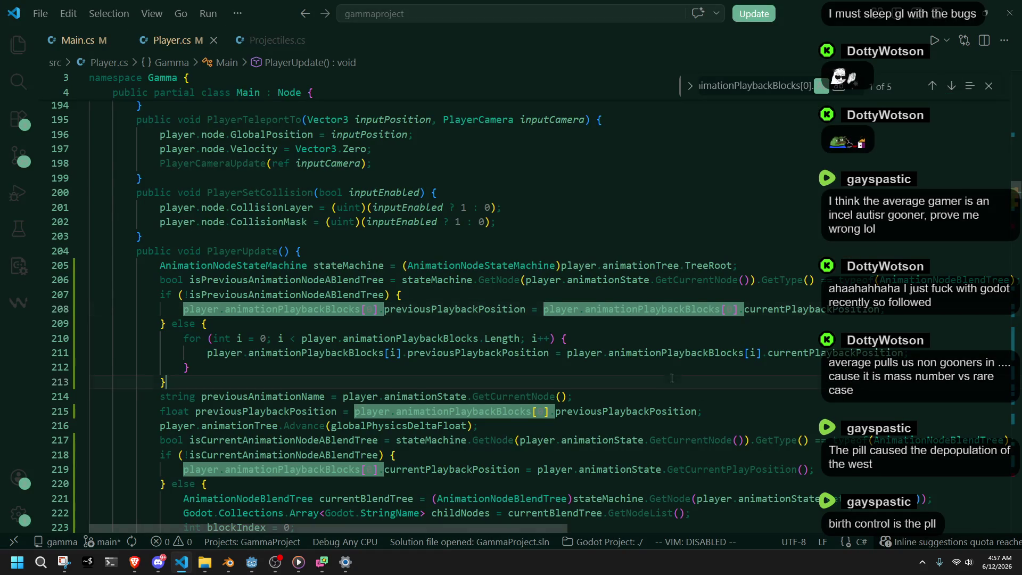
pyautogui.click(951, 86)
pyautogui.click(951, 87)
pyautogui.click(951, 86)
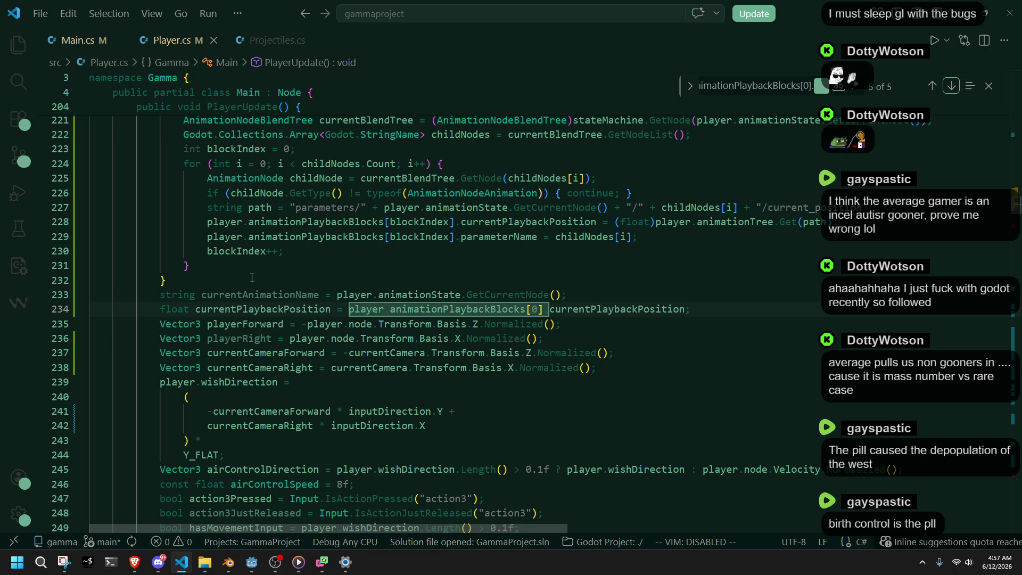
pyautogui.scroll(4, 778, 298)
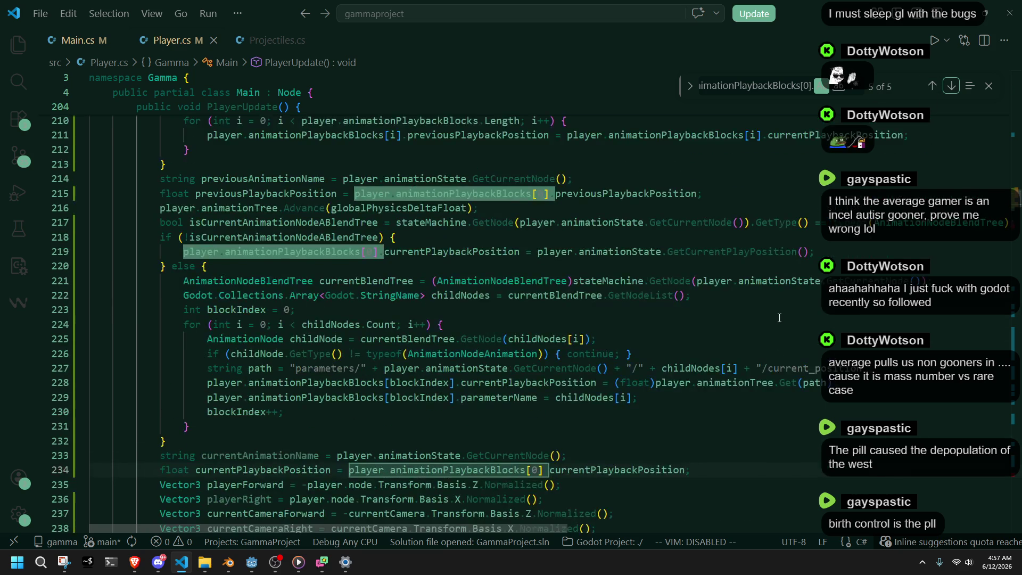
pyautogui.scroll(4, 779, 318)
pyautogui.scroll(1, 779, 318)
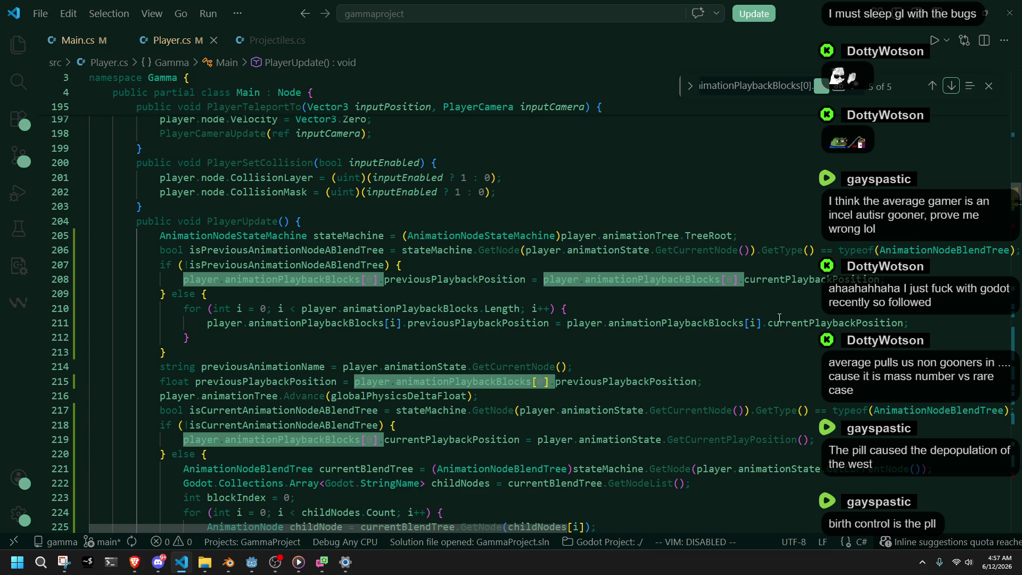
pyautogui.click(186, 337)
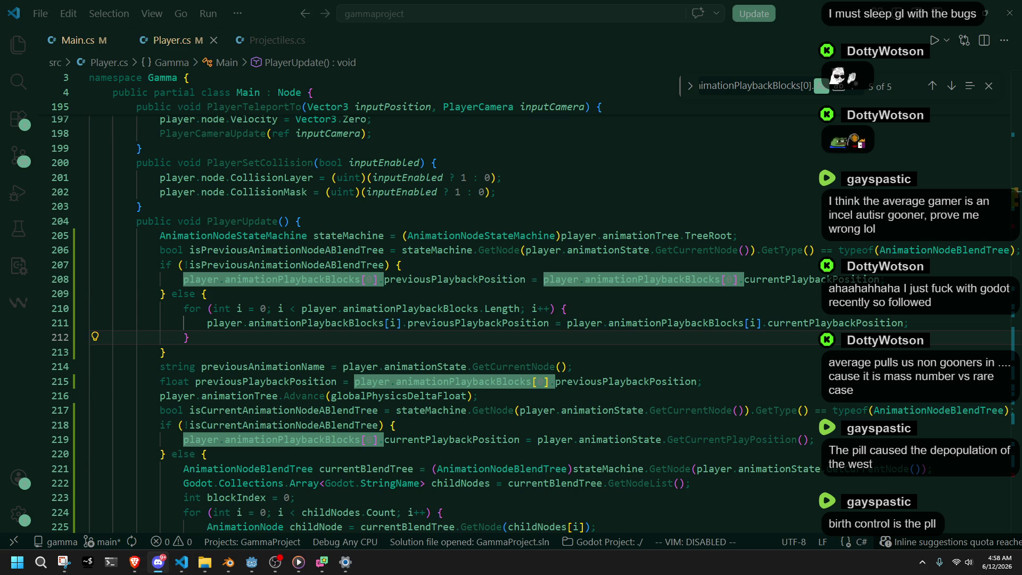
pyautogui.click(644, 410)
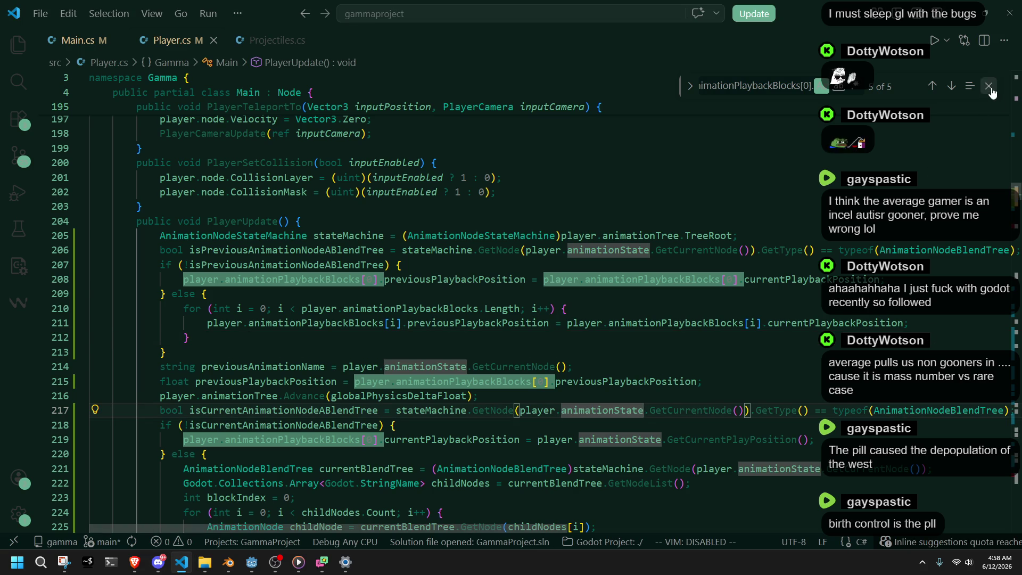
pyautogui.press('Escape')
pyautogui.hotkey('alt', 'Left')
pyautogui.press('Down')
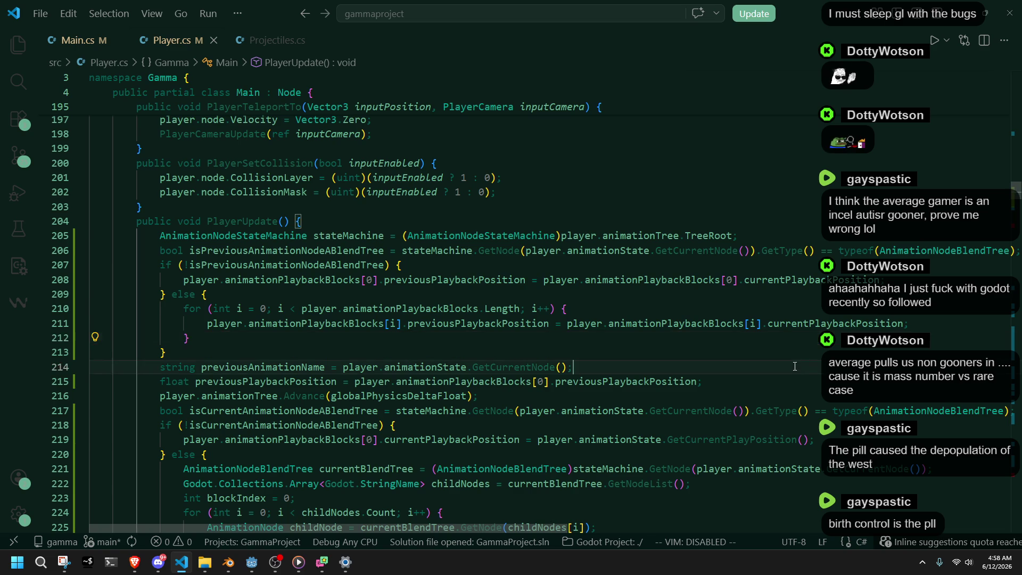
pyautogui.press('Up')
pyautogui.press('Up')
pyautogui.press('Up')
pyautogui.press('Up')
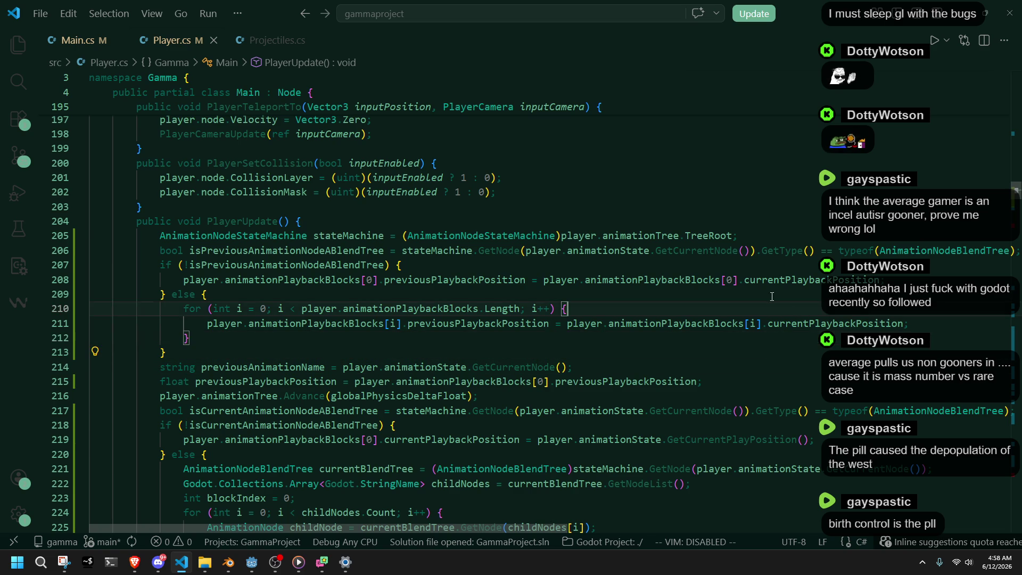
pyautogui.click(453, 280)
pyautogui.click(300, 281)
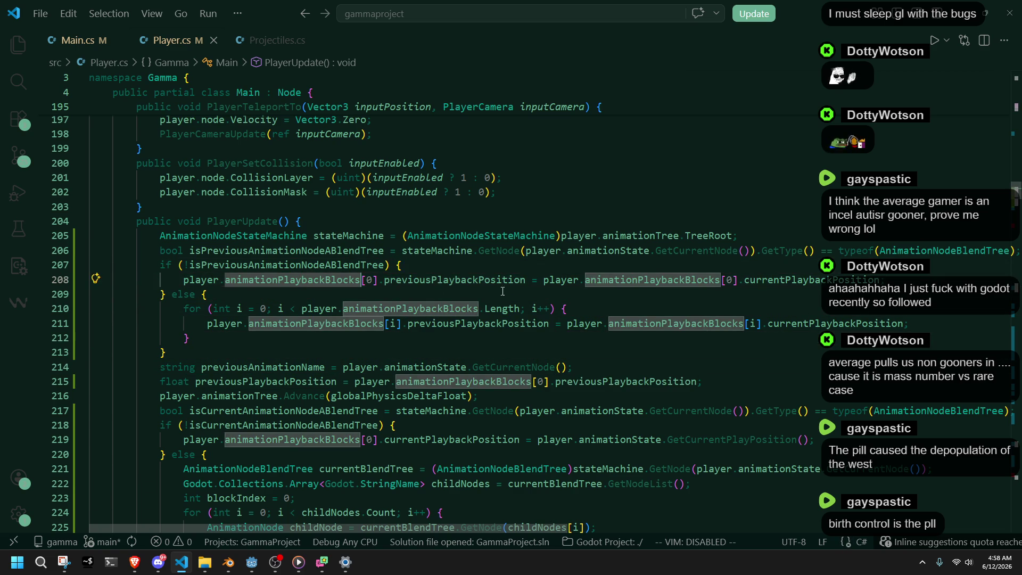
pyautogui.hotkey('ctrl', 'Right')
pyautogui.press('Down')
pyautogui.scroll(-1, 544, 292)
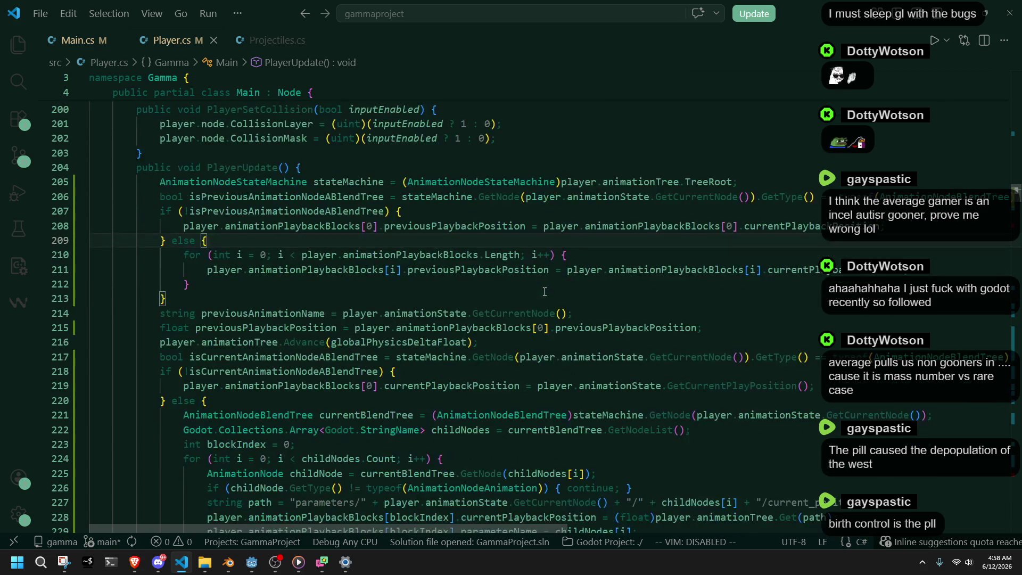
pyautogui.doubleClick(269, 314)
pyautogui.doubleClick(271, 326)
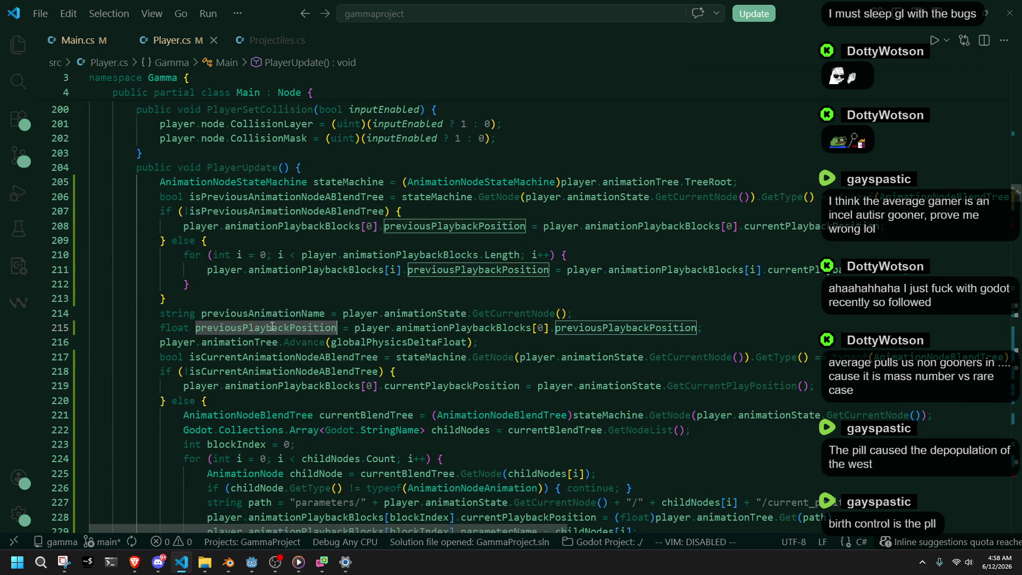
pyautogui.scroll(-1, 272, 328)
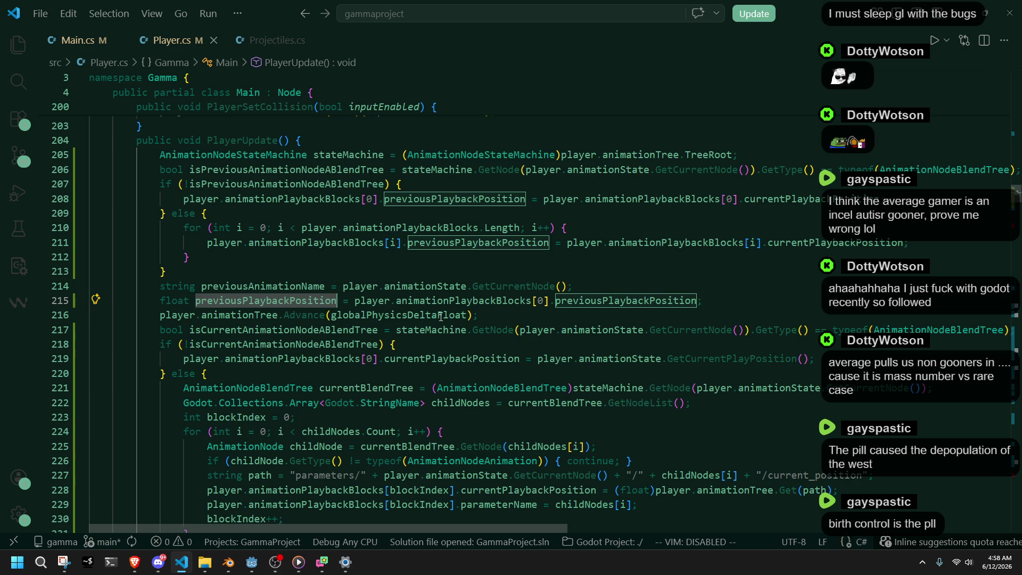
pyautogui.moveTo(263, 168)
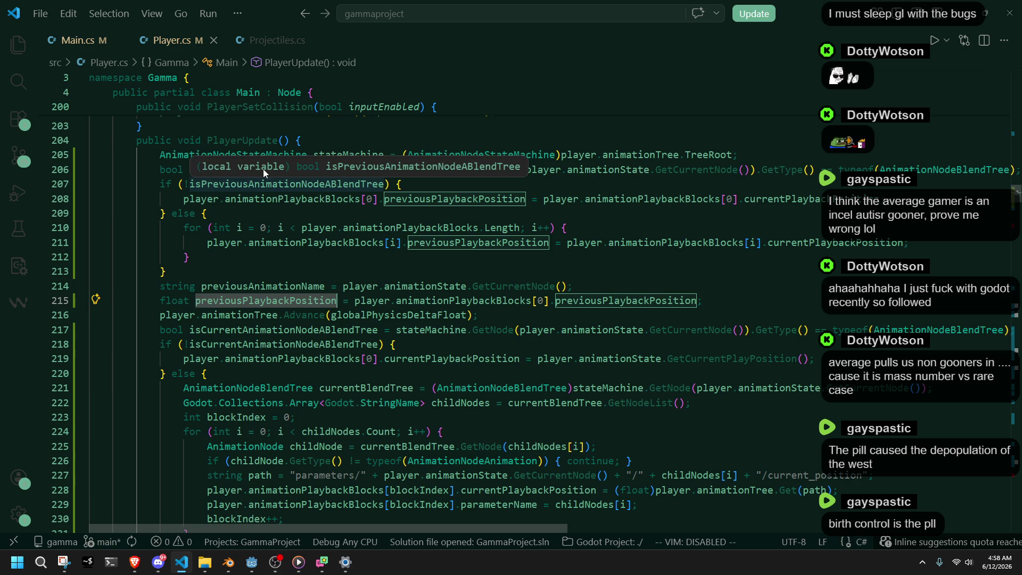
pyautogui.click(349, 151)
pyautogui.click(323, 168)
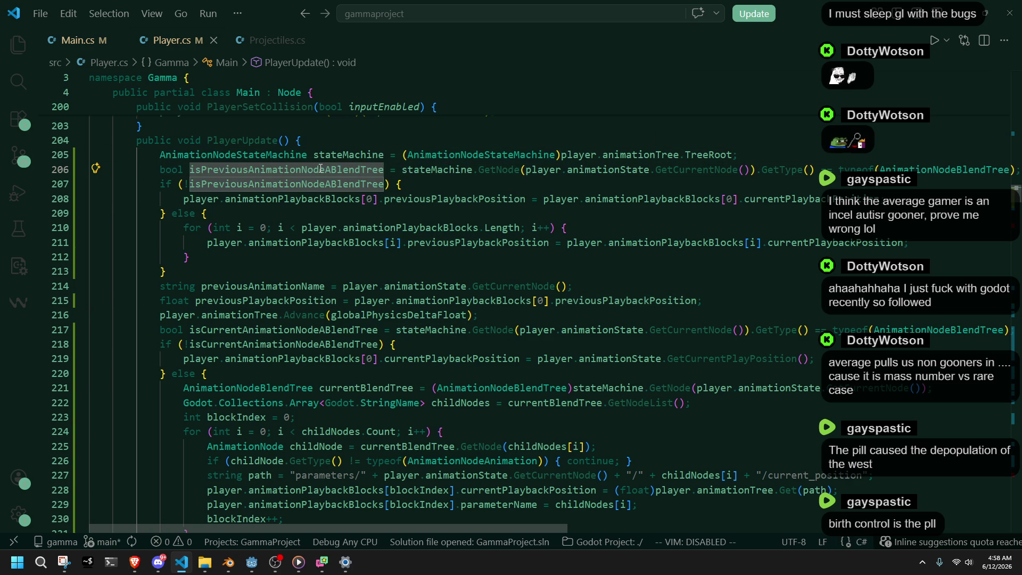
pyautogui.click(321, 286)
pyautogui.doubleClick(304, 298)
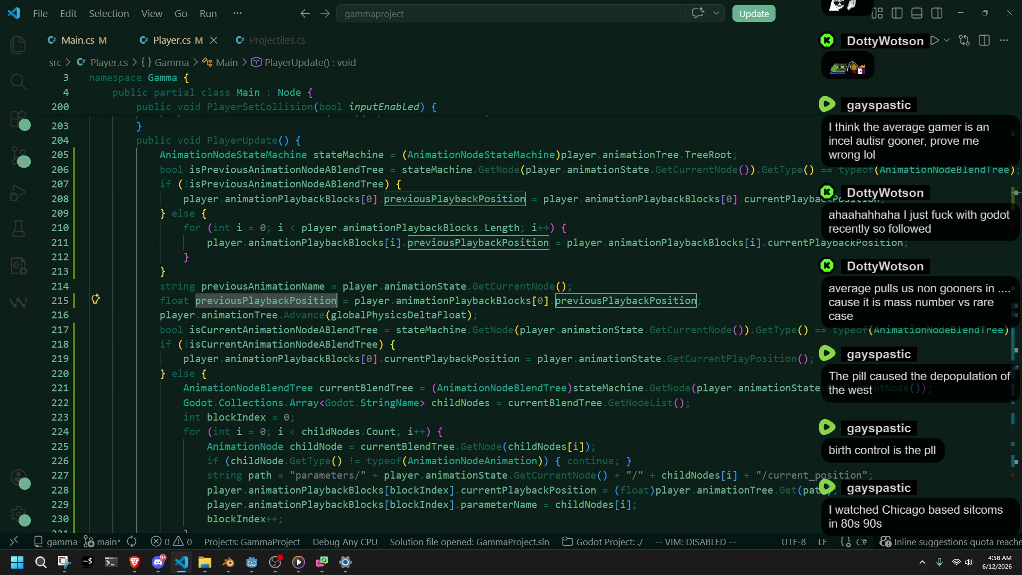
pyautogui.hotkey('alt', 'Tab')
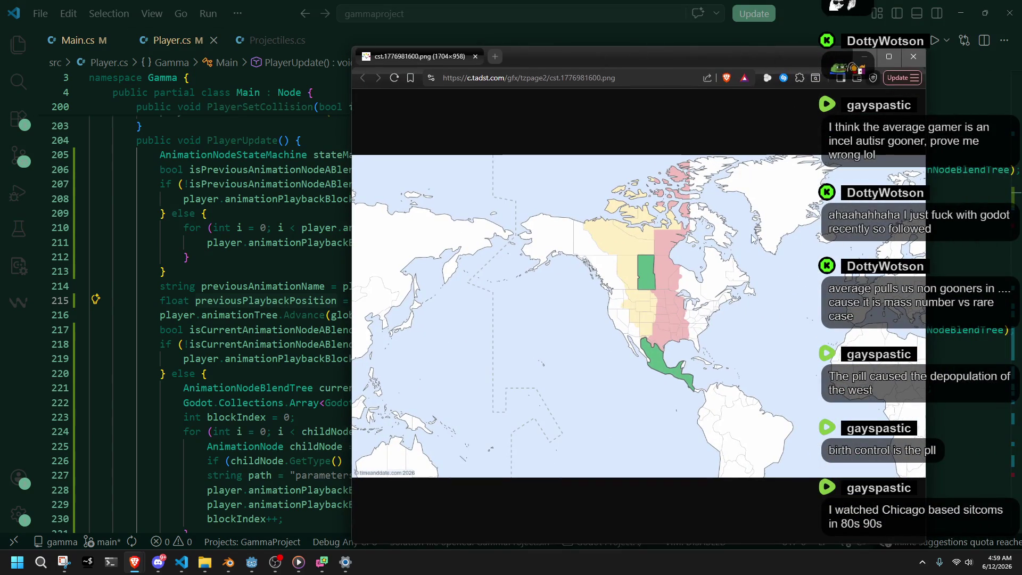
pyautogui.click(652, 293)
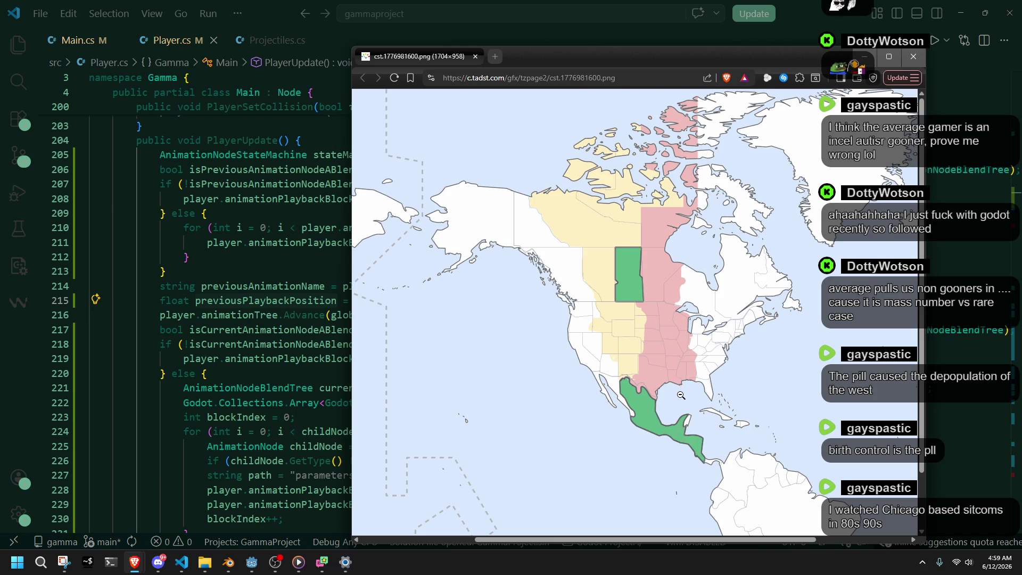
pyautogui.scroll(-1, 665, 390)
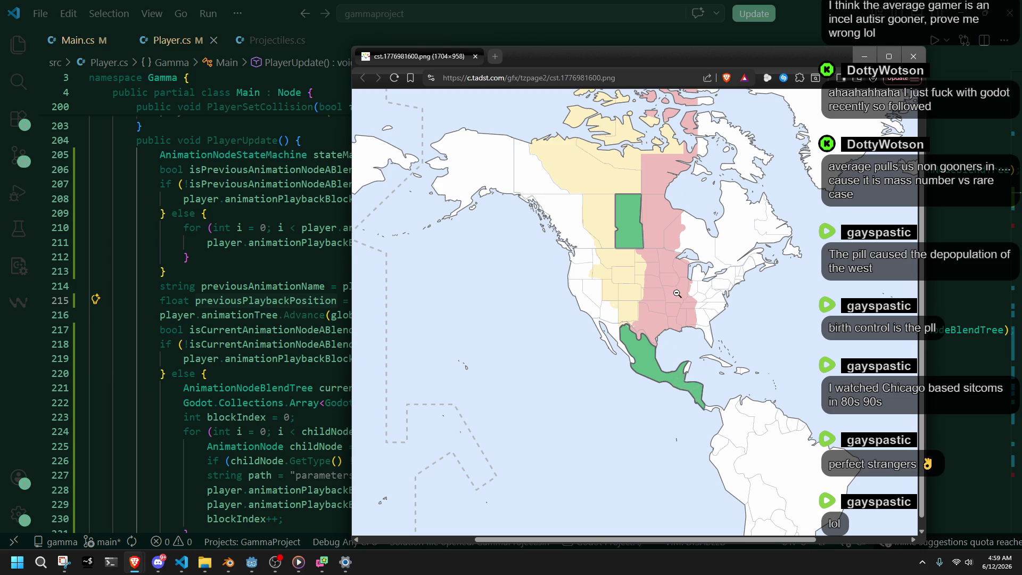
pyautogui.scroll(-1, 677, 288)
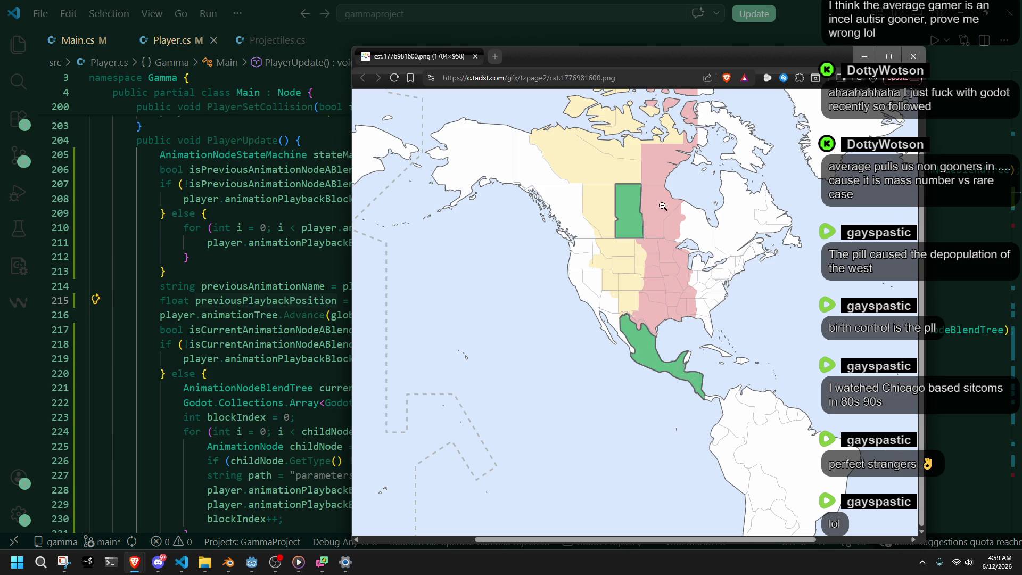
pyautogui.moveTo(587, 49)
pyautogui.mouseDown()
pyautogui.moveTo(518, 24)
pyautogui.moveTo(454, 17)
pyautogui.mouseUp()
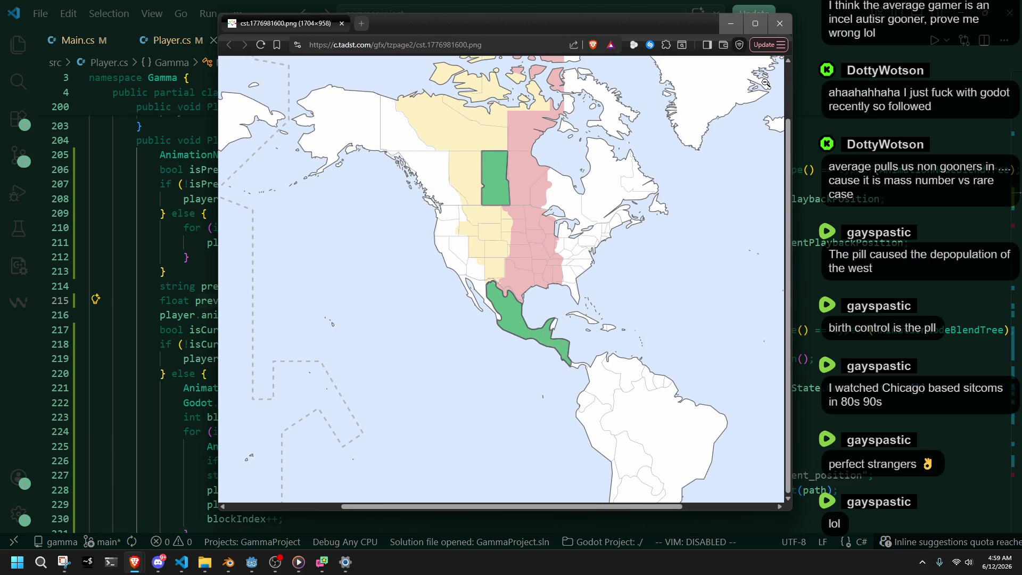
pyautogui.click(778, 25)
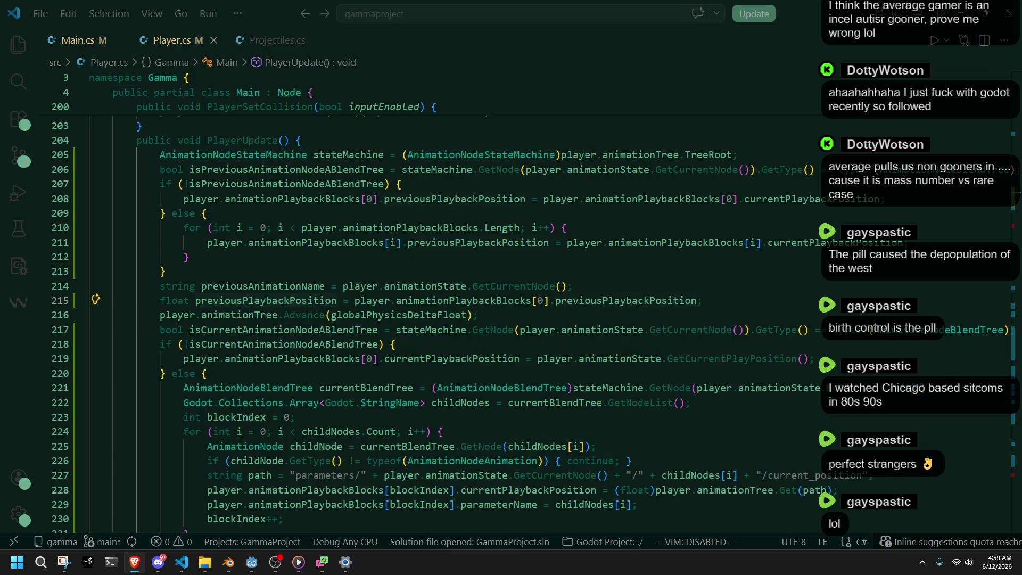
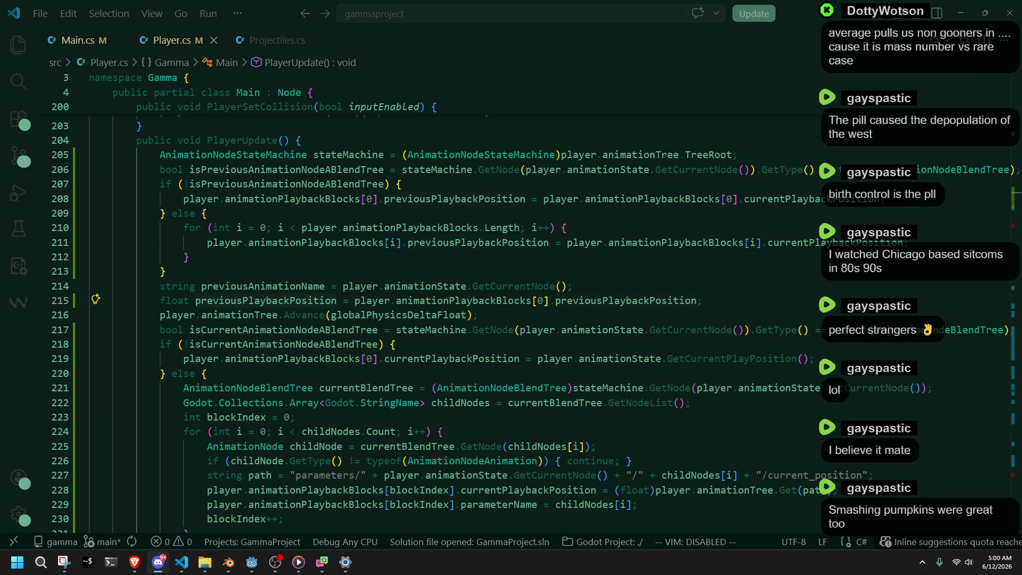
# Highlight the uses of currentBlendTree in Player.cs, then place the caret in the camera code.
pyautogui.doubleClick(367, 387)
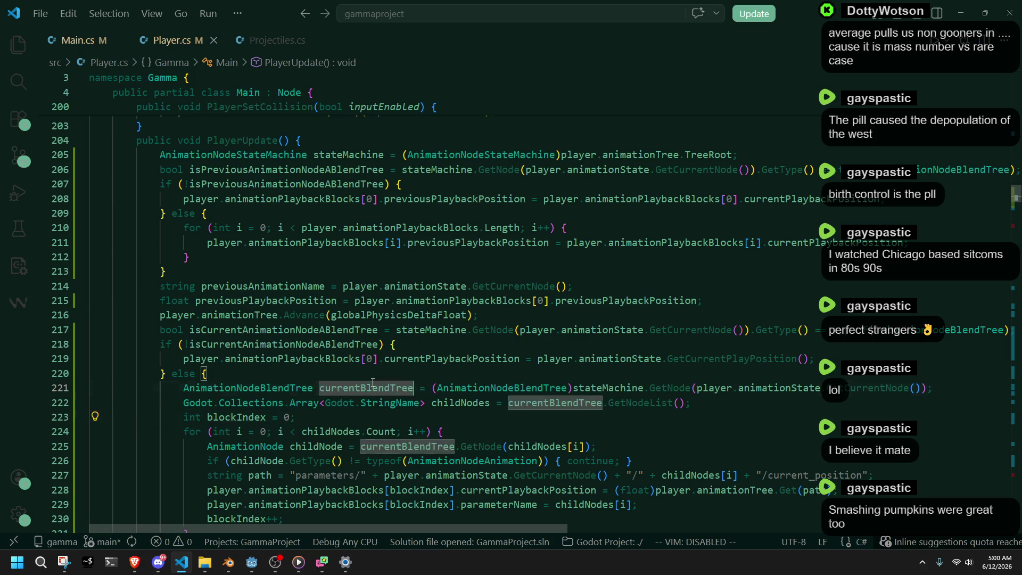
pyautogui.scroll(-2, 644, 443)
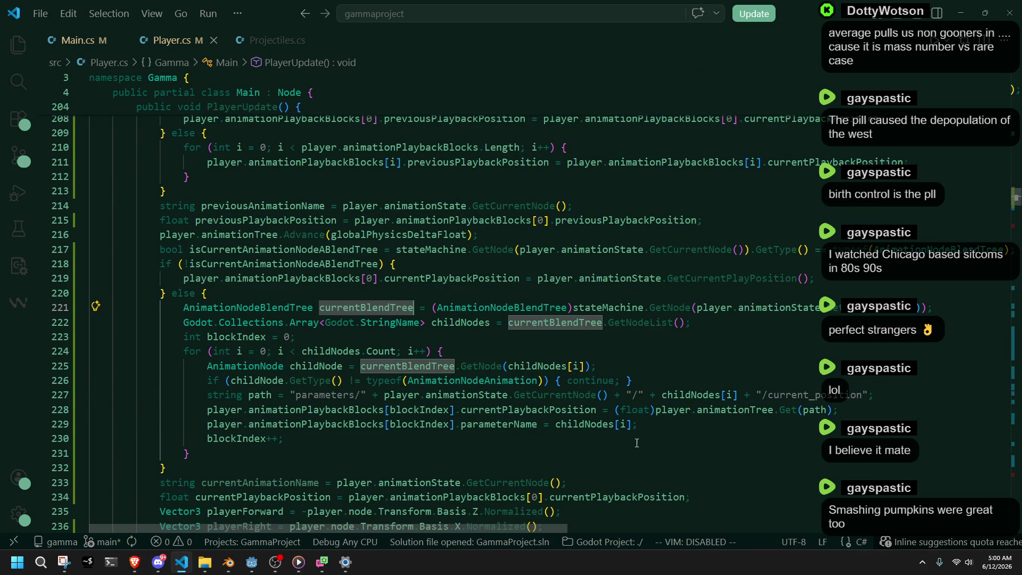
pyautogui.click(627, 436)
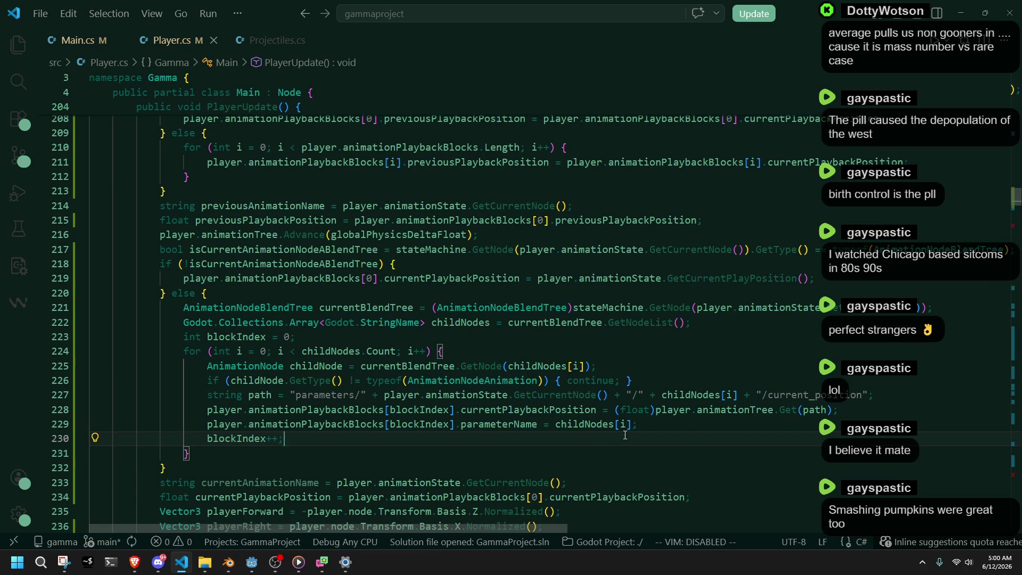
pyautogui.scroll(2, 625, 435)
pyautogui.scroll(-3, 960, 237)
pyautogui.moveTo(1012, 201); pyautogui.dragTo(1015, 480)
pyautogui.click(686, 431)
pyautogui.scroll(-3, 522, 491)
pyautogui.scroll(-15, 523, 491)
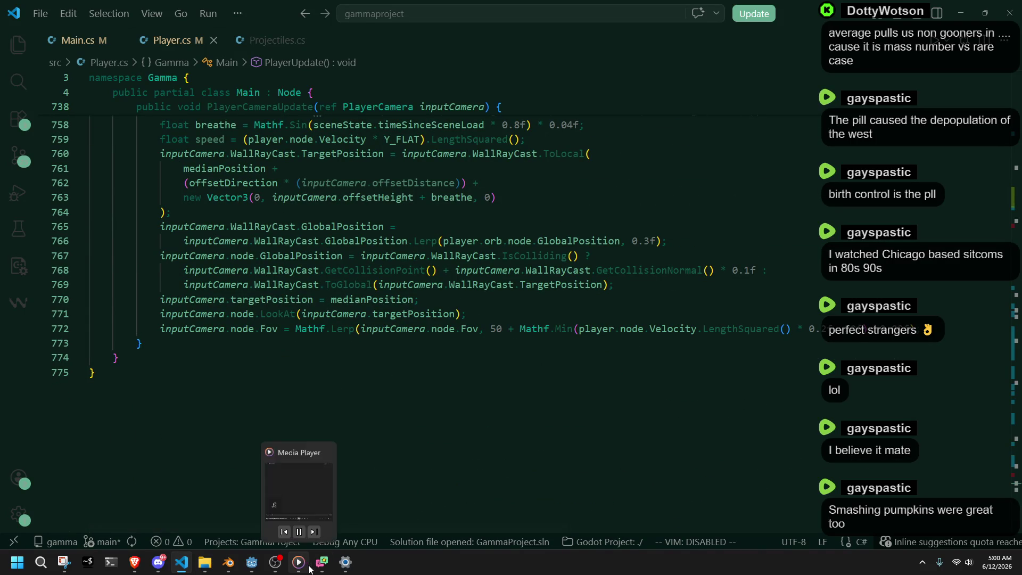
# Launch the project in Godot and run and jump the character across the level.
pyautogui.moveTo(321, 564)
pyautogui.click(252, 569)
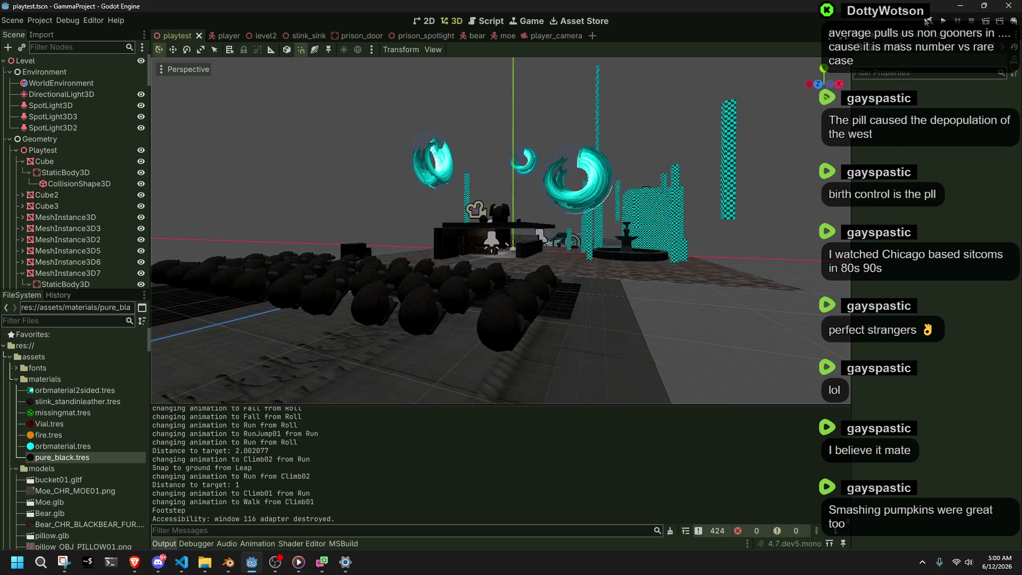
pyautogui.click(942, 22)
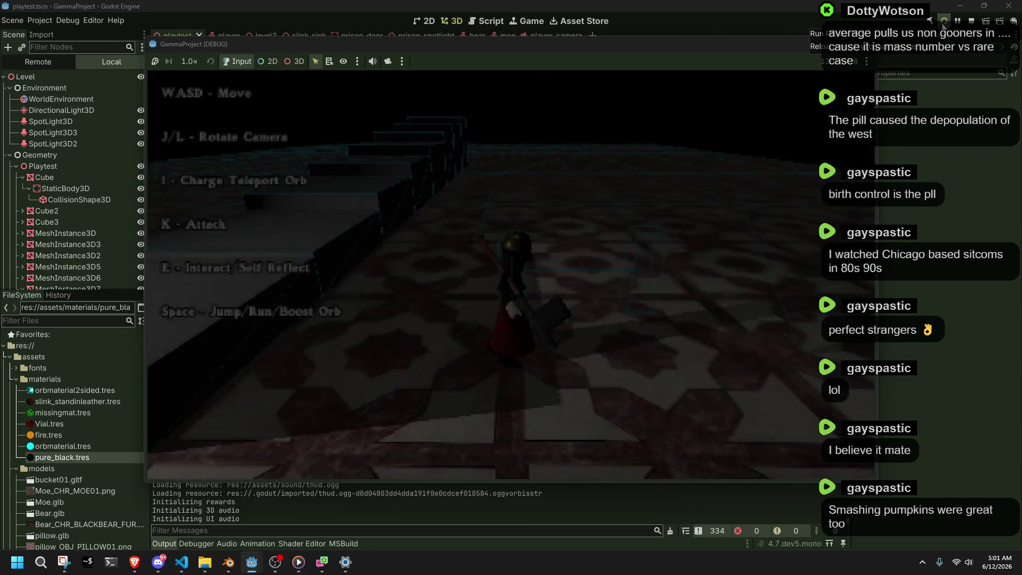
pyautogui.press('space')
pyautogui.press('space')
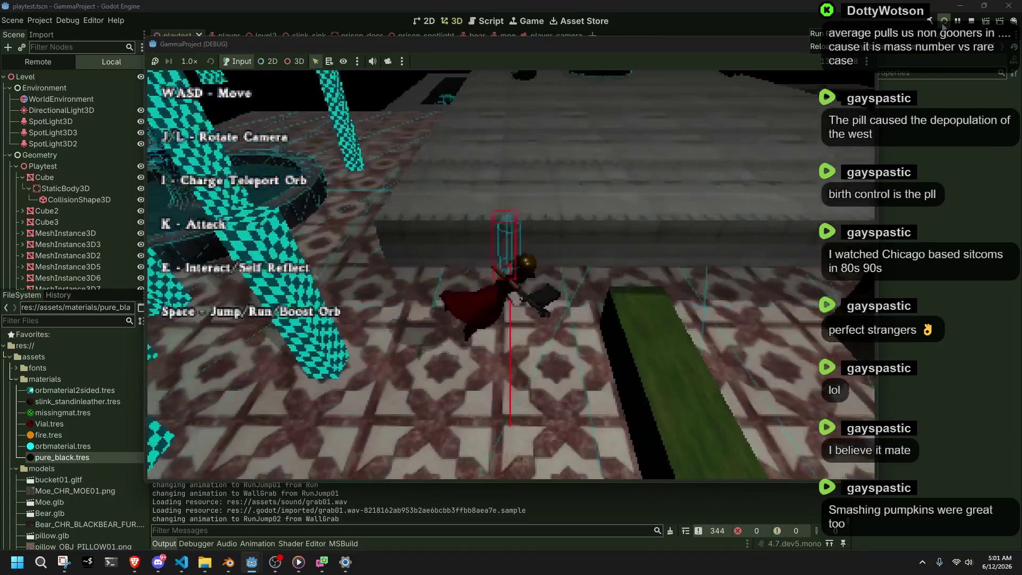
pyautogui.press('w')
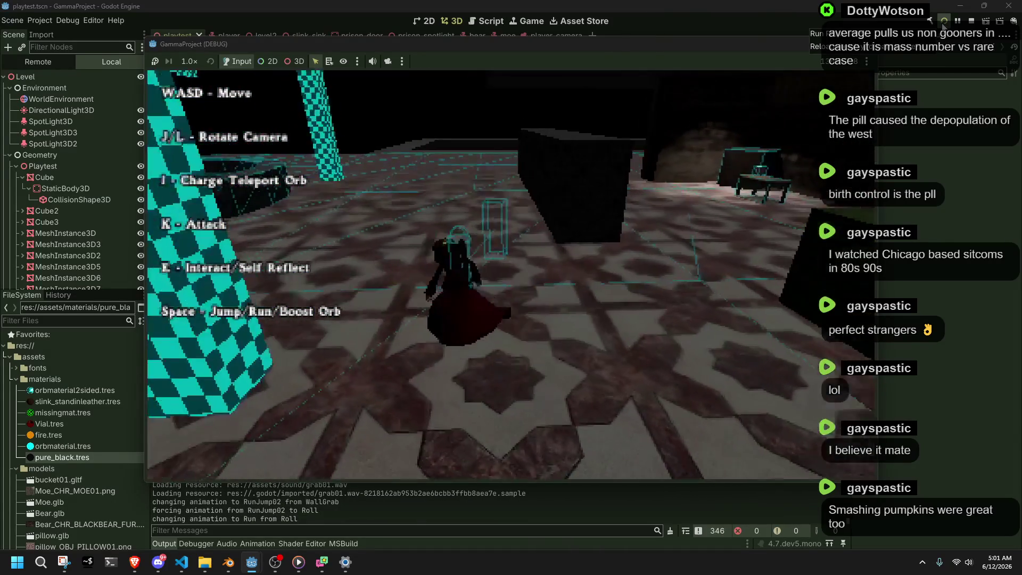
pyautogui.press('space')
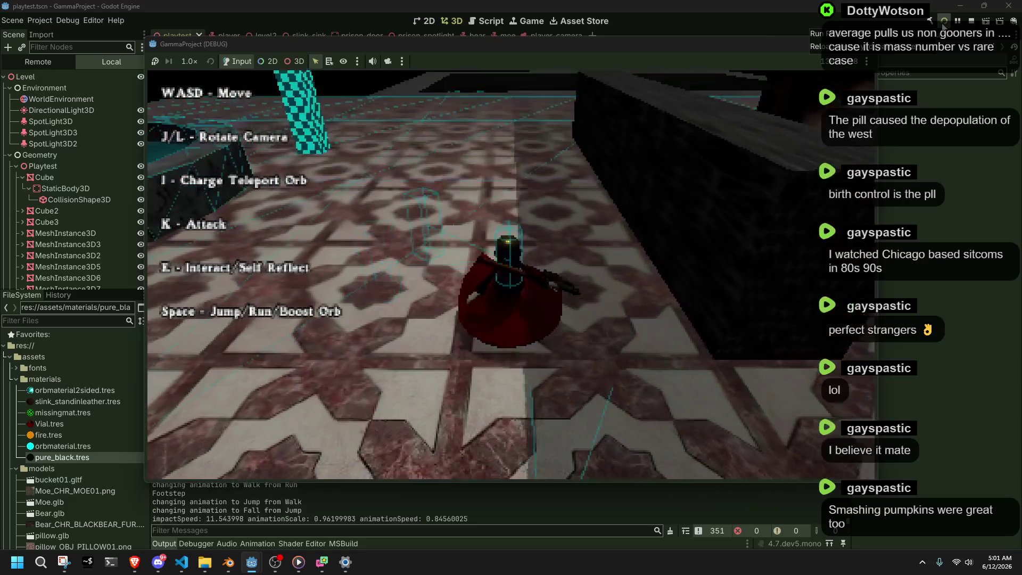
pyautogui.press('w')
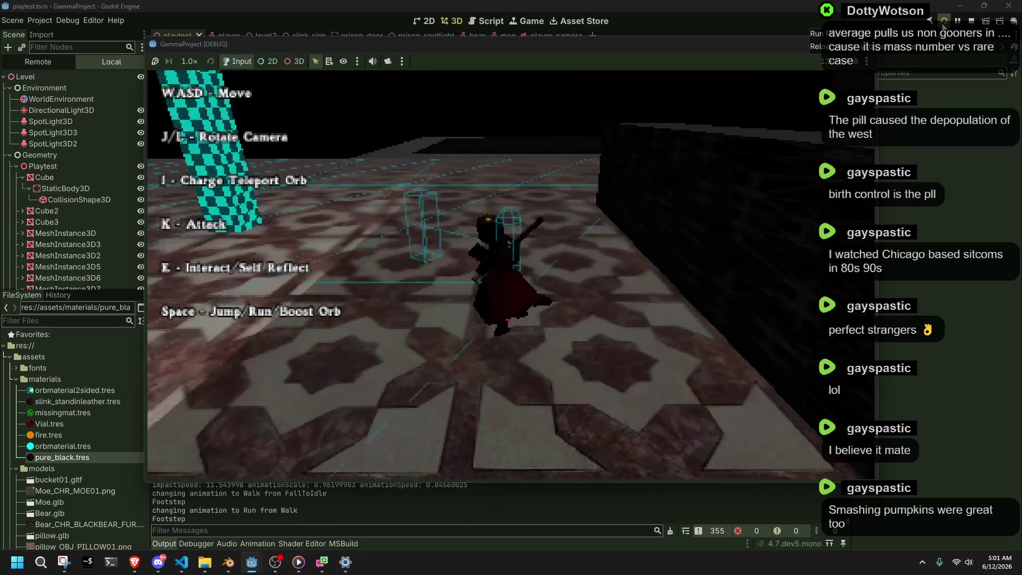
pyautogui.press('space')
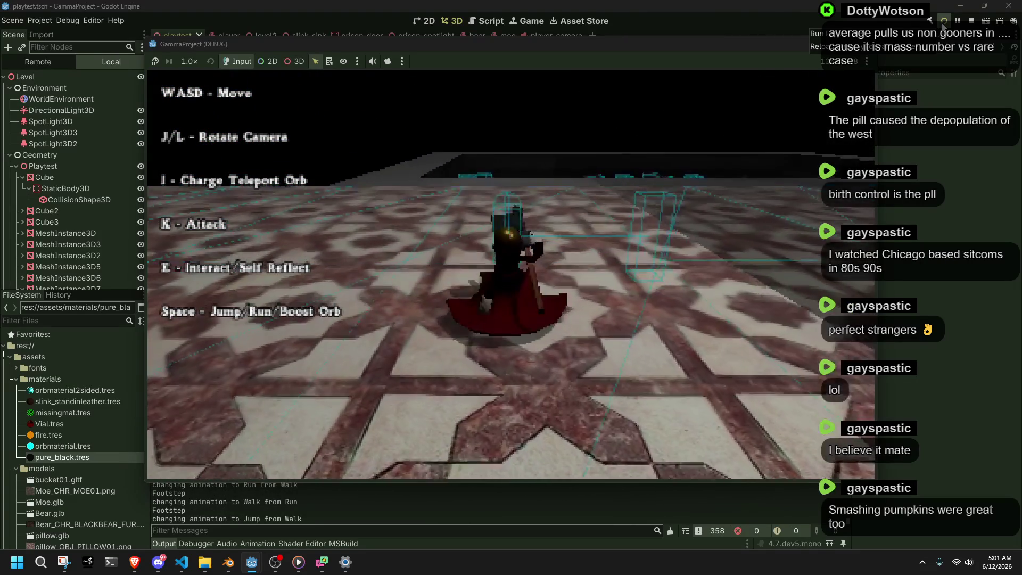
pyautogui.press('w')
pyautogui.press('space')
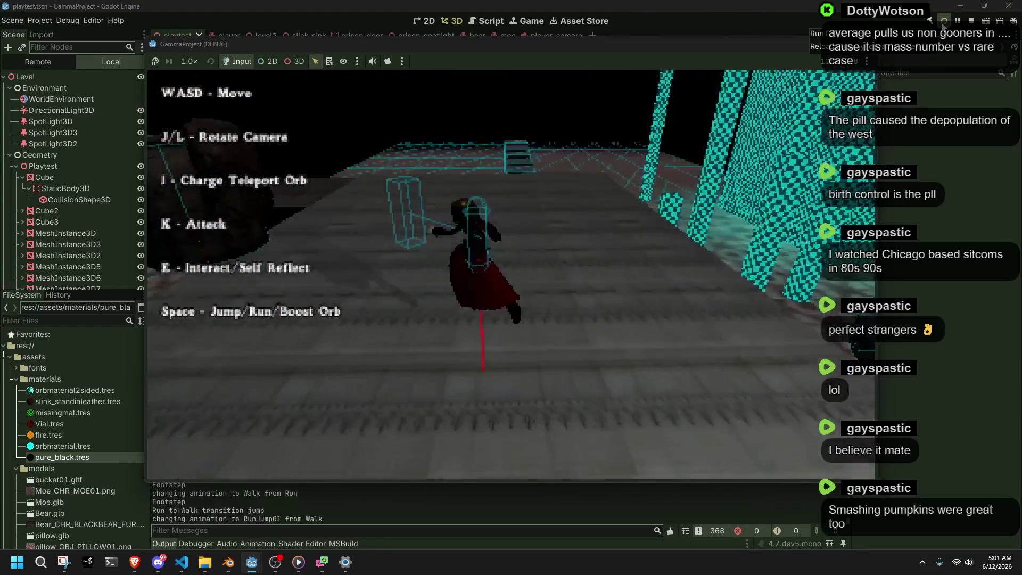
# Turn the camera, run up the walkway, climb its ledges with Climb01, then stop the game.
pyautogui.press('j')
pyautogui.press('w')
pyautogui.press('space')
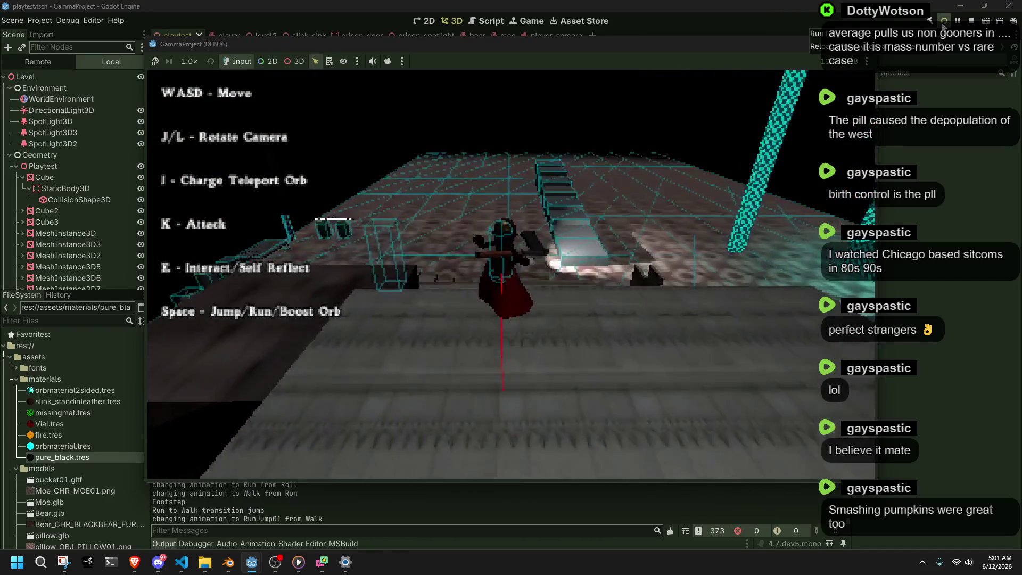
pyautogui.press('w')
pyautogui.press('space')
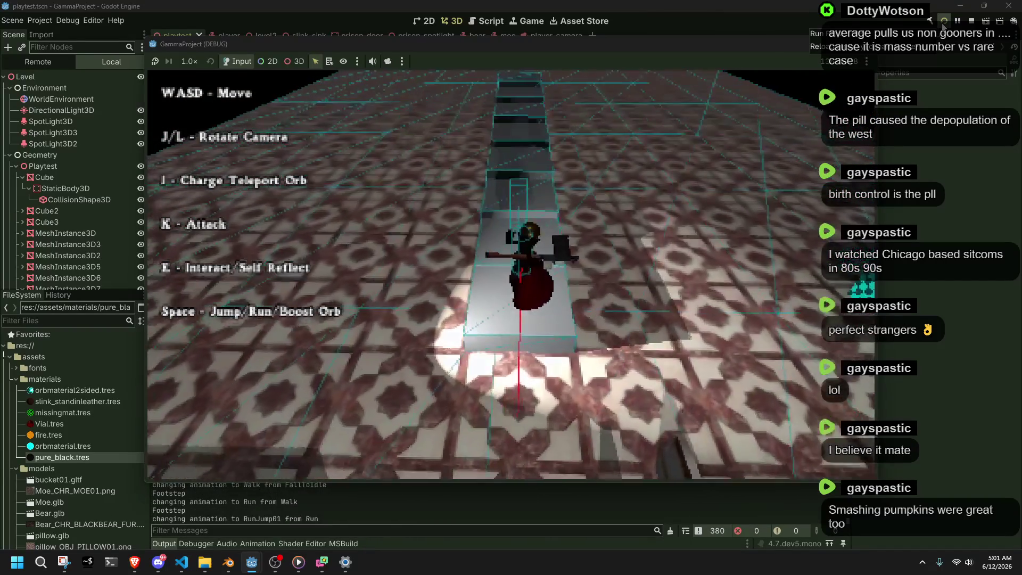
pyautogui.press('w')
pyautogui.press('space')
pyautogui.press('w')
pyautogui.press('w')
pyautogui.press('space')
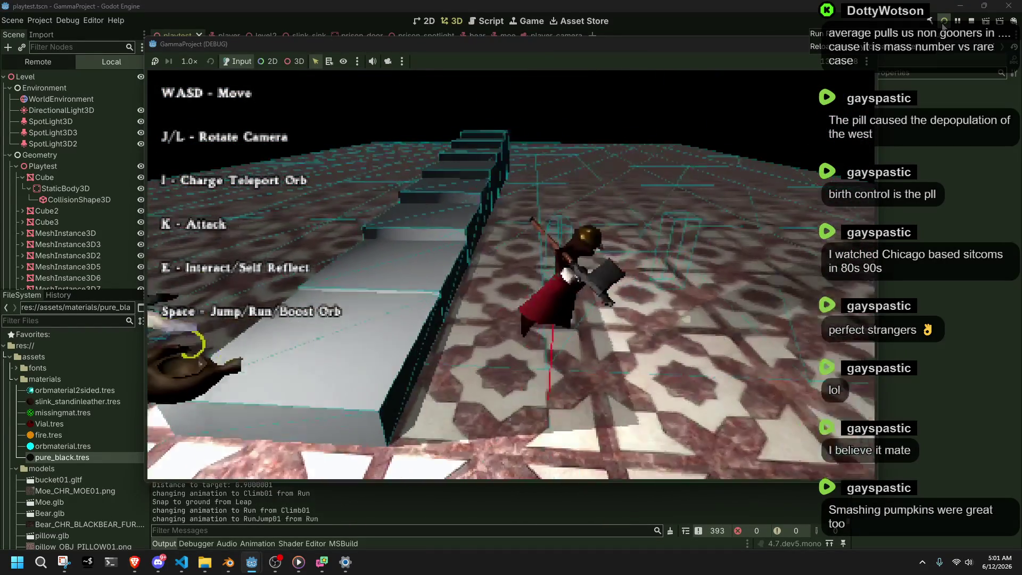
pyautogui.press('F8')
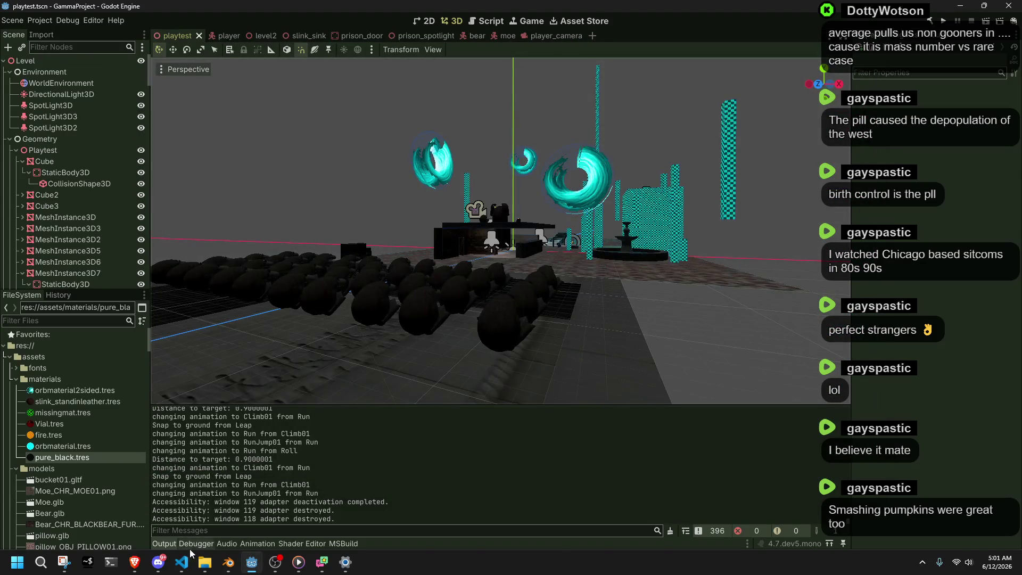
pyautogui.click(181, 562)
pyautogui.click(649, 391)
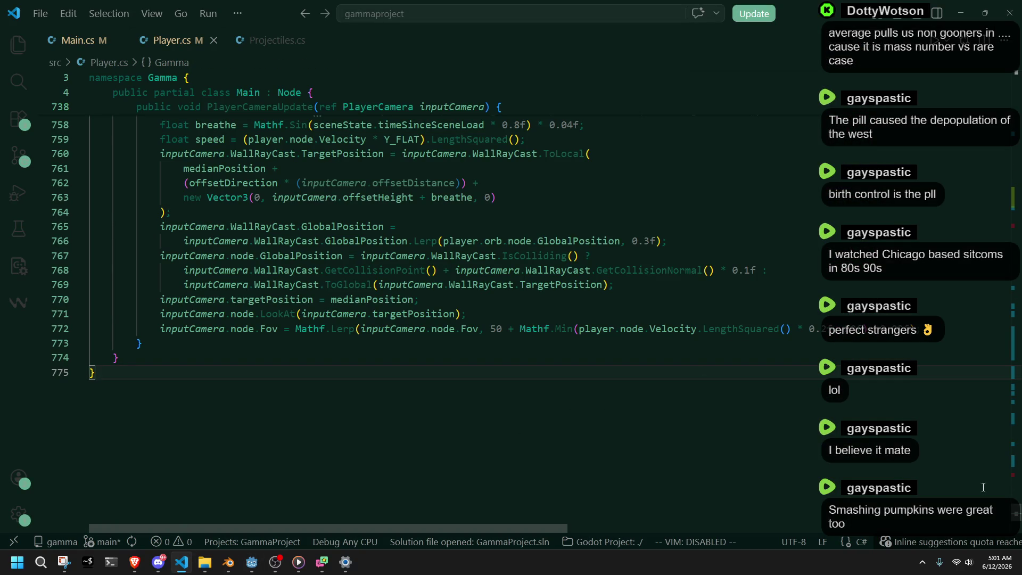
# Change the climb threshold on line 405 from '< 2' to '< 3' and rerun the game in Godot.
pyautogui.scroll(20, 983, 483)
pyautogui.scroll(10, 982, 483)
pyautogui.scroll(-14, 405, 320)
pyautogui.scroll(-18, 404, 319)
pyautogui.moveTo(1017, 358)
pyautogui.mouseDown()
pyautogui.moveTo(1017, 229)
pyautogui.moveTo(1016, 300)
pyautogui.mouseUp()
pyautogui.scroll(-4, 862, 431)
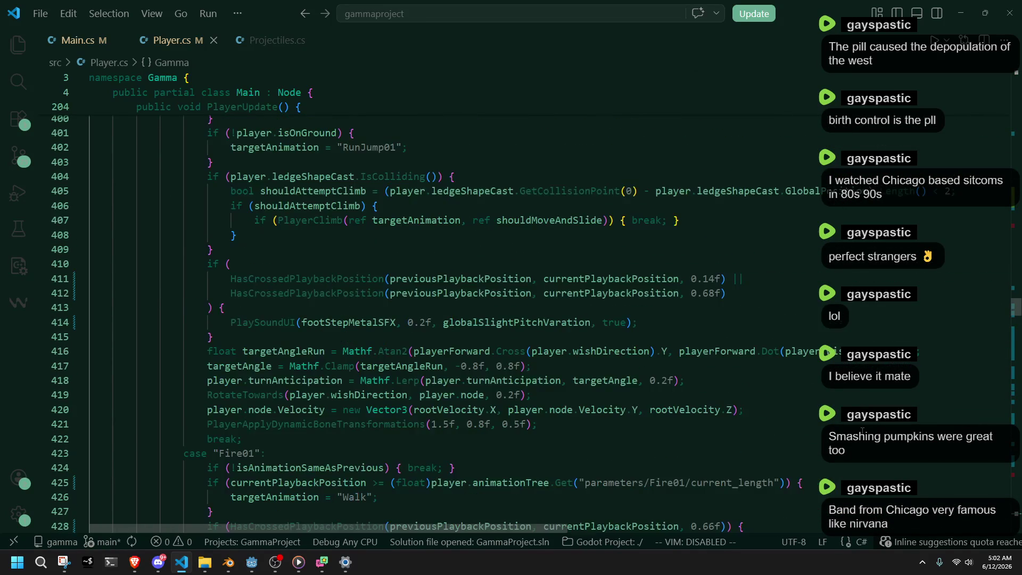
pyautogui.scroll(-5, 862, 431)
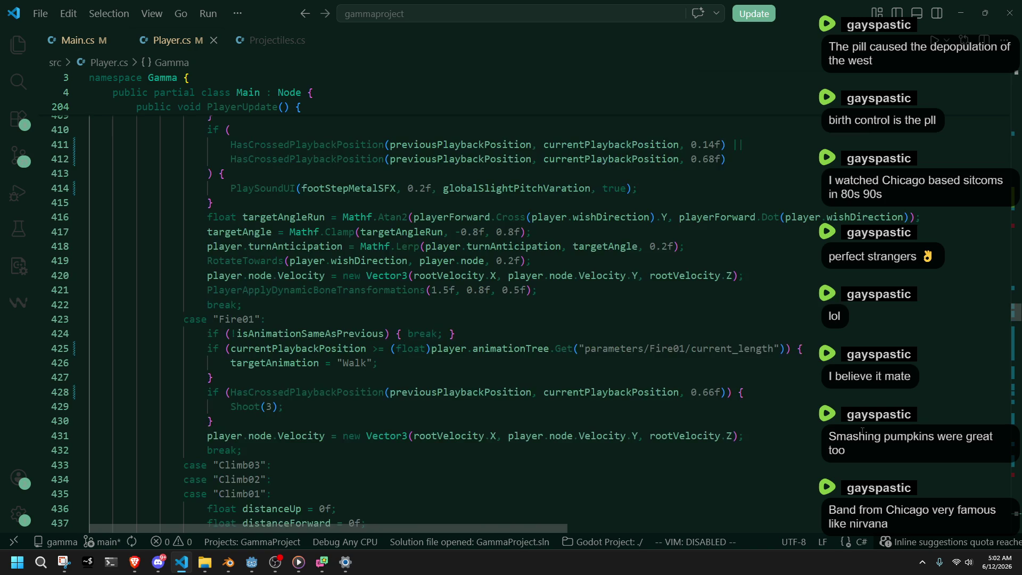
pyautogui.scroll(5, 863, 431)
pyautogui.scroll(3, 862, 431)
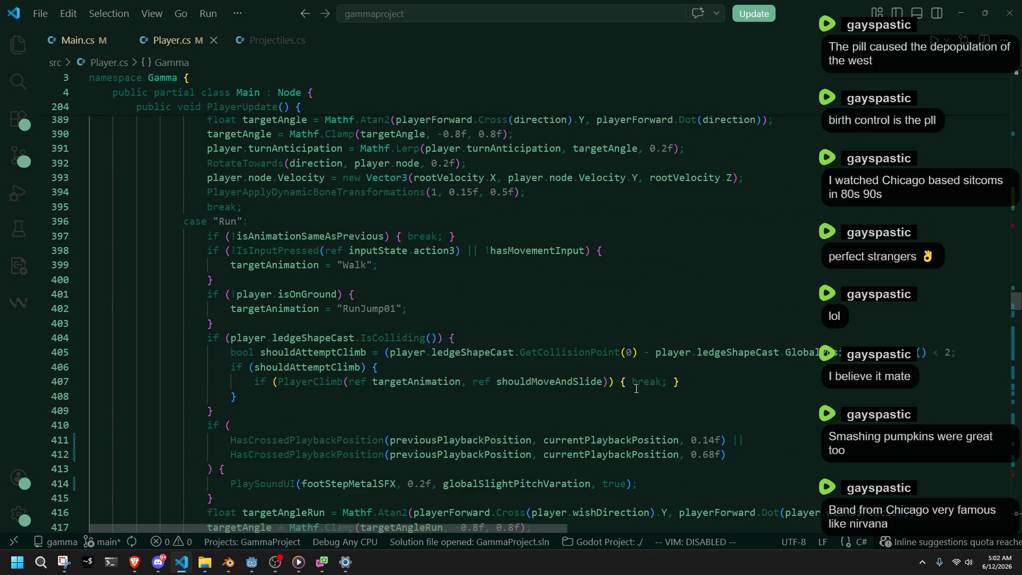
pyautogui.click(929, 359)
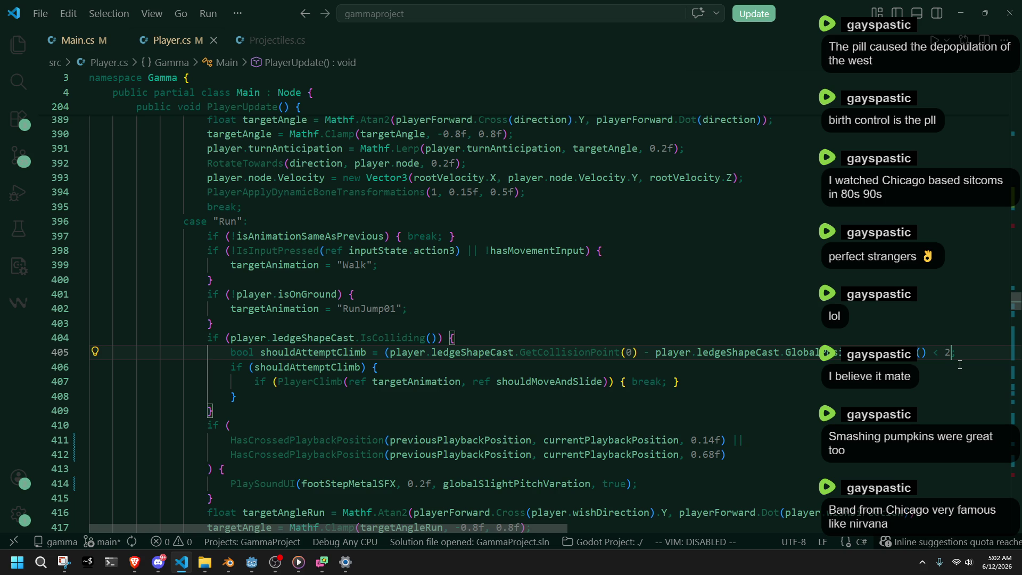
pyautogui.press('BackSpace')
pyautogui.write('3')
pyautogui.press('Down')
pyautogui.press('Down')
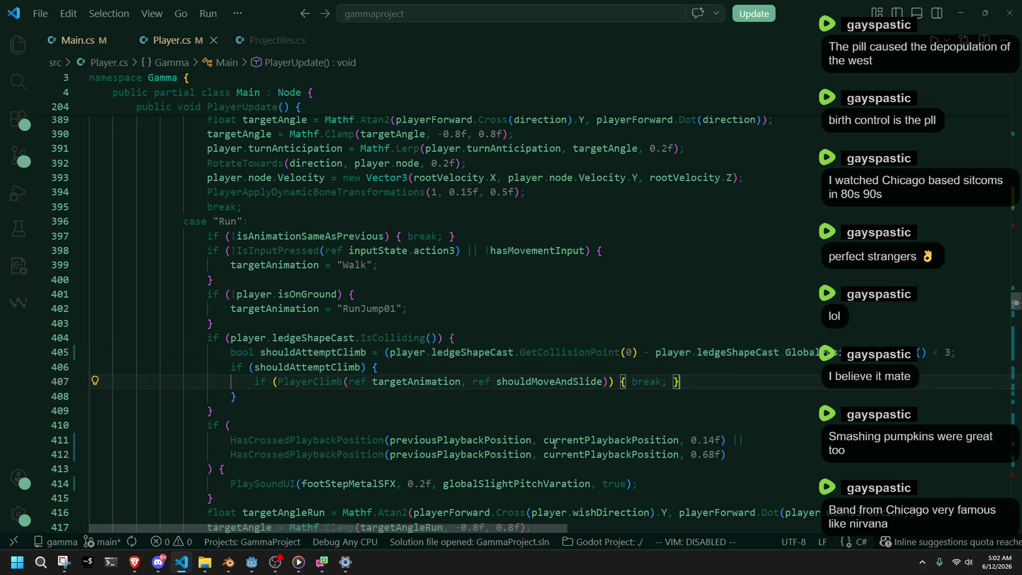
pyautogui.click(252, 562)
pyautogui.click(944, 20)
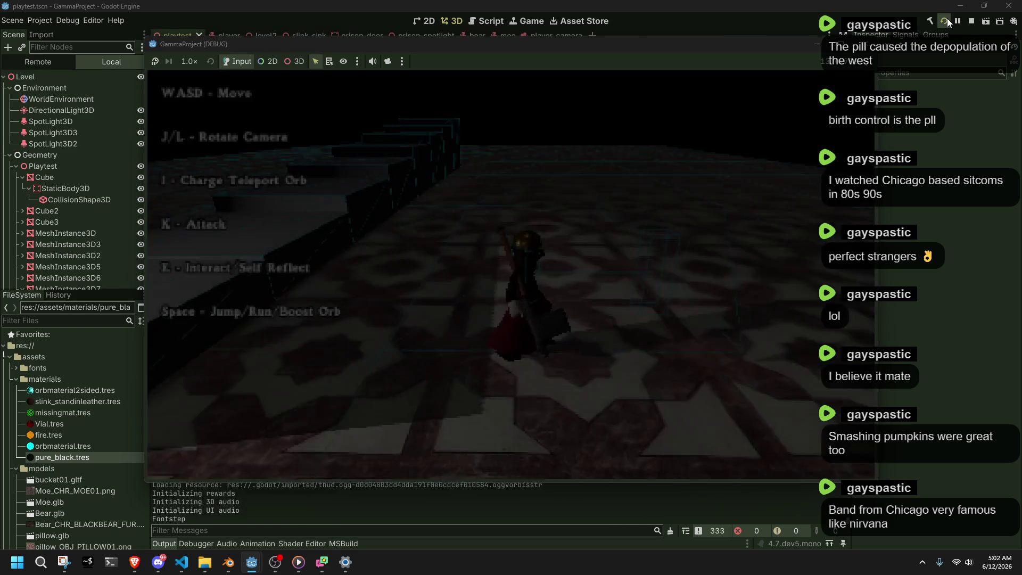
# Run and jump the character up the steps, roll toward the stairs and climb a ledge.
pyautogui.press('w')
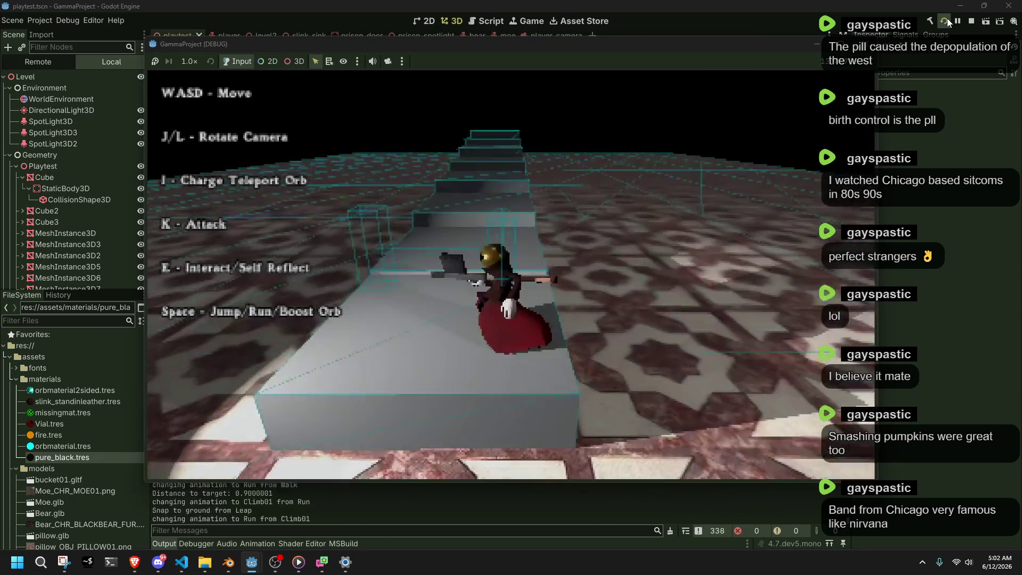
pyautogui.press('space')
pyautogui.press('w')
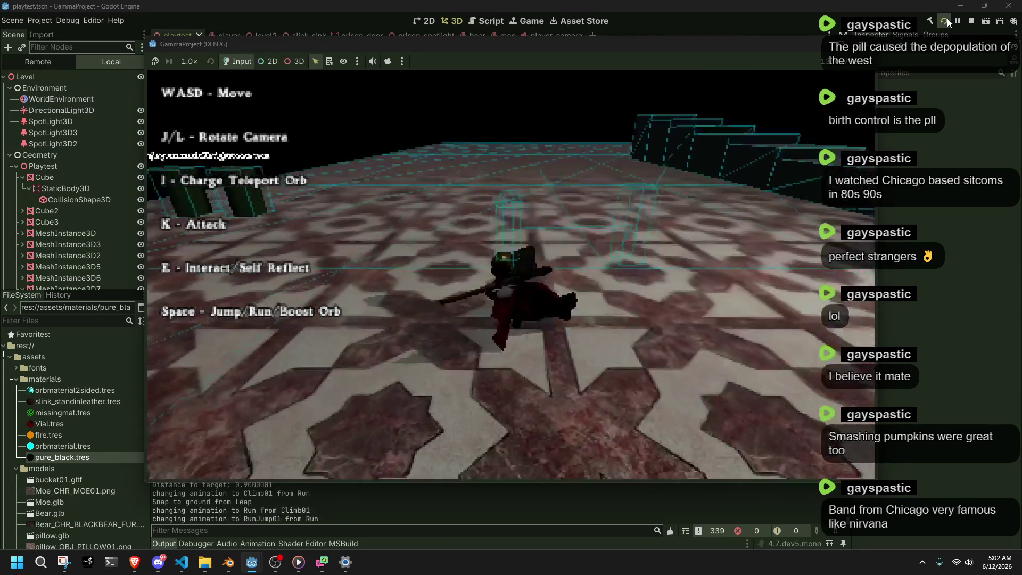
pyautogui.press('w')
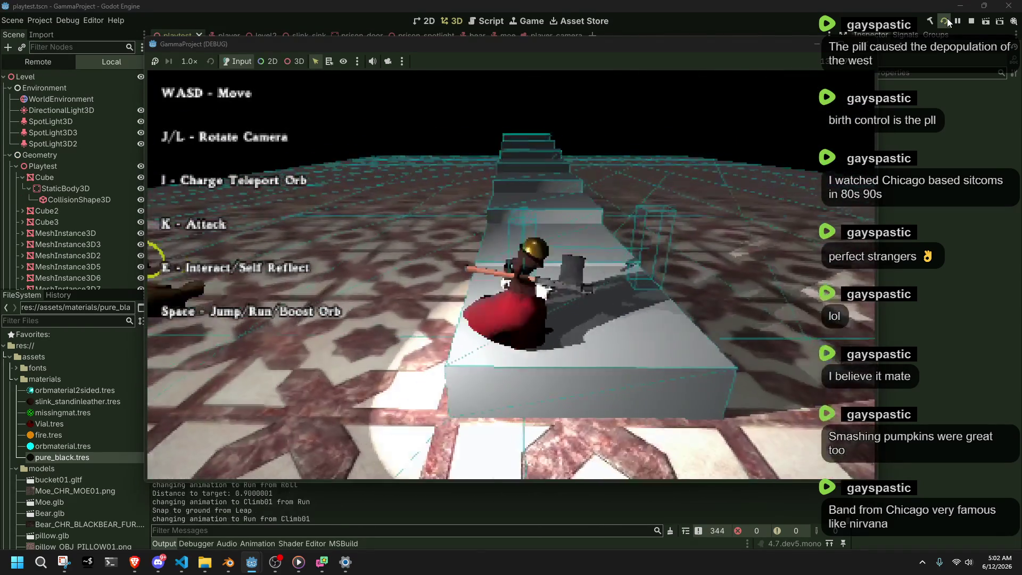
pyautogui.press('w')
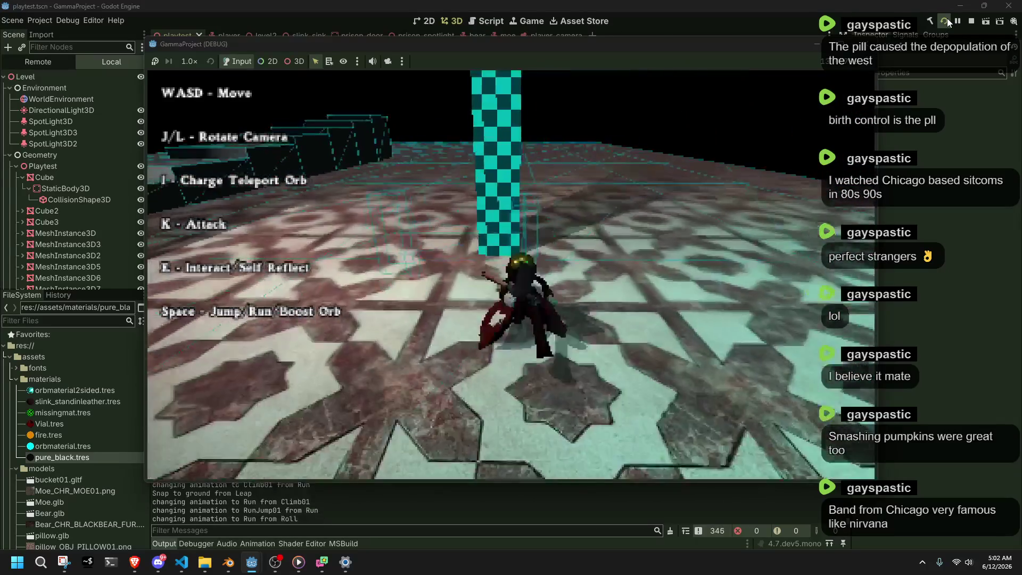
pyautogui.press('w')
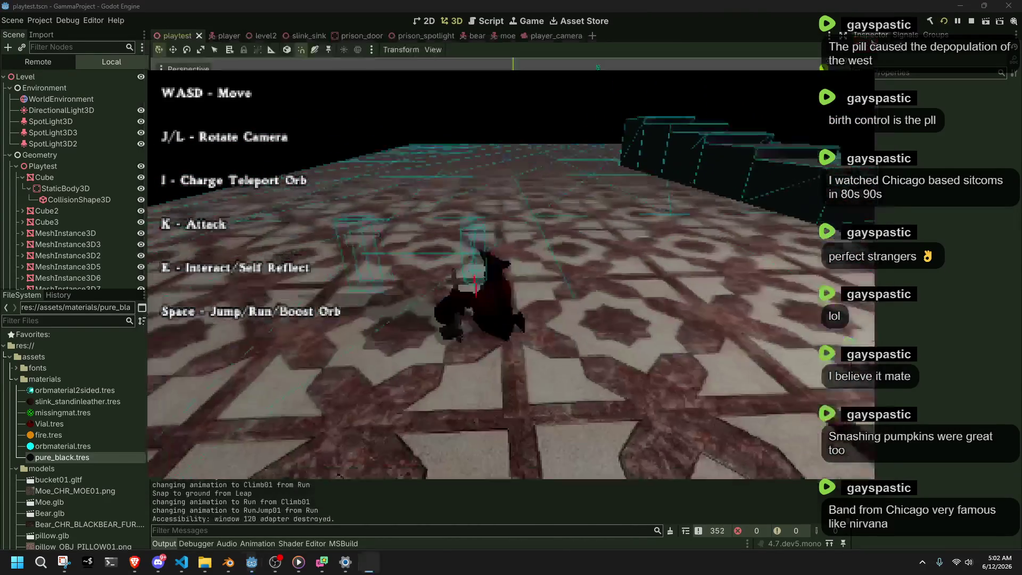
pyautogui.hotkey('alt', 'Tab')
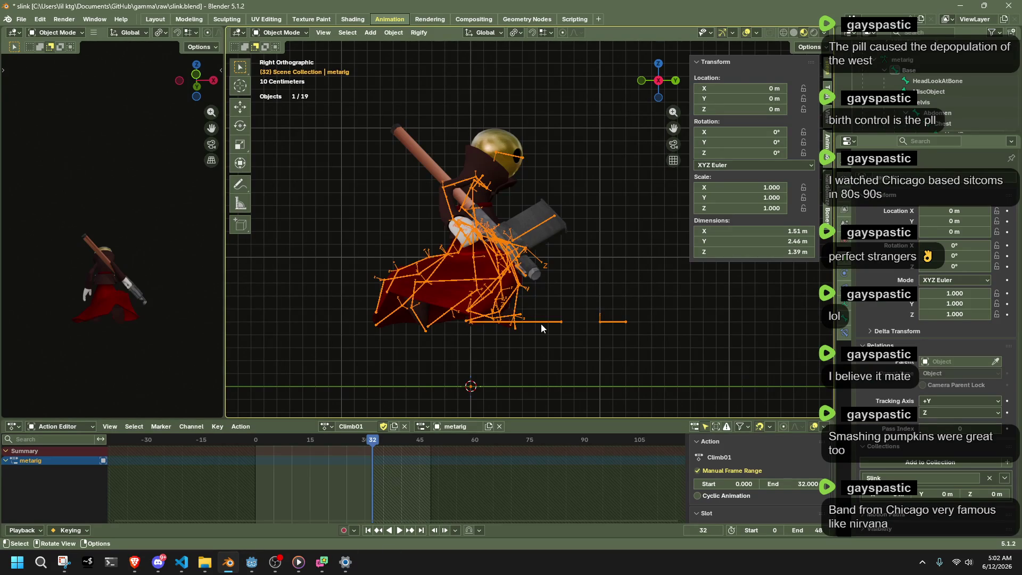
# In Pose Mode, select the Base bone at frame 15, try a vertical move, then undo it.
pyautogui.click(280, 32)
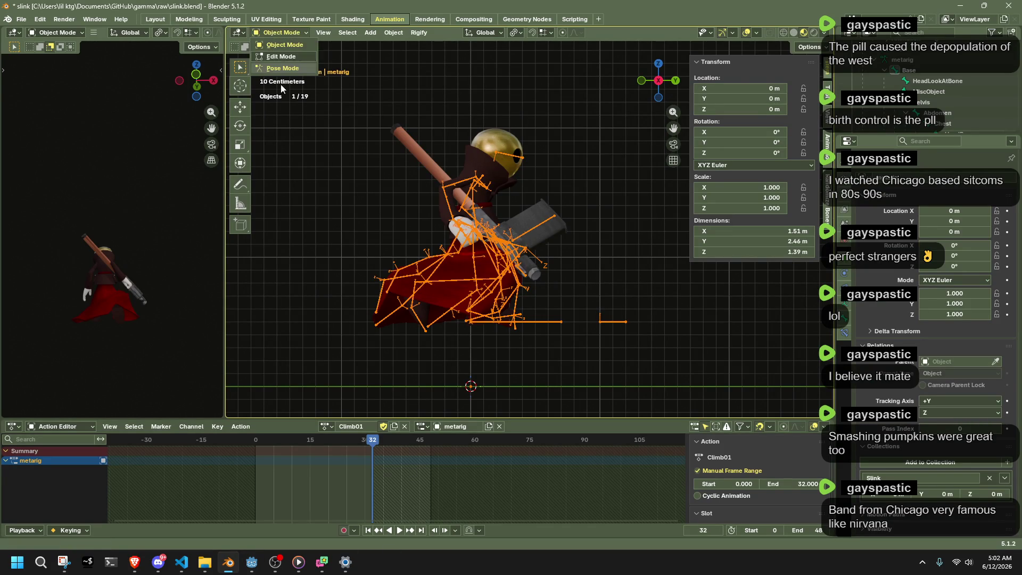
pyautogui.click(279, 67)
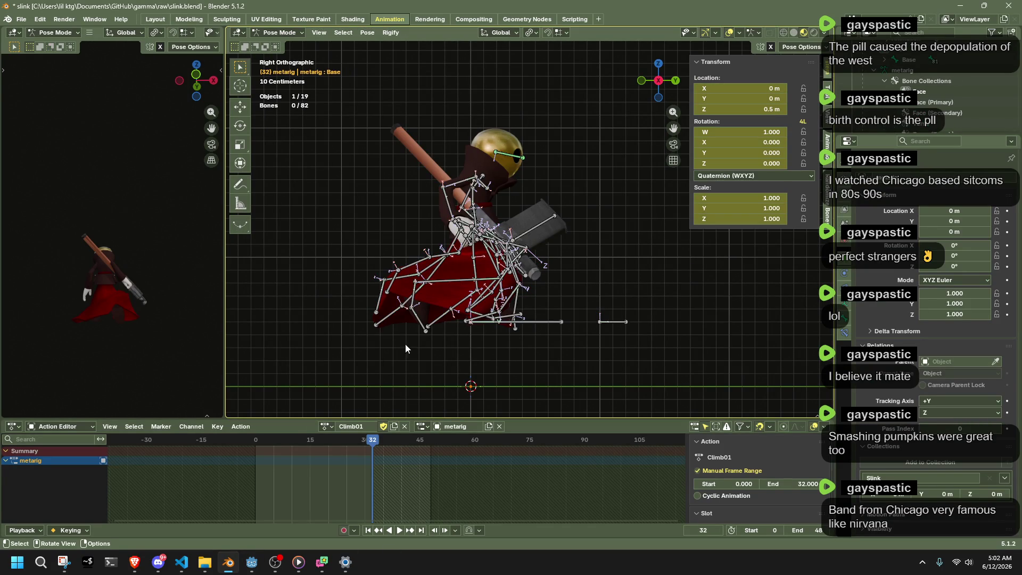
pyautogui.click(531, 326)
pyautogui.press('Down')
pyautogui.press('Down')
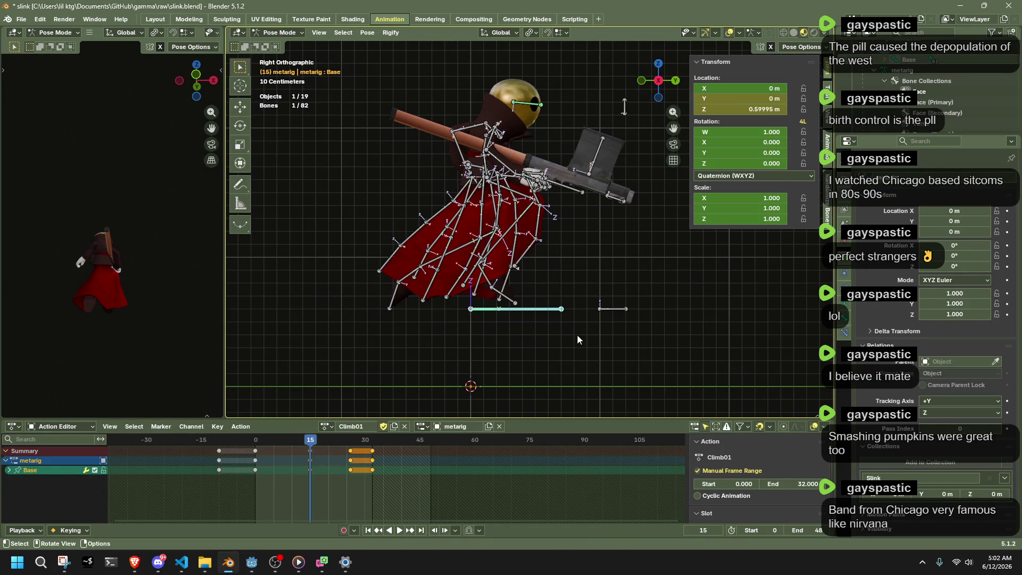
pyautogui.press('g')
pyautogui.press('z')
pyautogui.click(583, 282)
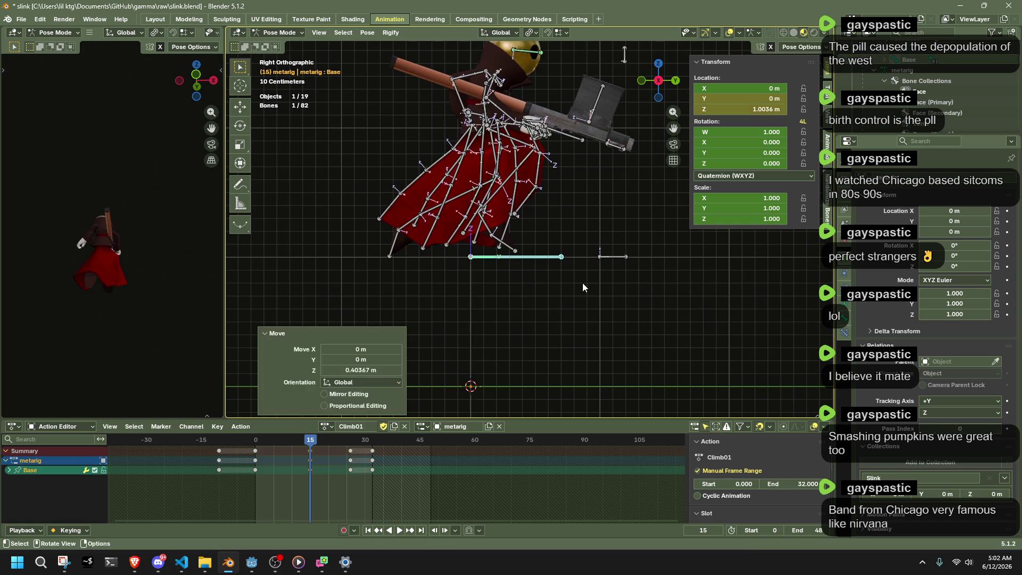
pyautogui.hotkey('ctrl', 'z')
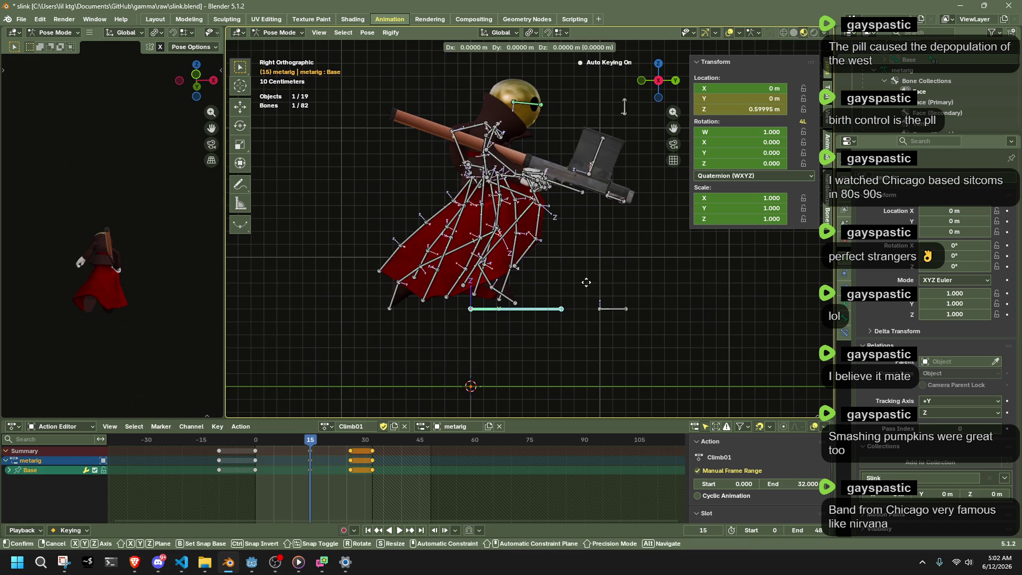
pyautogui.hotkey('ctrl', 'z')
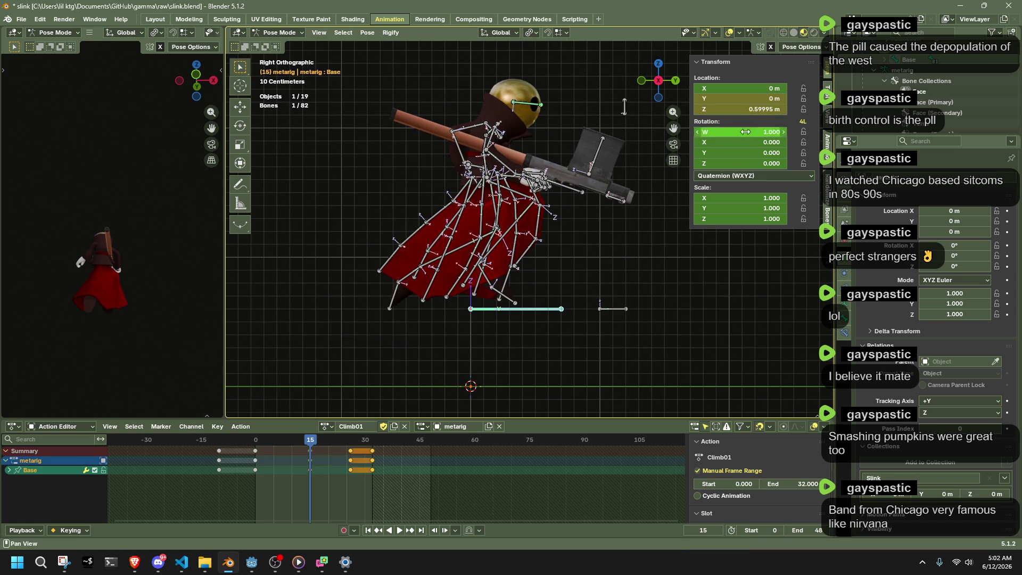
# Set the Base bone's Z location to 0.8 m and save slink.blend.
pyautogui.click(756, 109)
pyautogui.write('0.8')
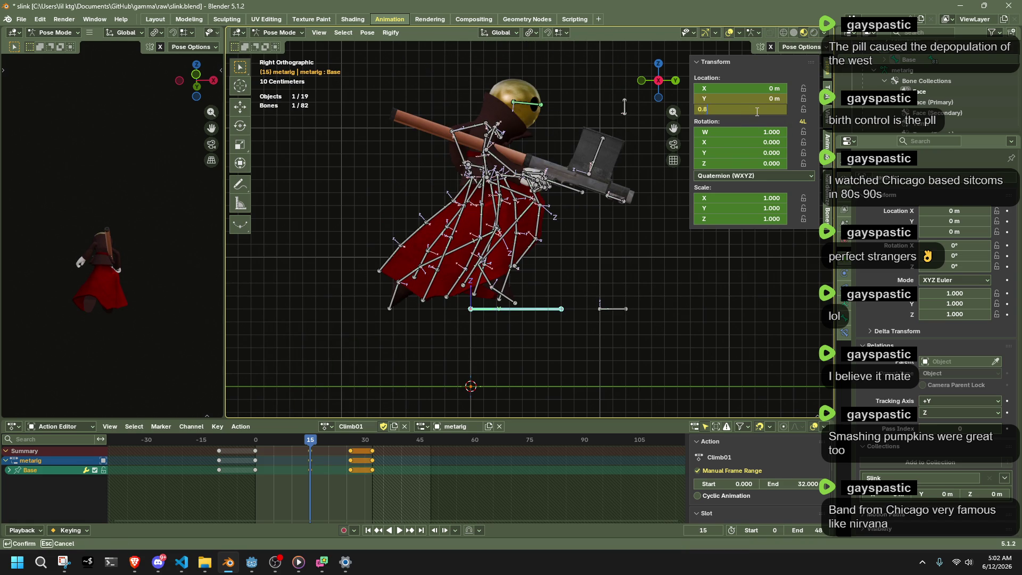
pyautogui.press('Return')
pyautogui.hotkey('ctrl', 's')
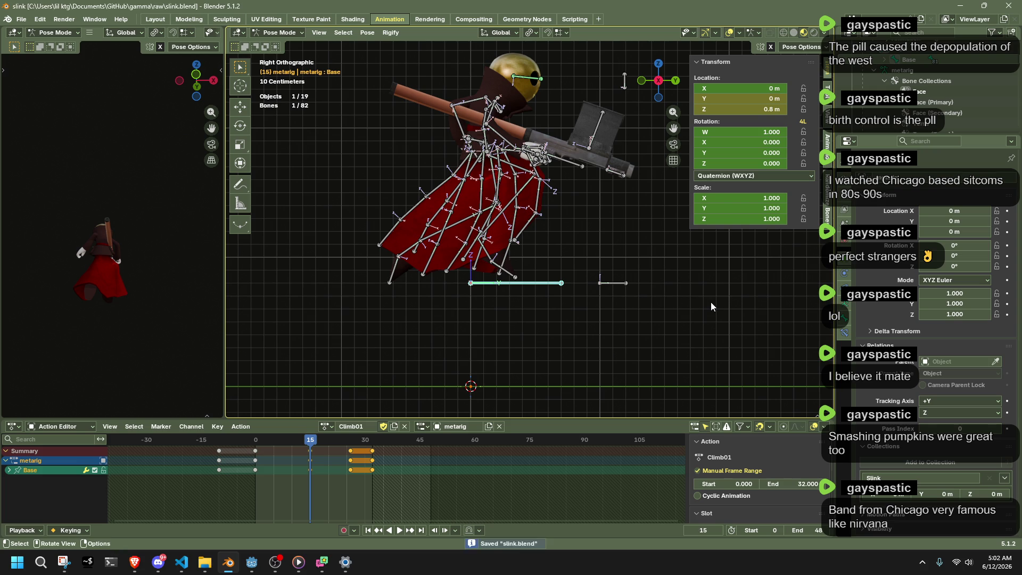
pyautogui.click(182, 562)
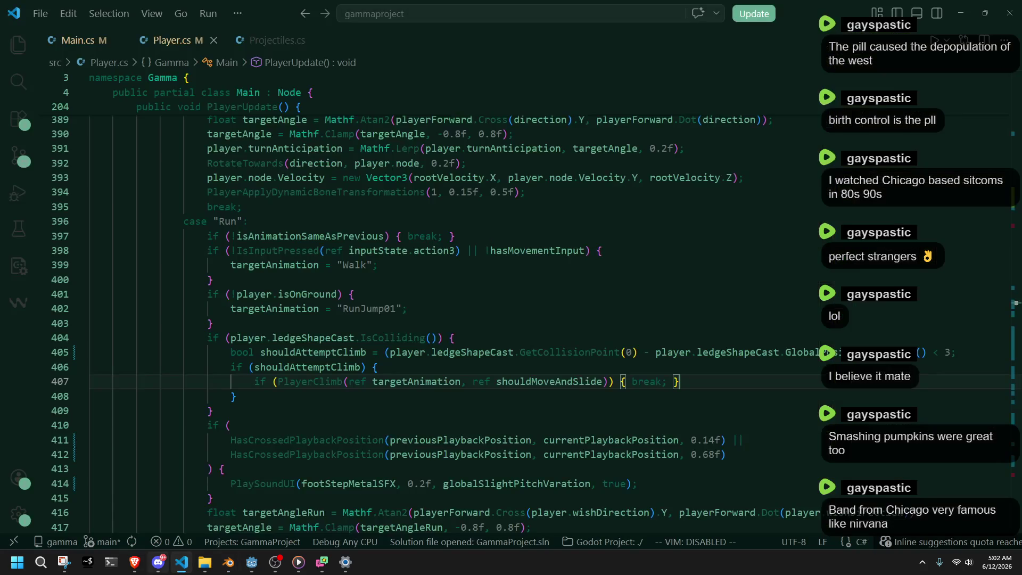
# On line 451 of Player.cs, change Climb01's distanceUp = 0.5f to 0.8f.
pyautogui.scroll(-10, 470, 430)
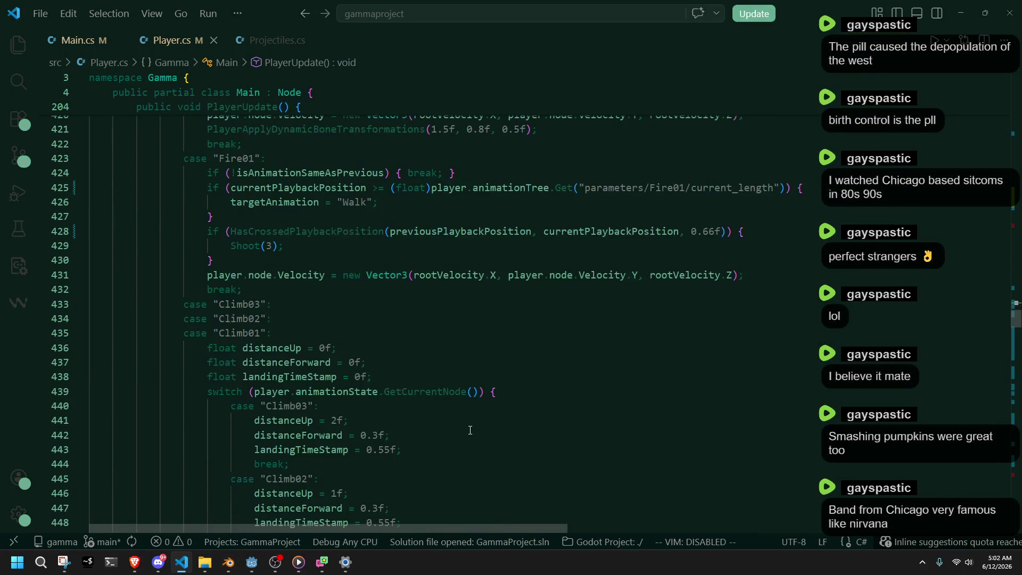
pyautogui.scroll(-4, 383, 385)
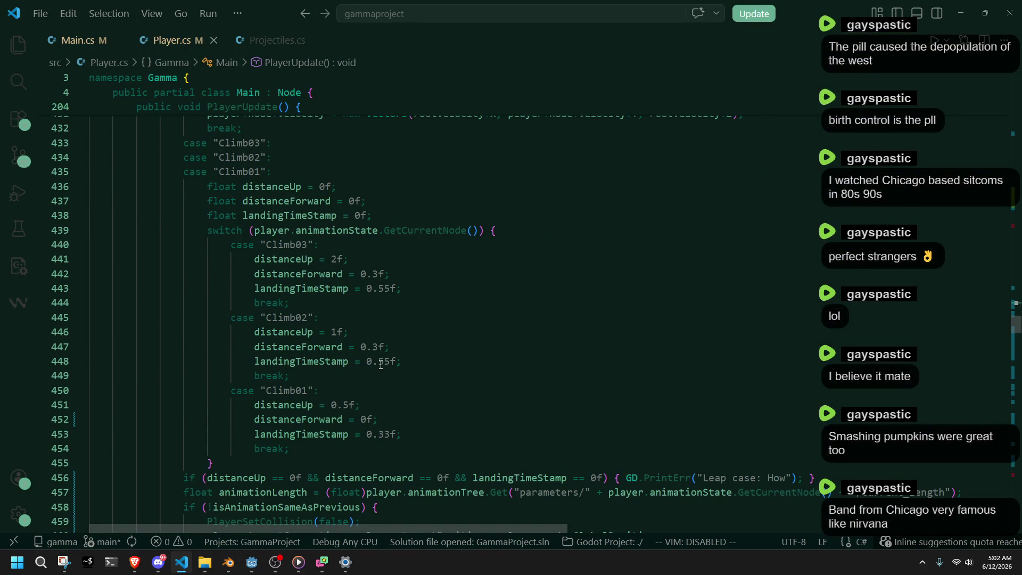
pyautogui.click(350, 405)
pyautogui.press('BackSpace')
pyautogui.write('8')
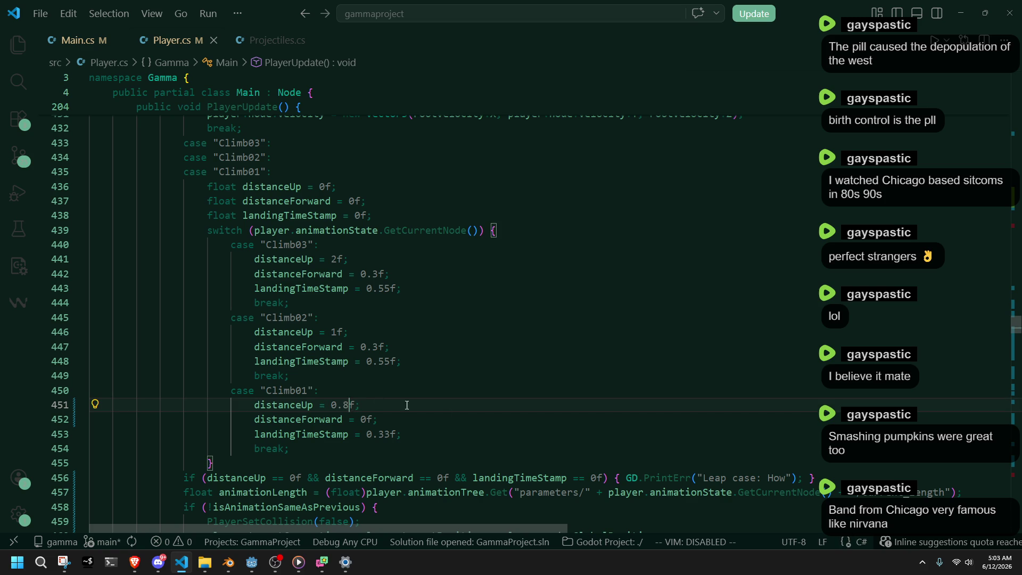
pyautogui.click(252, 562)
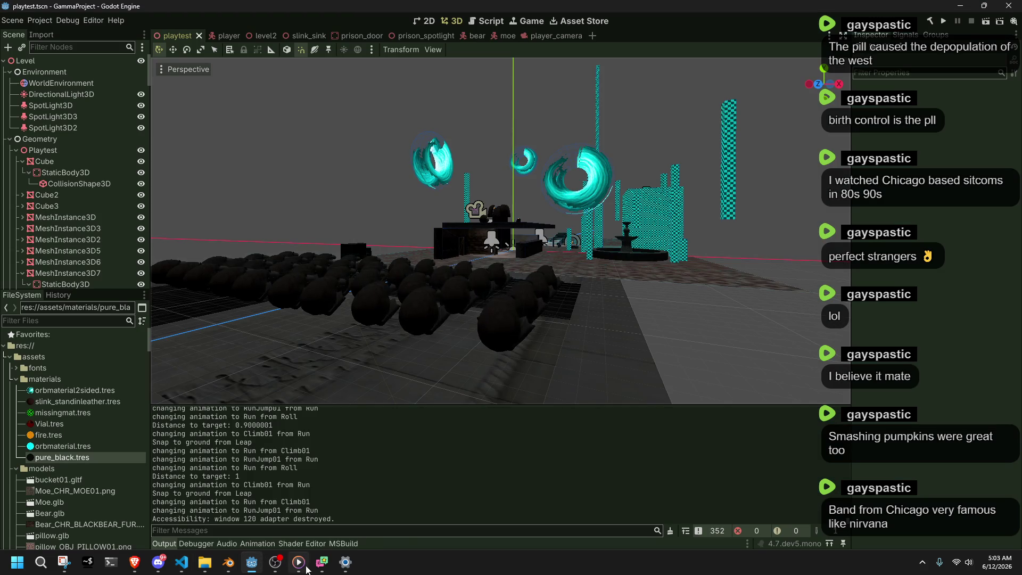
# Back in Blender, switch the rig to Object Mode and save slink.blend.
pyautogui.click(229, 562)
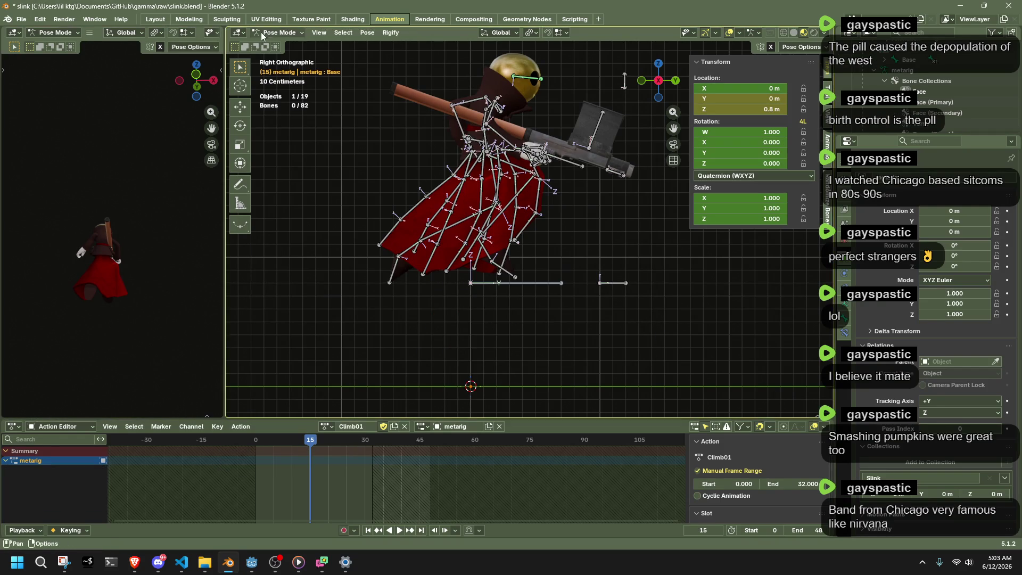
pyautogui.hotkey('ctrl', 'Tab')
pyautogui.hotkey('ctrl', 's')
# Export the character as glTF 2.0, overwriting Slink.gltf, and let Godot reimport it.
pyautogui.press('q')
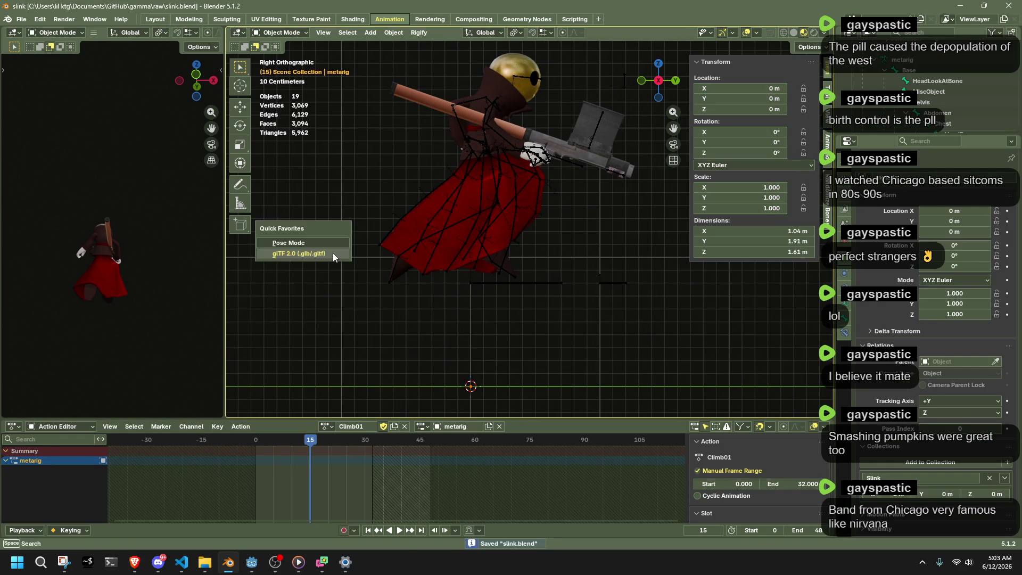
pyautogui.click(333, 253)
pyautogui.scroll(-5, 427, 369)
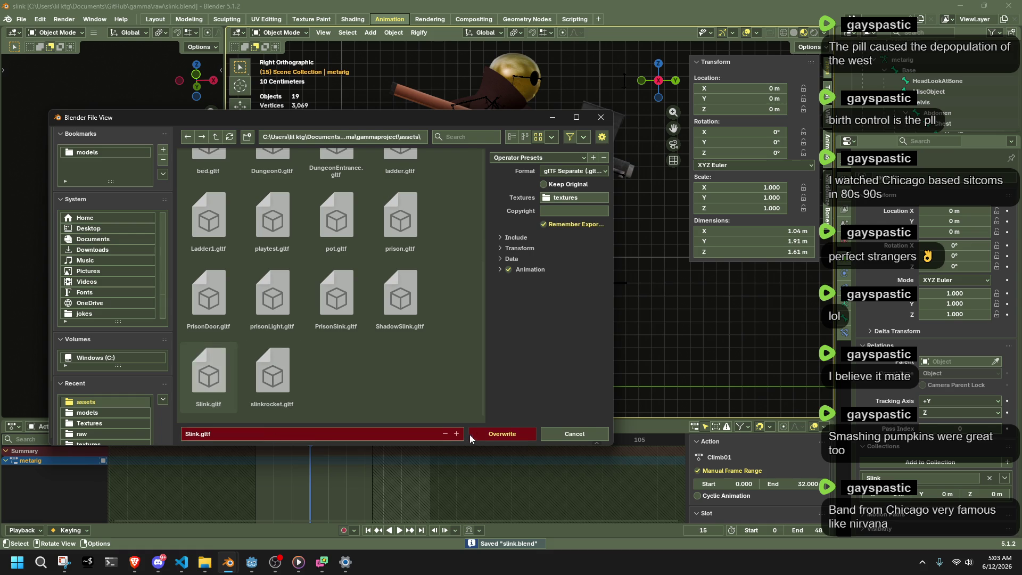
pyautogui.click(483, 432)
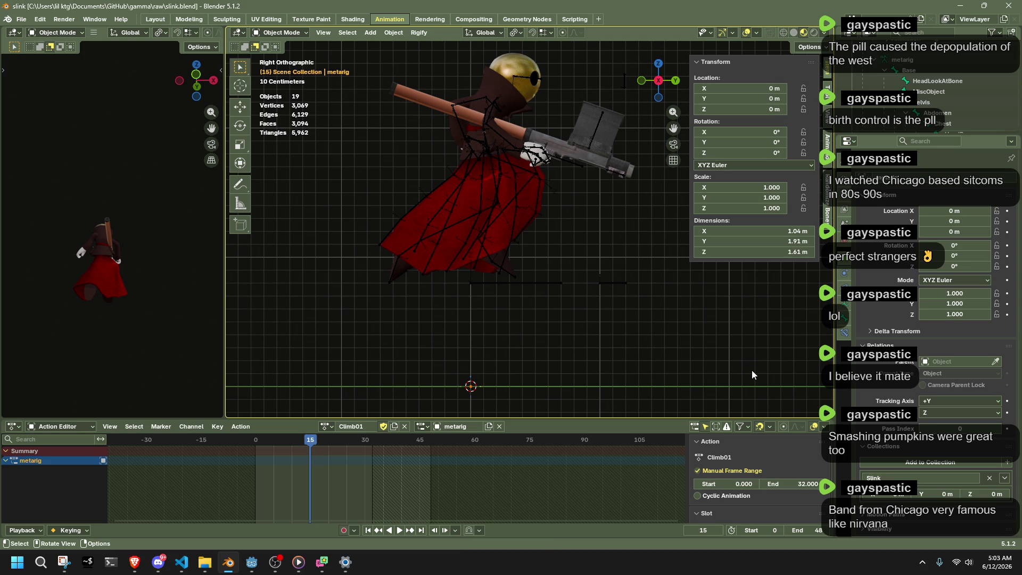
pyautogui.hotkey('alt', 'Tab')
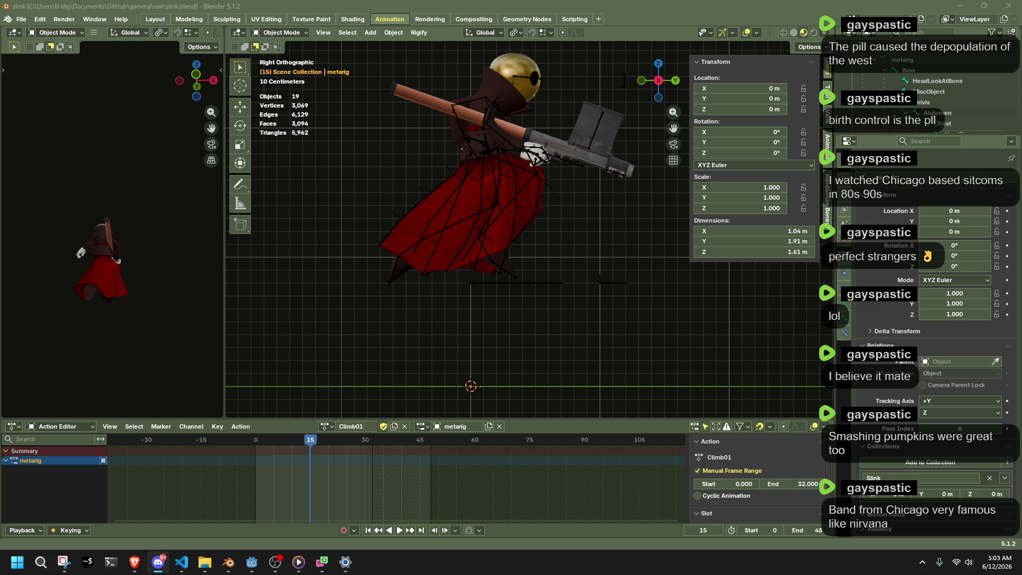
pyautogui.click(251, 562)
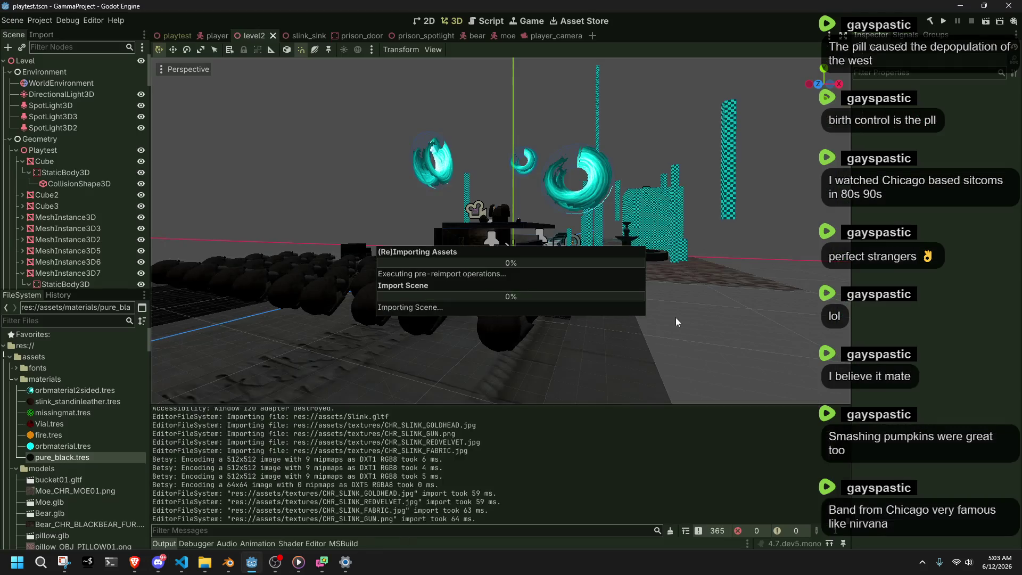
# Run the game and take the character up the stairs and onto and off the grey platform.
pyautogui.click(949, 20)
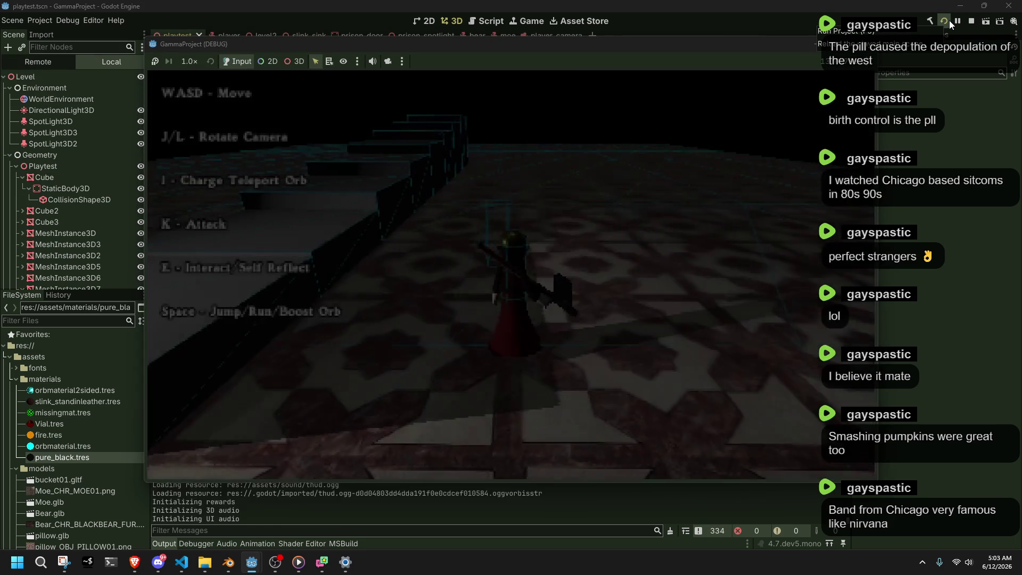
pyautogui.press('w')
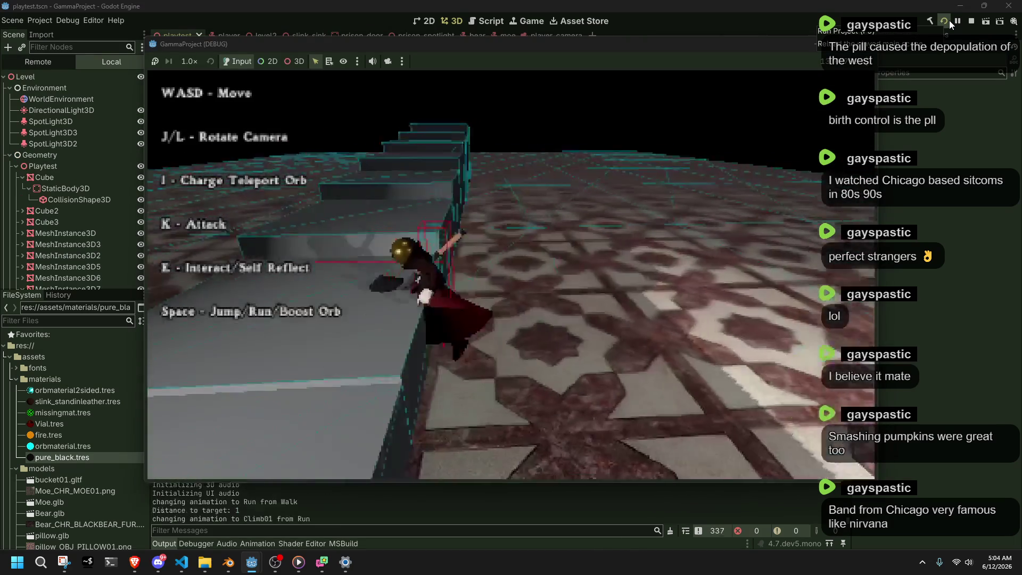
pyautogui.press('space')
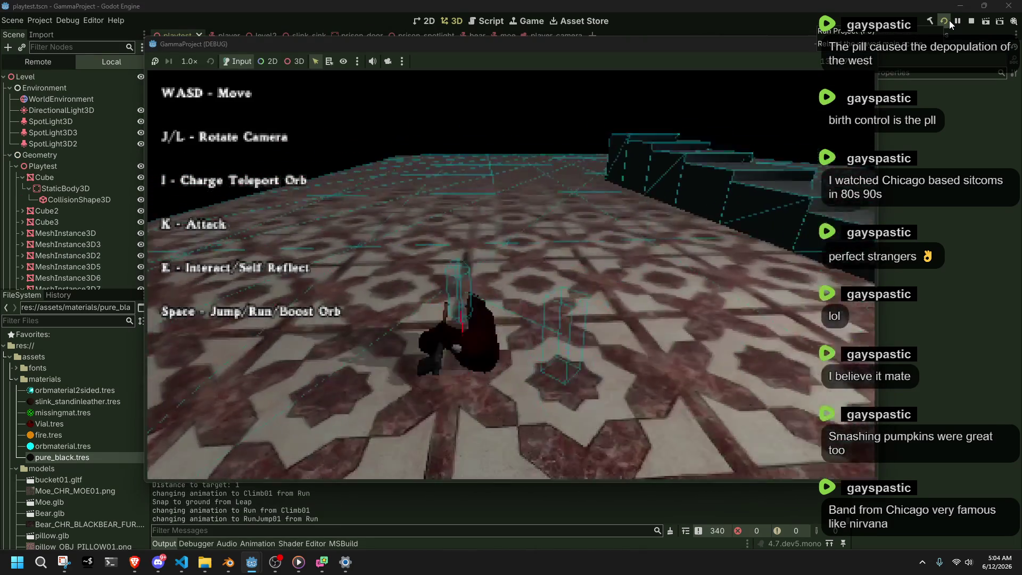
pyautogui.press('w')
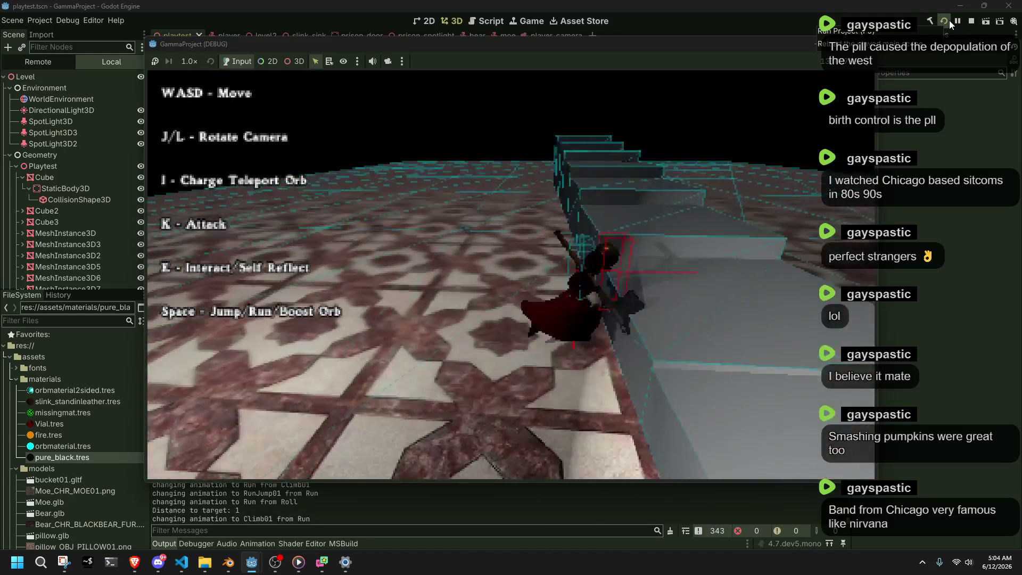
pyautogui.press('space')
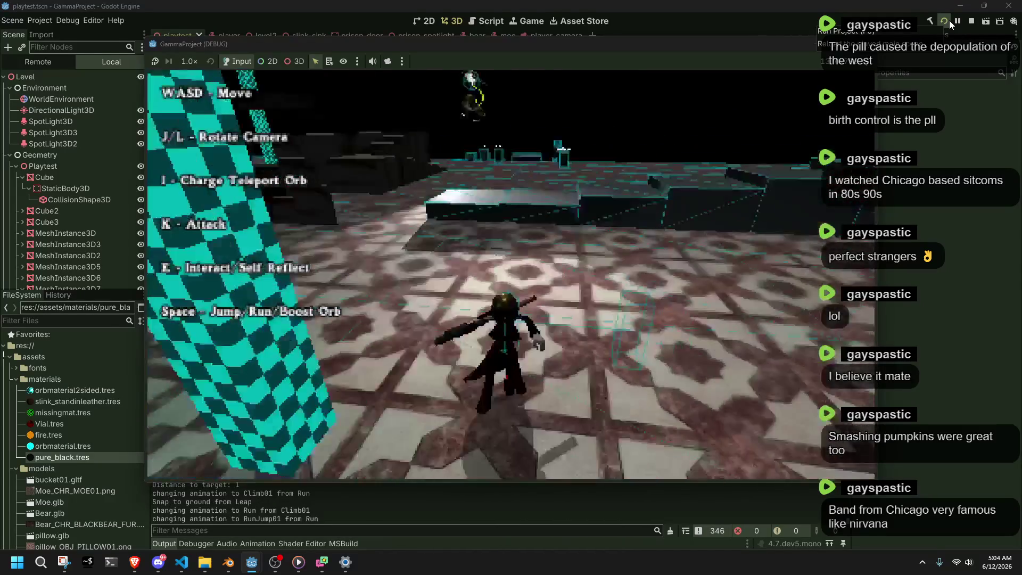
pyautogui.press('w')
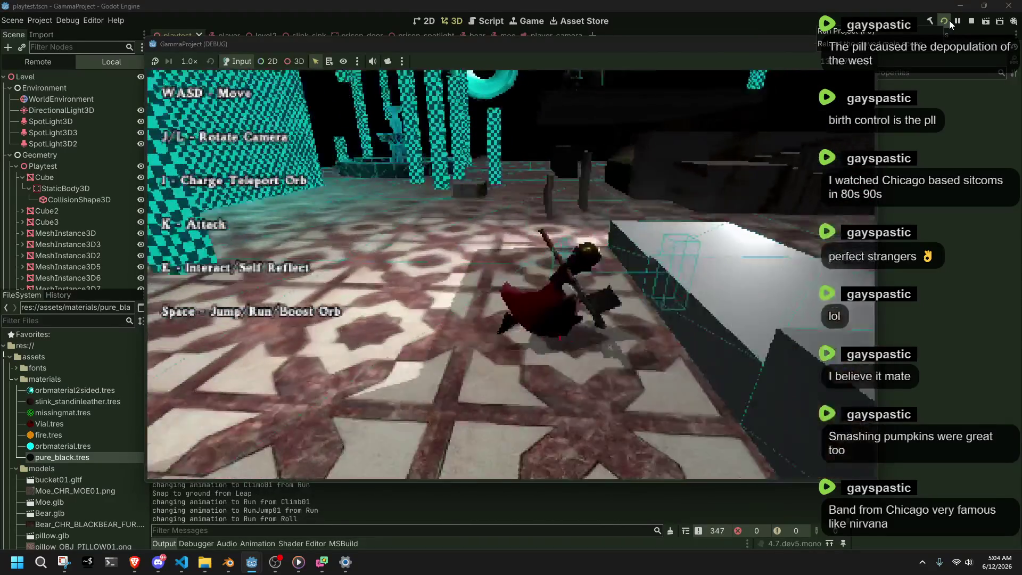
pyautogui.press('space')
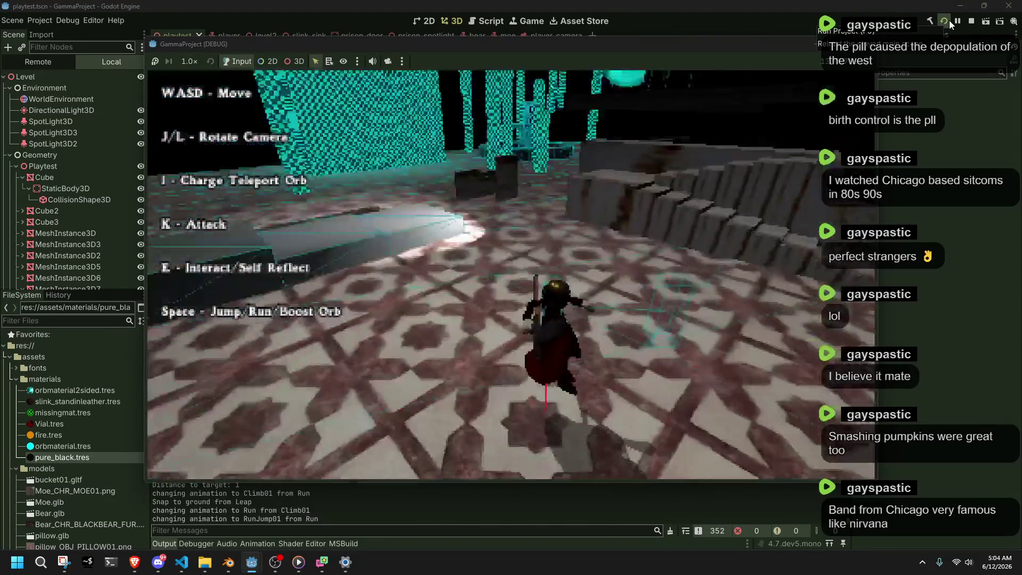
pyautogui.press('w')
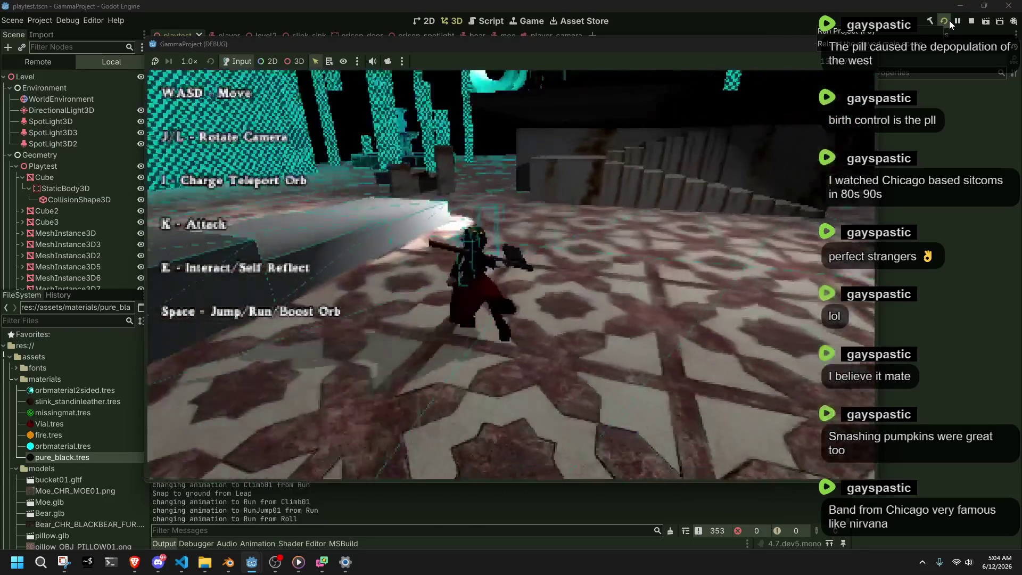
# Run down the corridor, climb the stepped wall and the grey ledge twice, then stop the game.
pyautogui.press('w')
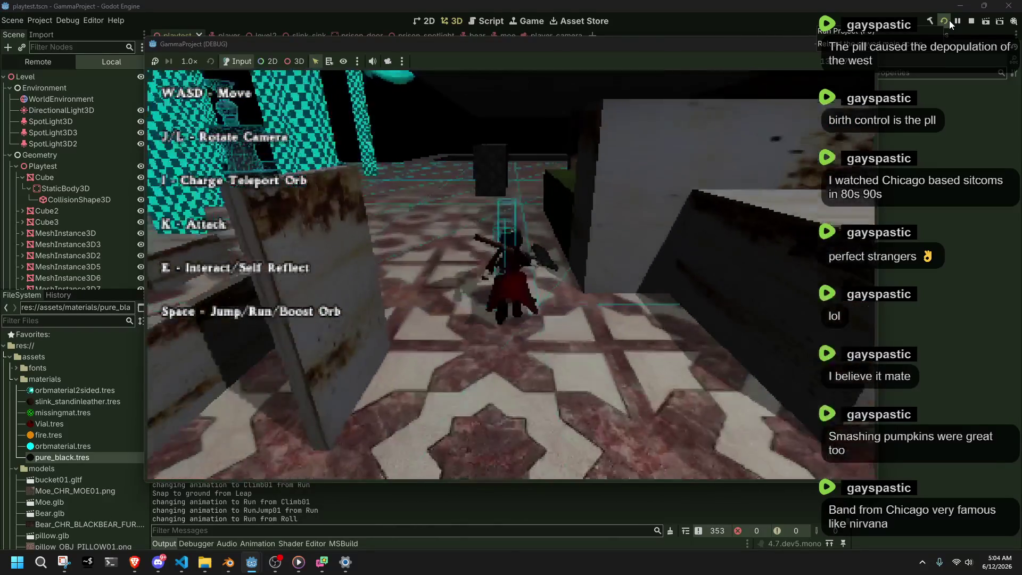
pyautogui.press('w')
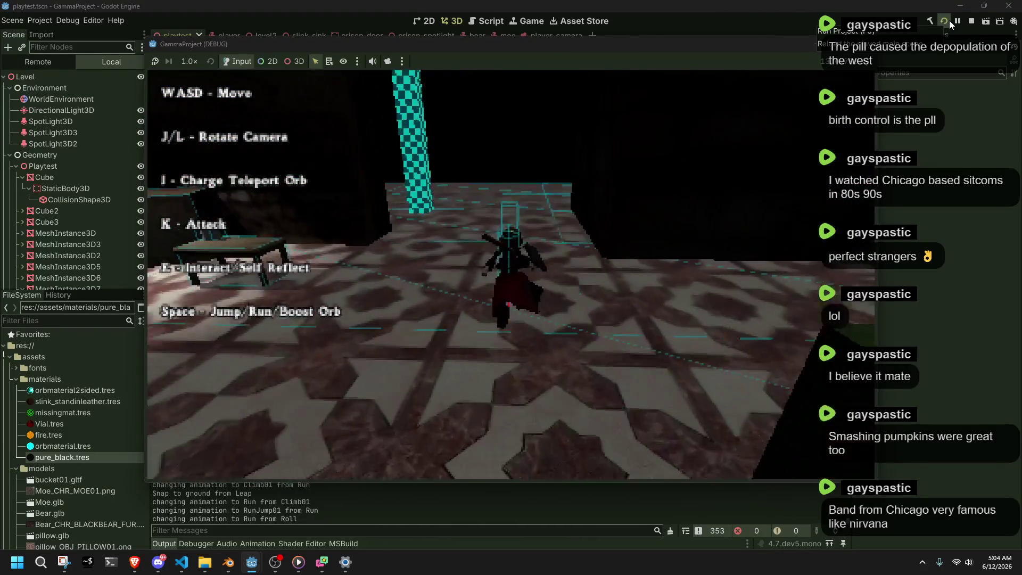
pyautogui.press('w')
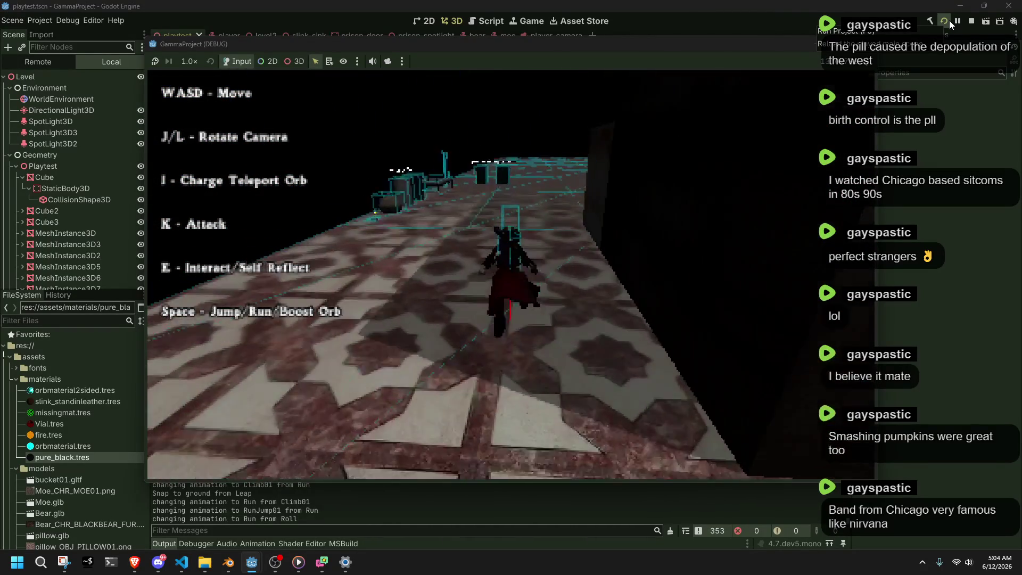
pyautogui.press('w')
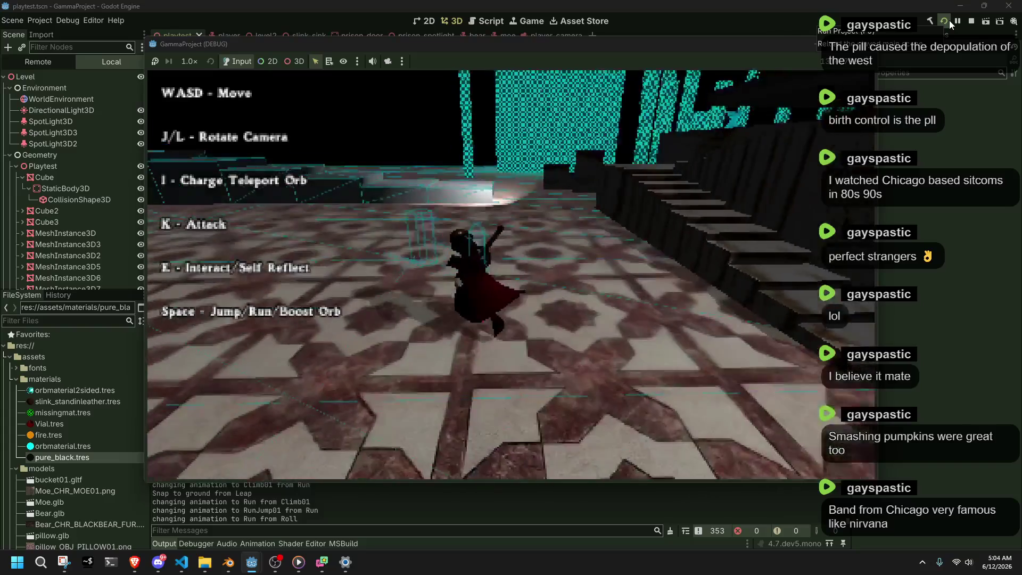
pyautogui.press('w')
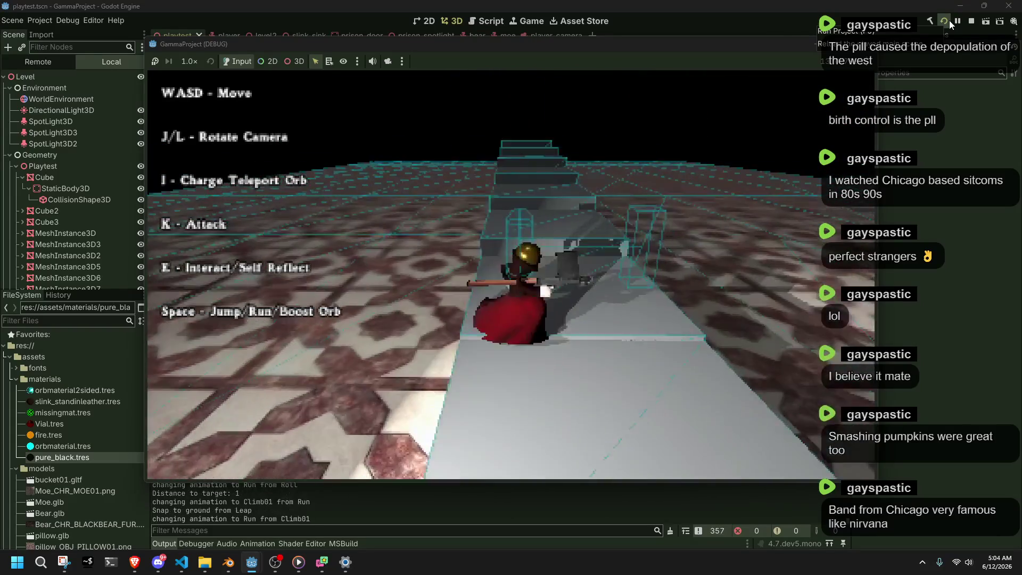
pyautogui.press('w')
pyautogui.press('space')
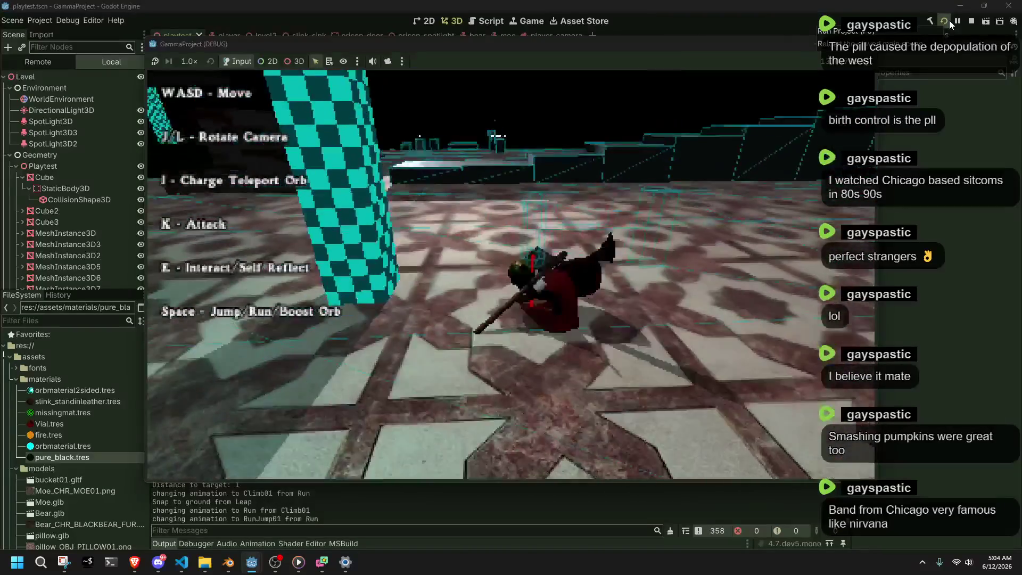
pyautogui.press('w')
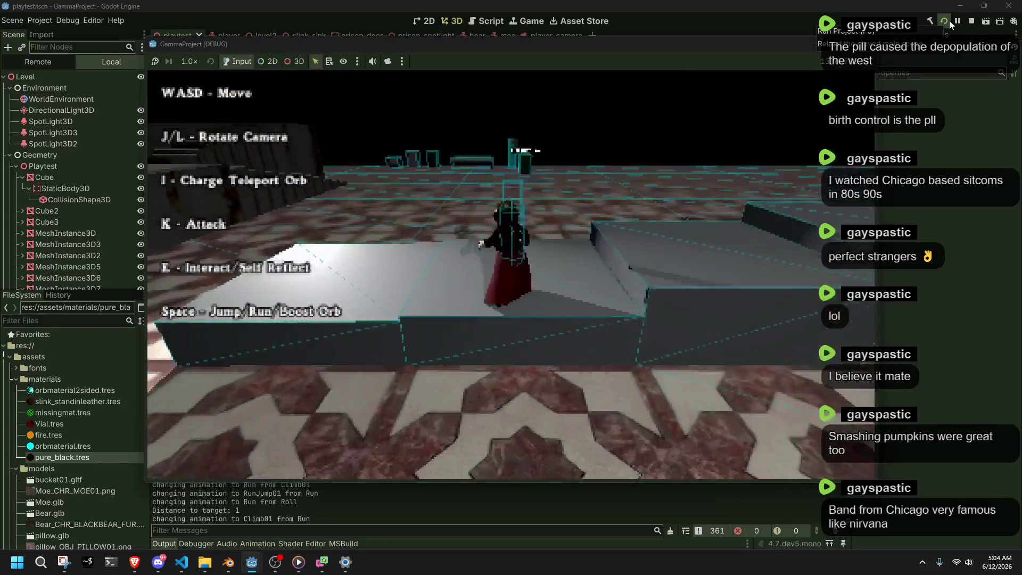
pyautogui.press('w')
pyautogui.press('space')
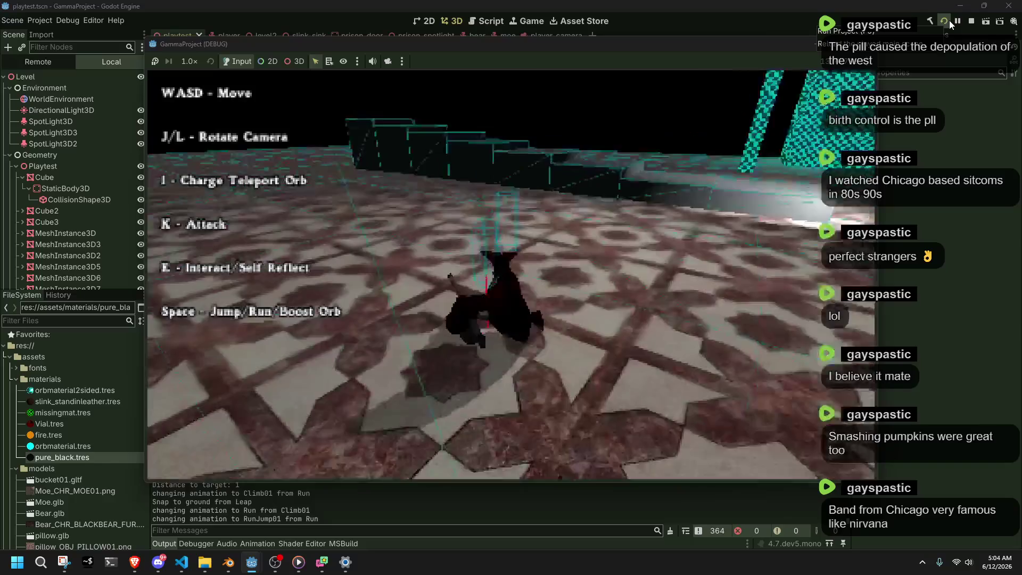
pyautogui.press('w')
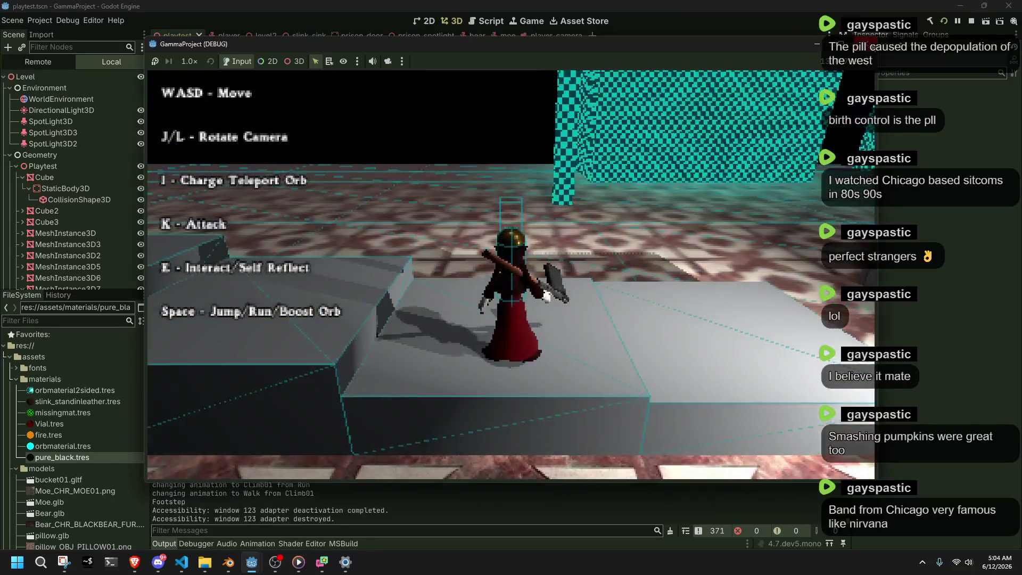
pyautogui.click(971, 21)
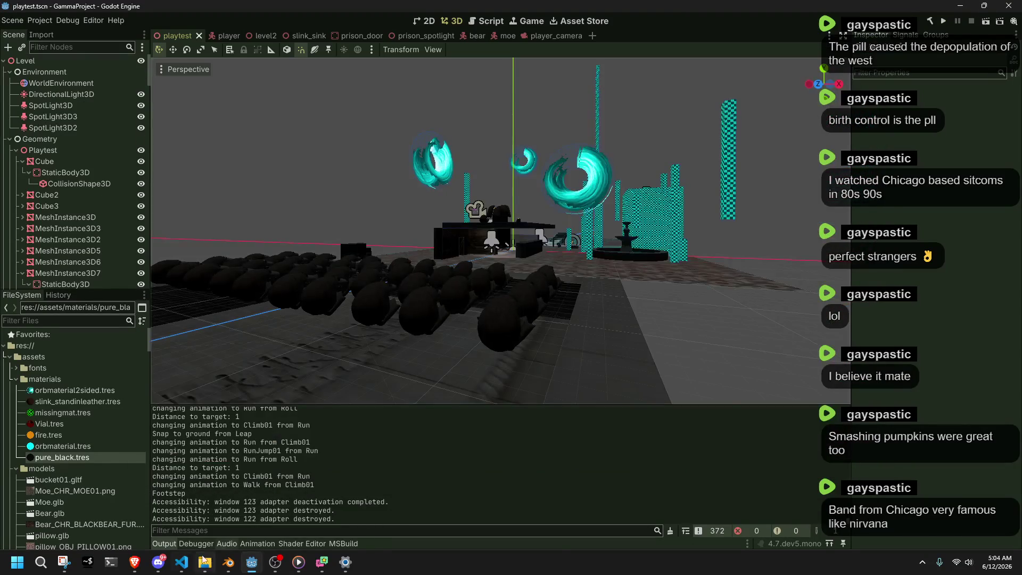
# Bring Player.cs forward and scroll from Climb02's distanceUp line down to the ledge-move code.
pyautogui.click(182, 563)
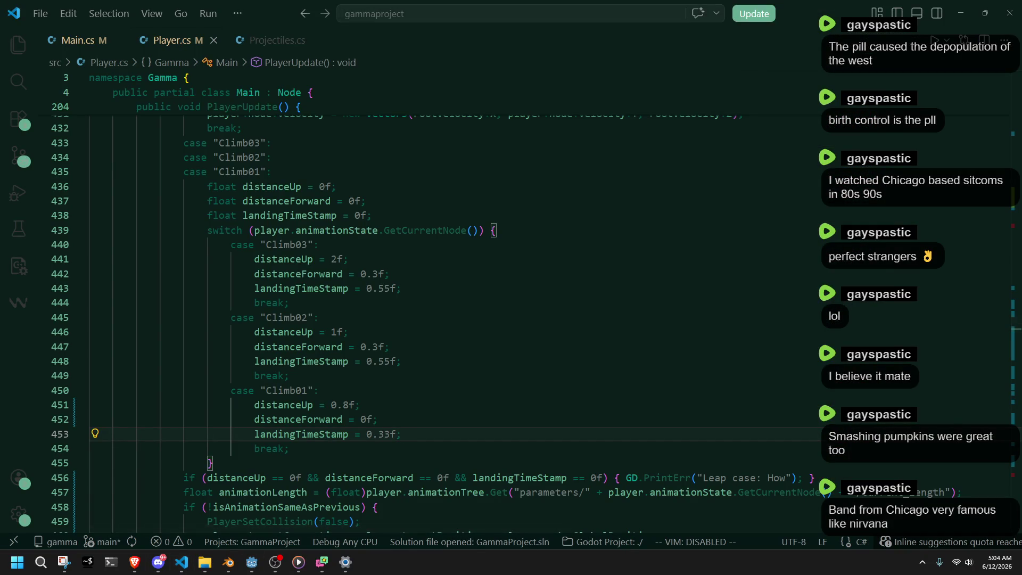
pyautogui.click(135, 562)
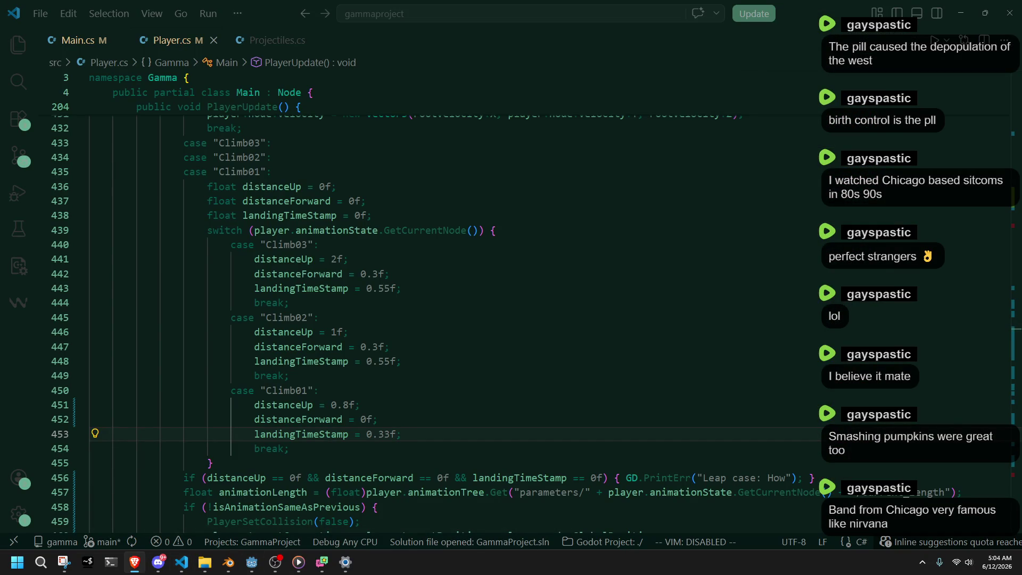
pyautogui.click(515, 333)
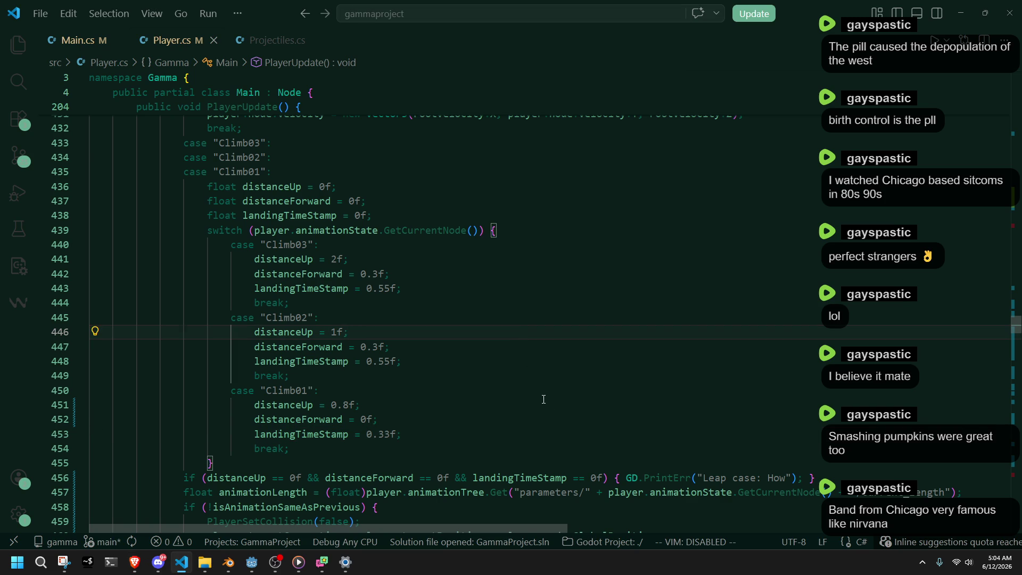
pyautogui.scroll(-4, 543, 399)
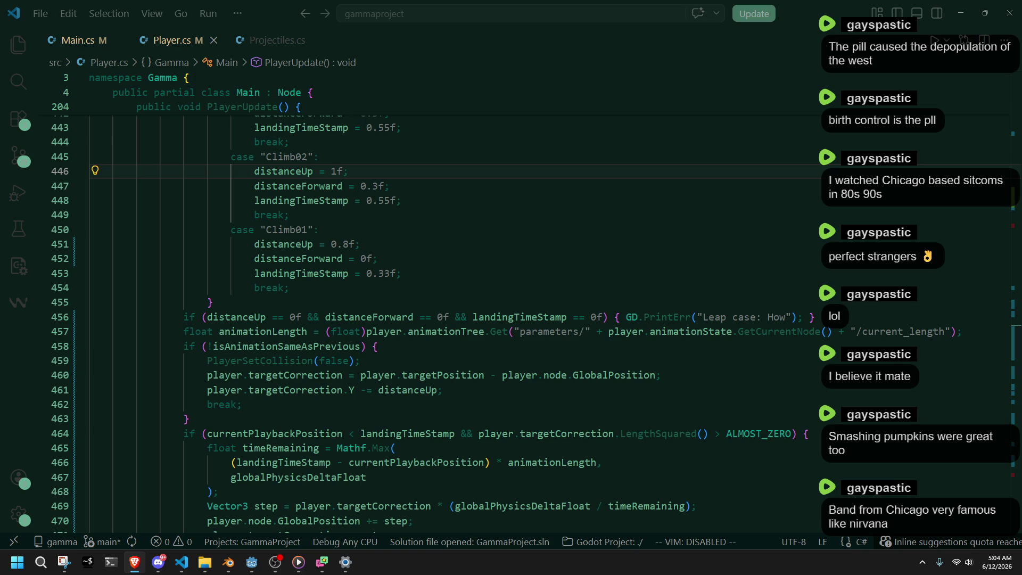
pyautogui.scroll(-5, 511, 387)
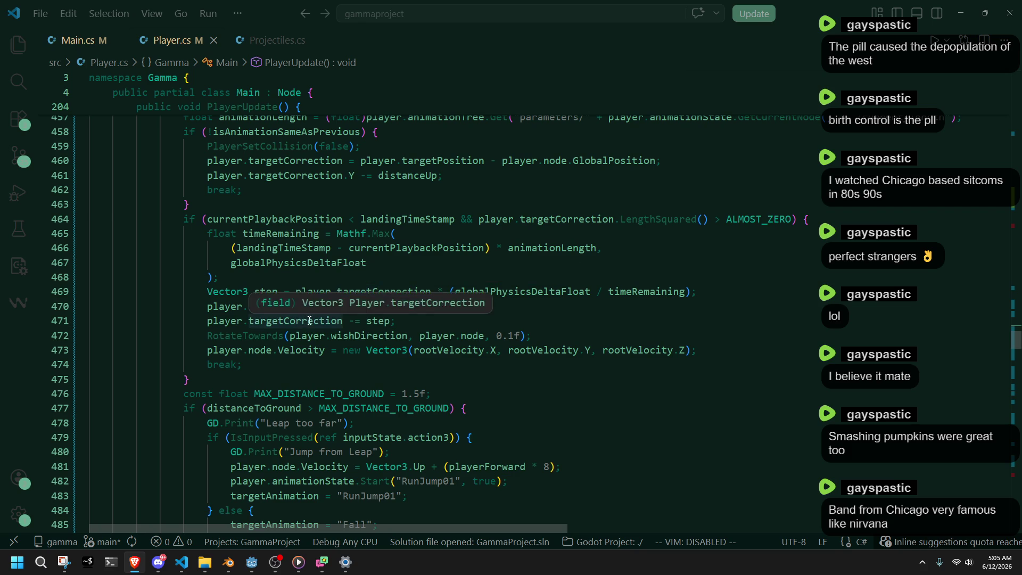
pyautogui.click(532, 278)
# Highlight the uses of timeRemaining, targetCorrection and landingTimeStamp in PlayerUpdate.
pyautogui.click(297, 235)
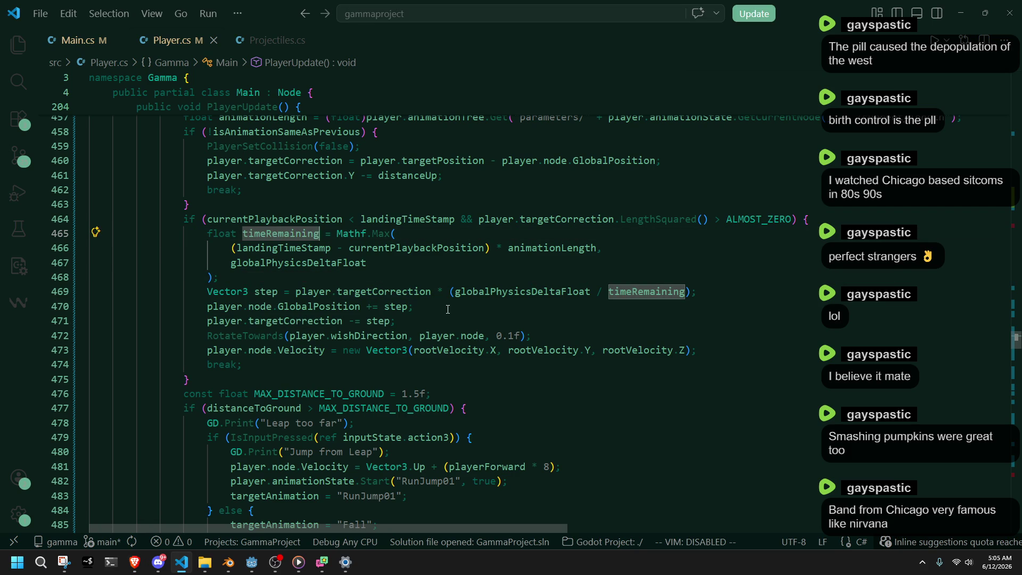
pyautogui.doubleClick(319, 306)
pyautogui.doubleClick(330, 324)
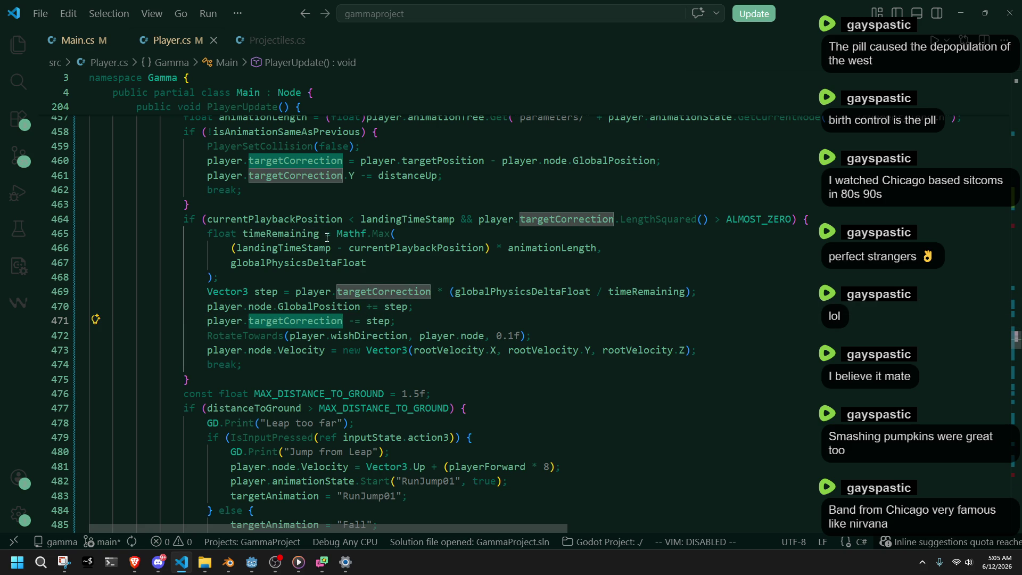
pyautogui.doubleClick(279, 233)
pyautogui.doubleClick(282, 248)
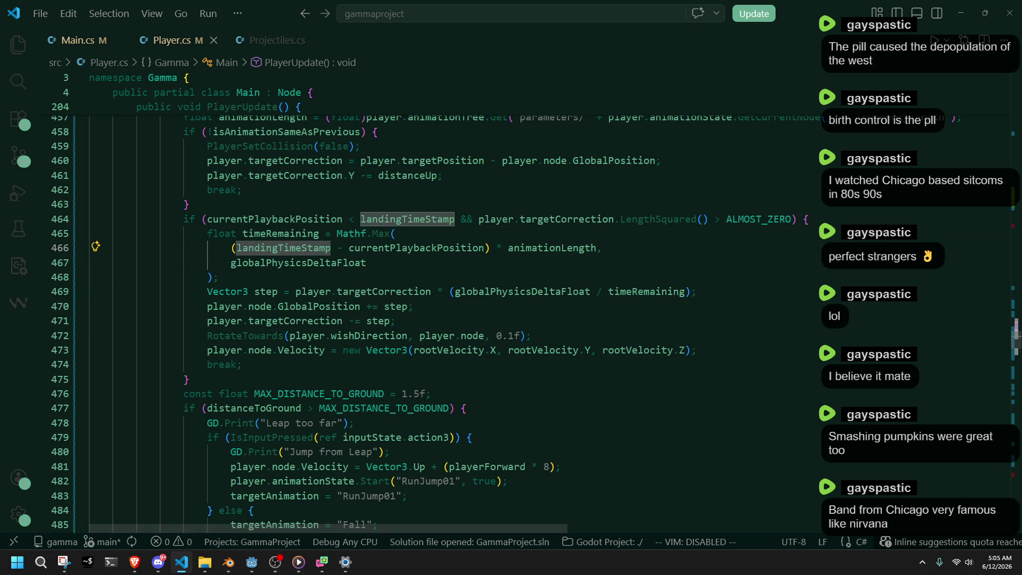
pyautogui.hotkey('alt', 'Tab')
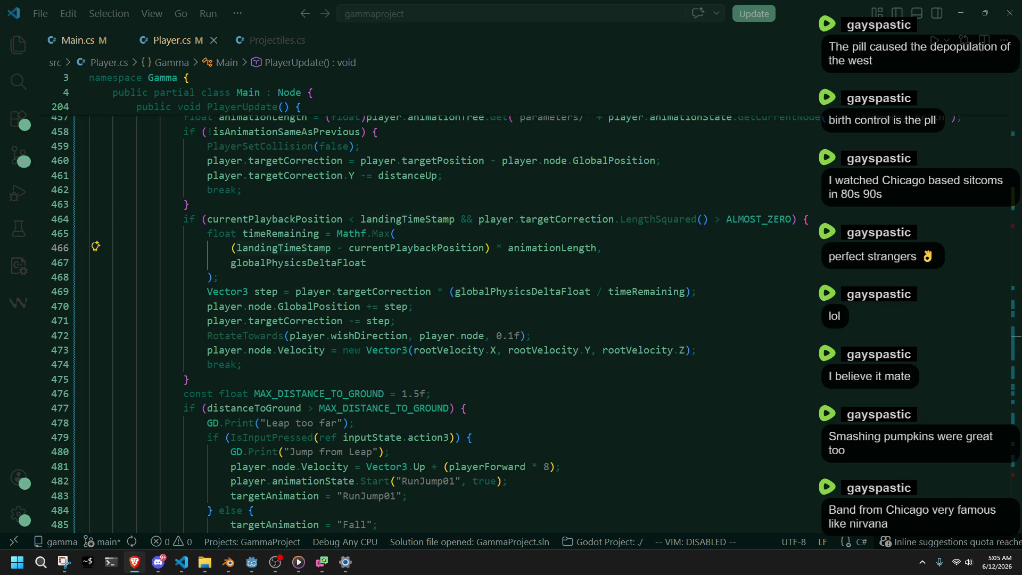
pyautogui.click(304, 232)
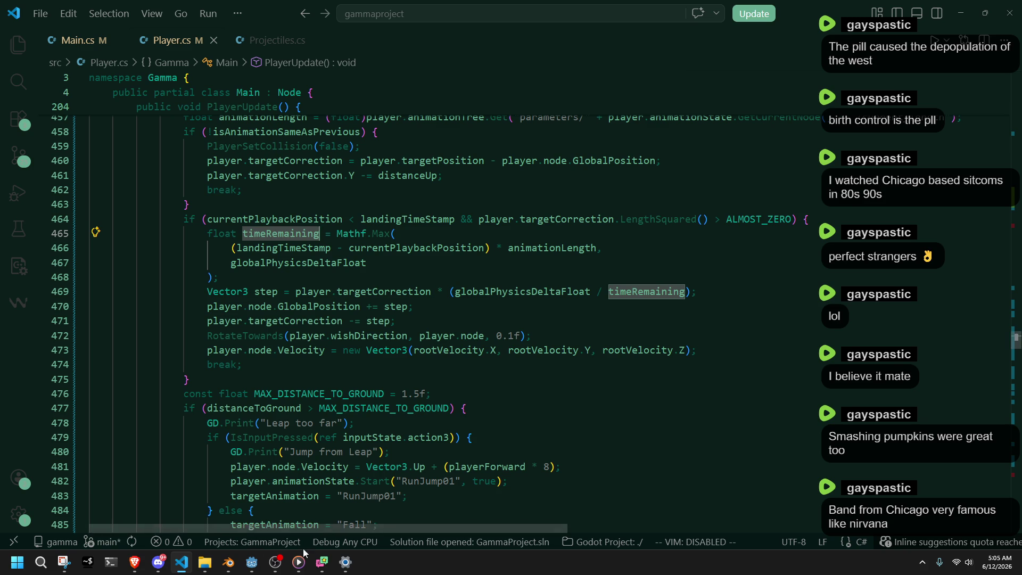
pyautogui.click(256, 564)
# Select the character's armature, save, and pick the Base bone in Pose Mode.
pyautogui.click(235, 565)
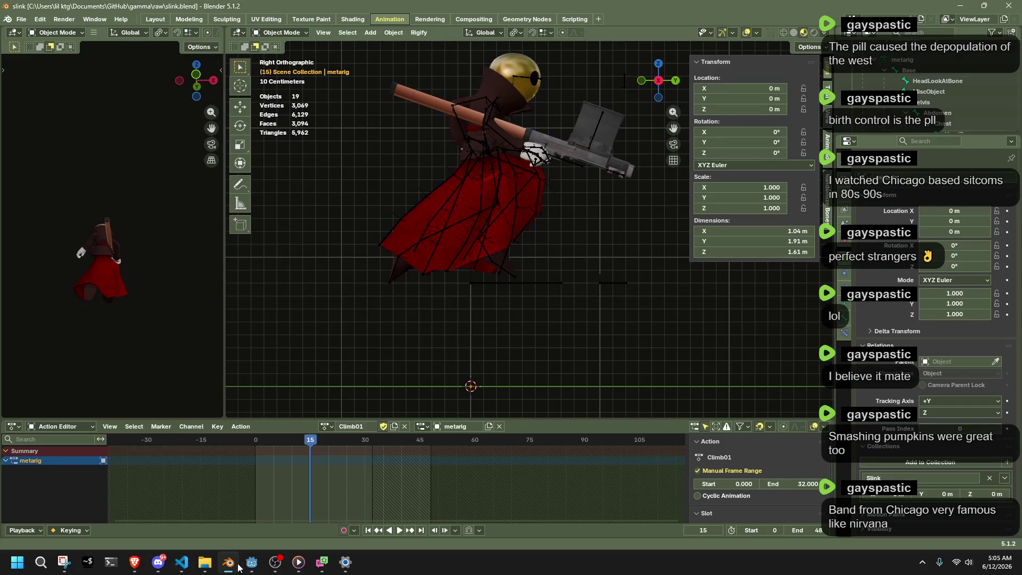
pyautogui.click(538, 283)
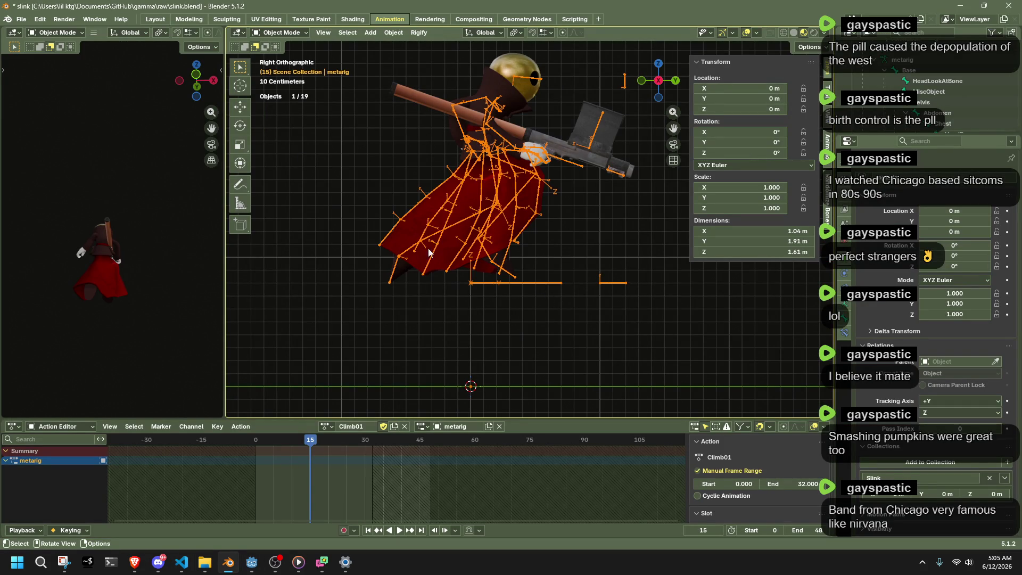
pyautogui.hotkey('ctrl', 's')
pyautogui.click(280, 33)
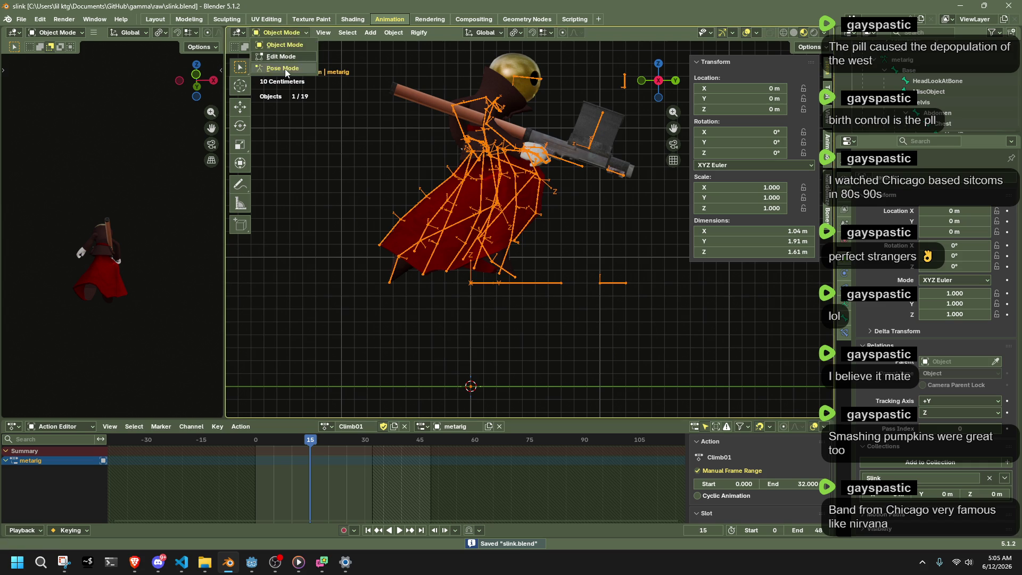
pyautogui.click(286, 66)
pyautogui.click(543, 283)
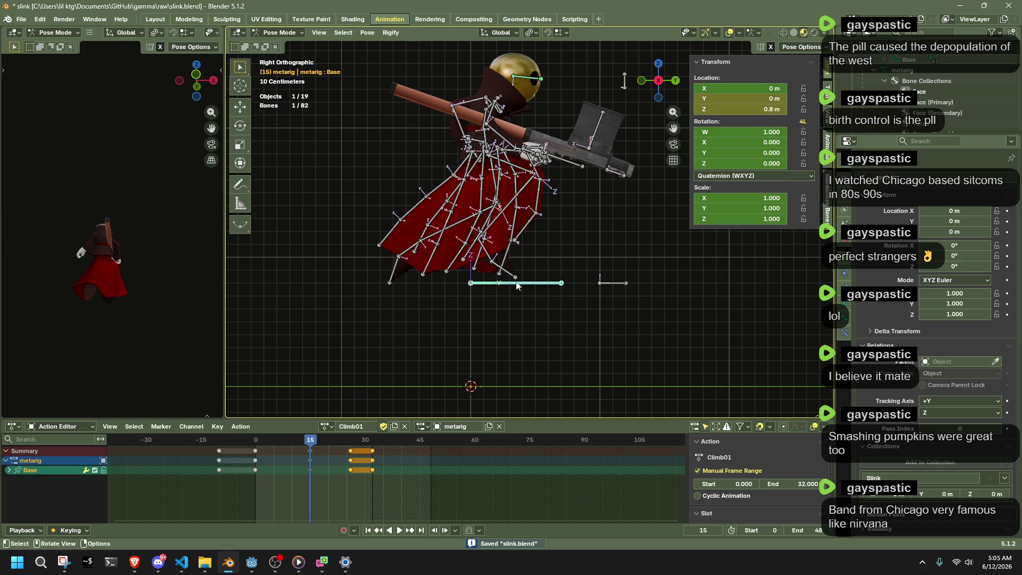
# Set the Base bone's Z location to 3 m, save, and overwrite the Slink.gltf export.
pyautogui.click(767, 110)
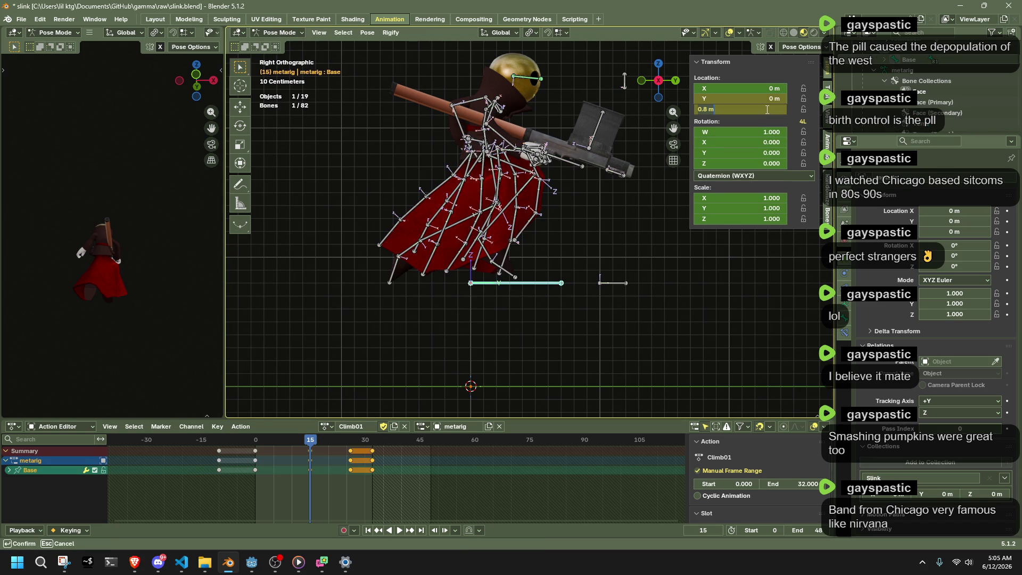
pyautogui.press('Return')
pyautogui.press('KP_Decimal')
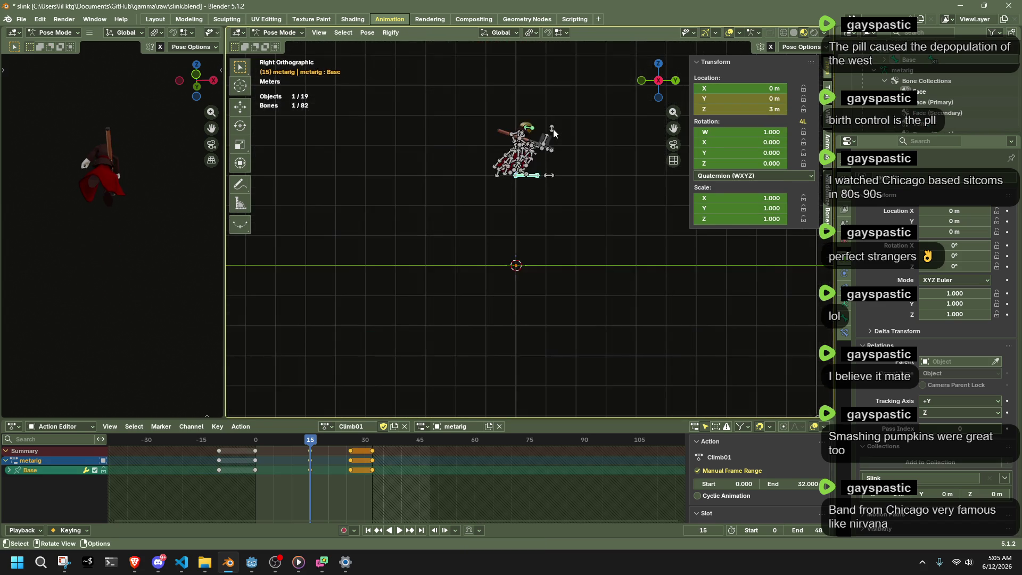
pyautogui.hotkey('ctrl', 's')
pyautogui.press('q')
pyautogui.click(546, 237)
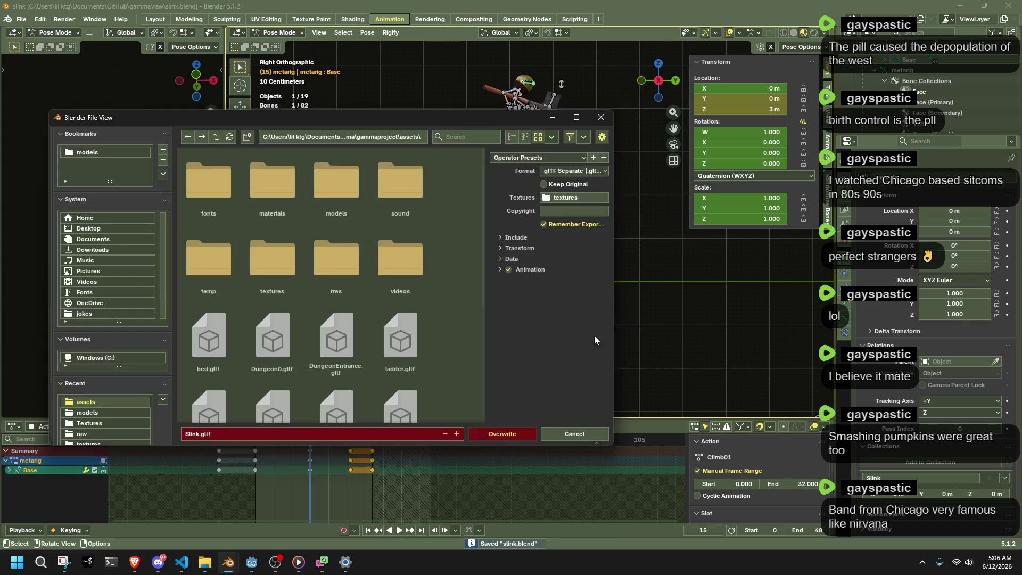
pyautogui.click(495, 432)
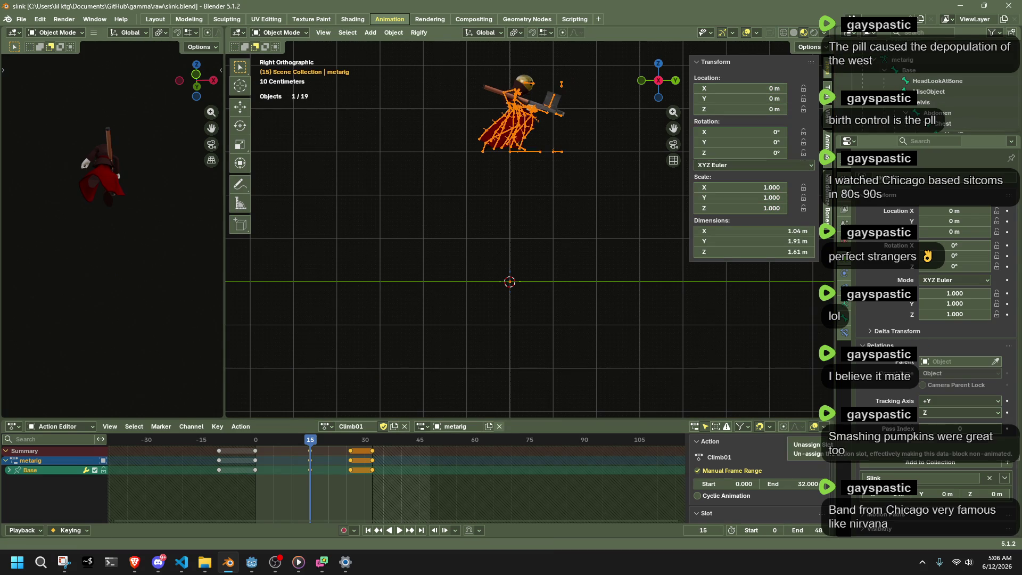
pyautogui.click(255, 565)
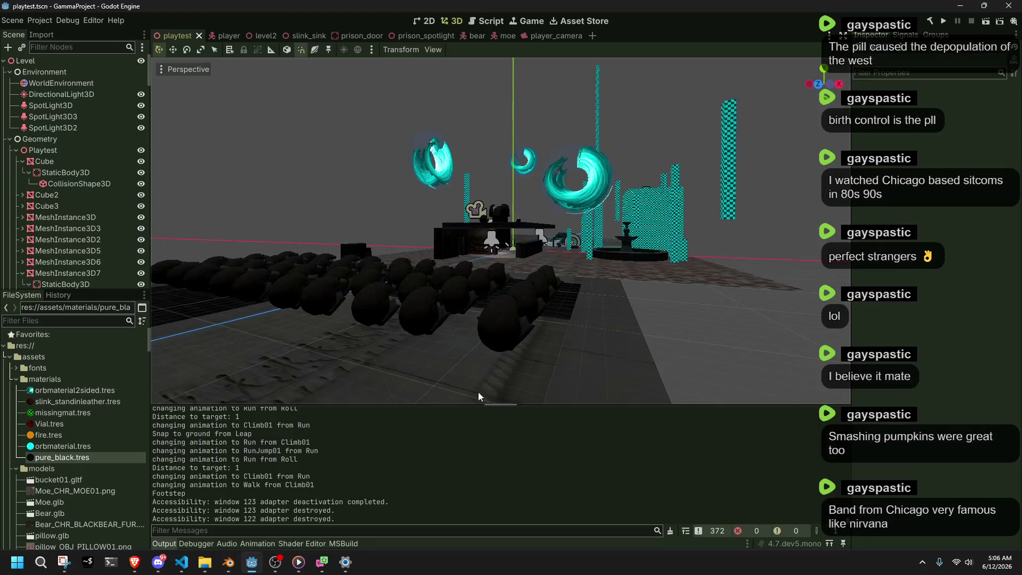
# Reimport Slink.gltf from Godot's FileSystem so it picks up the new animation.
pyautogui.hotkey('alt', 'Tab')
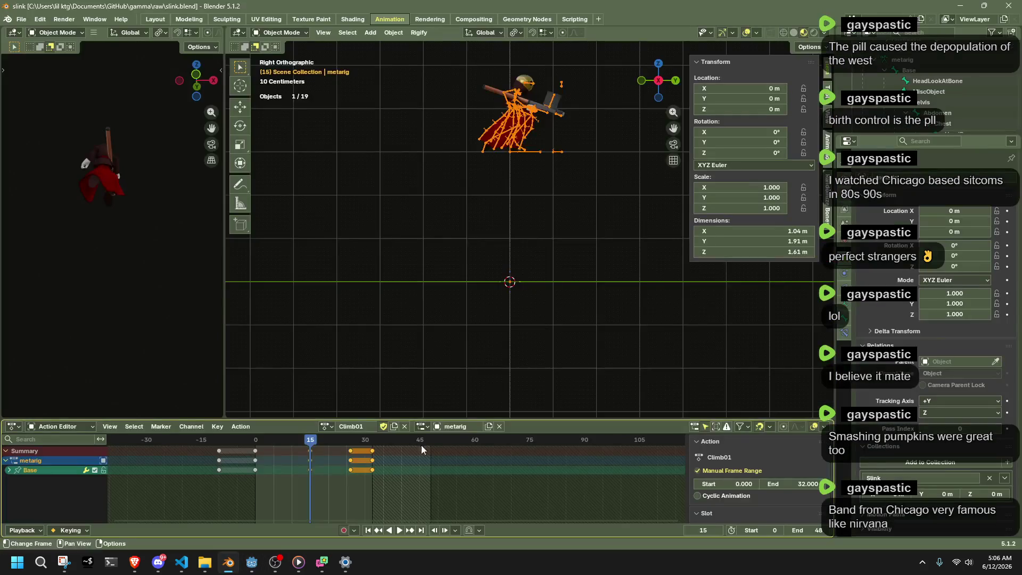
pyautogui.hotkey('alt', 'Tab')
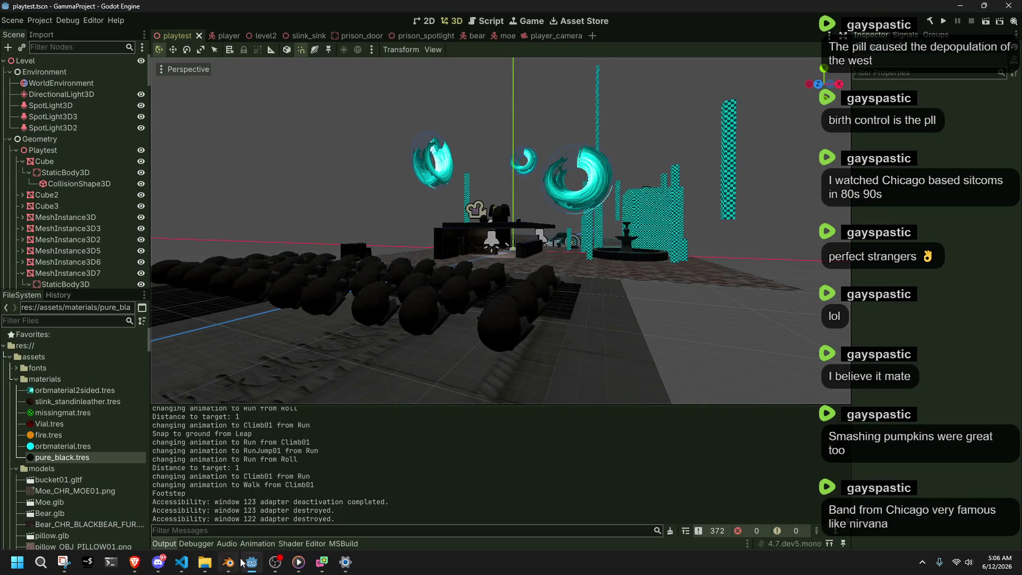
pyautogui.scroll(-3, 114, 487)
pyautogui.scroll(3, 114, 484)
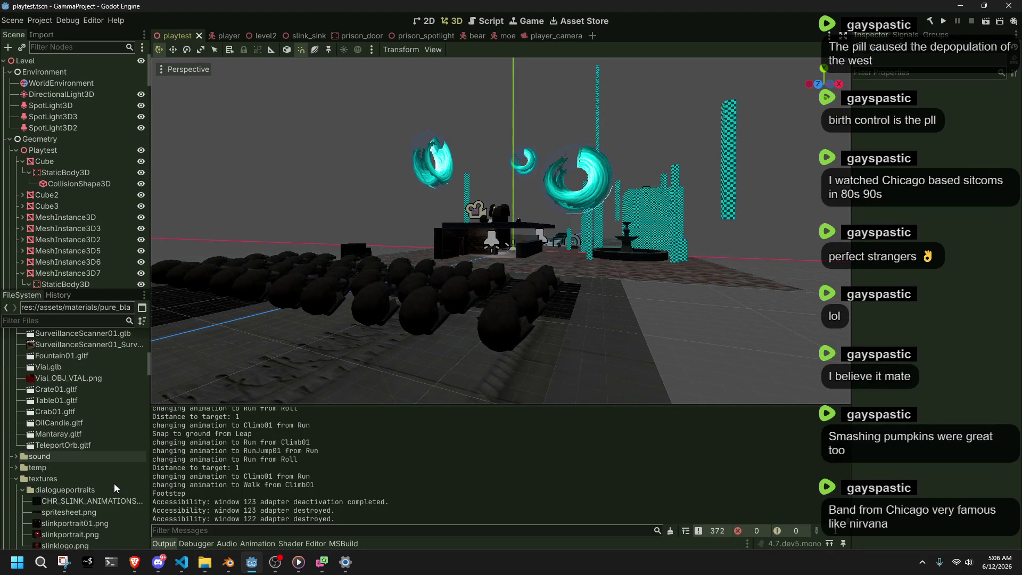
pyautogui.scroll(-8, 78, 424)
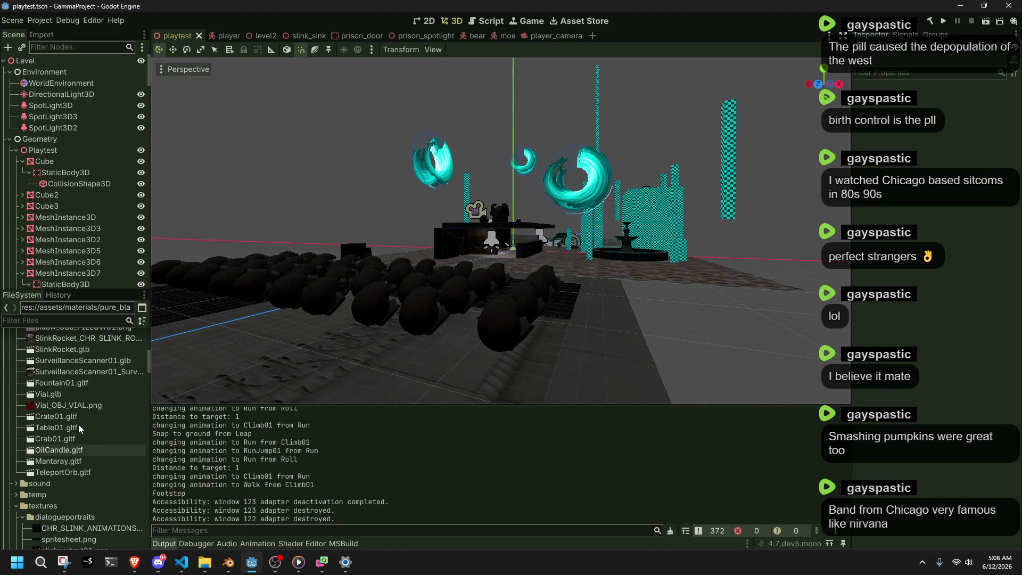
pyautogui.scroll(-1, 106, 458)
pyautogui.scroll(-2, 106, 458)
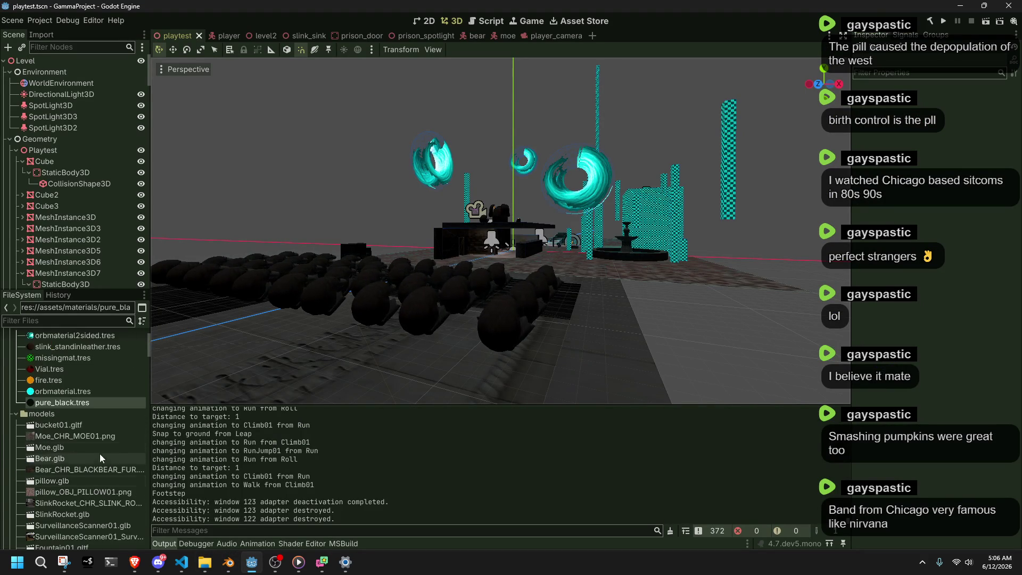
pyautogui.scroll(-3, 69, 437)
pyautogui.scroll(2, 70, 437)
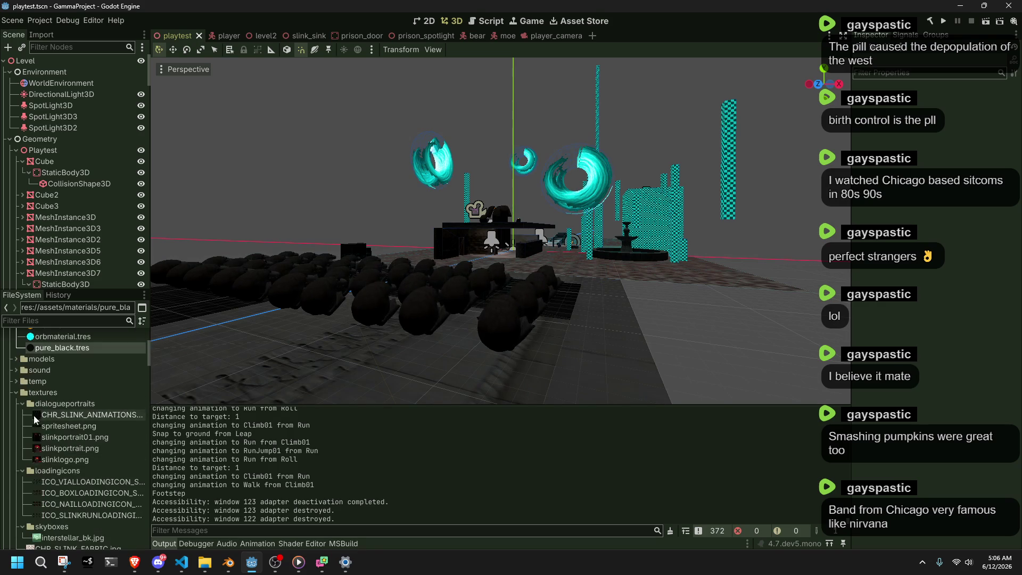
pyautogui.click(16, 392)
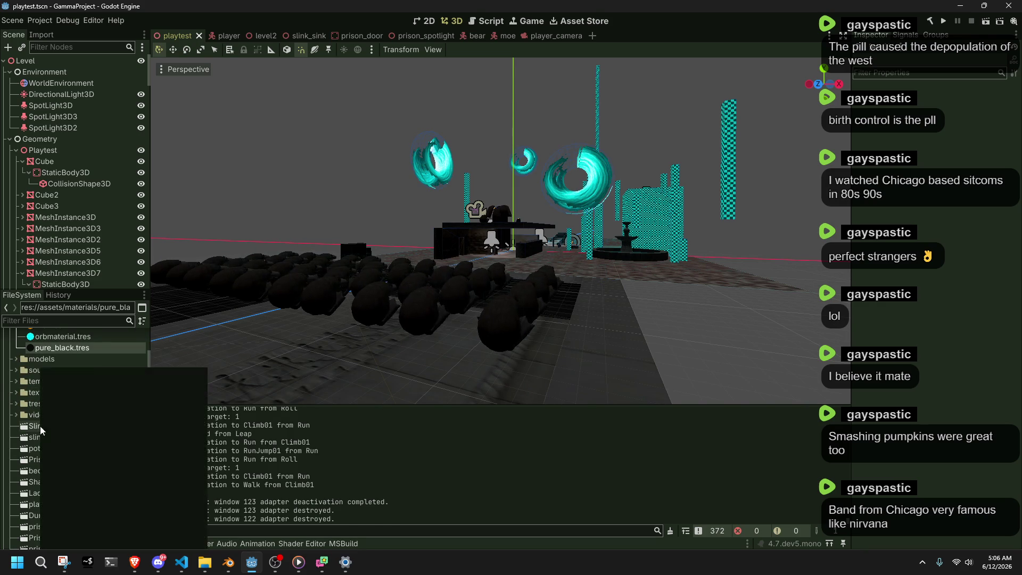
pyautogui.rightClick(40, 426)
pyautogui.click(81, 518)
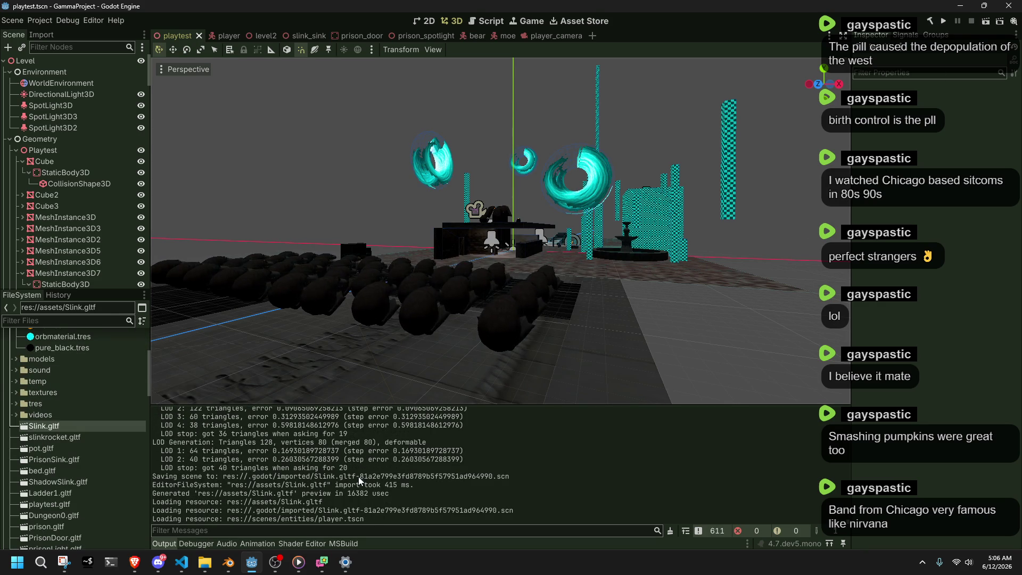
# Change Climb01's distanceUp in Player.cs from 0.8f to 3f and run the game.
pyautogui.click(184, 567)
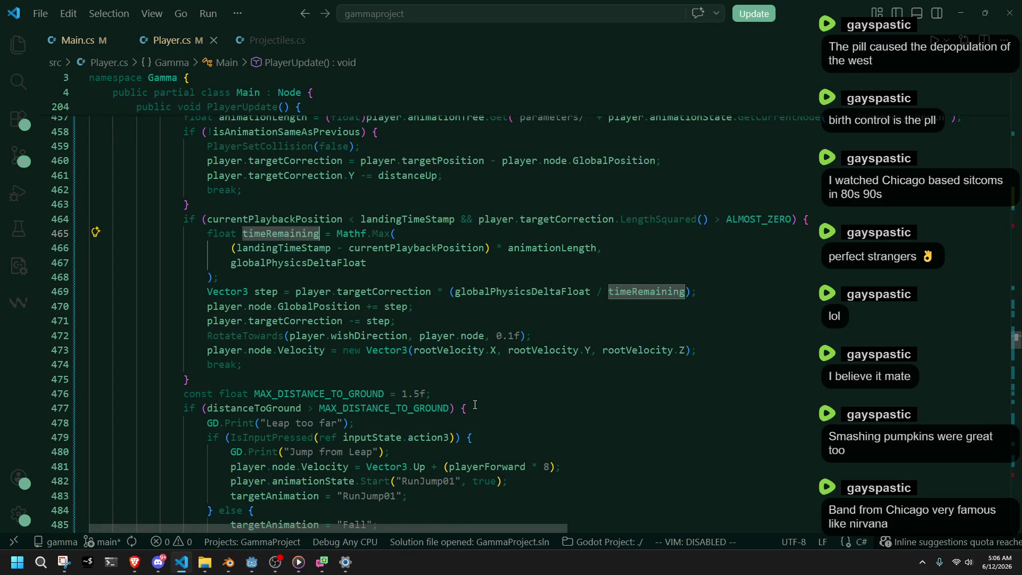
pyautogui.scroll(4, 476, 406)
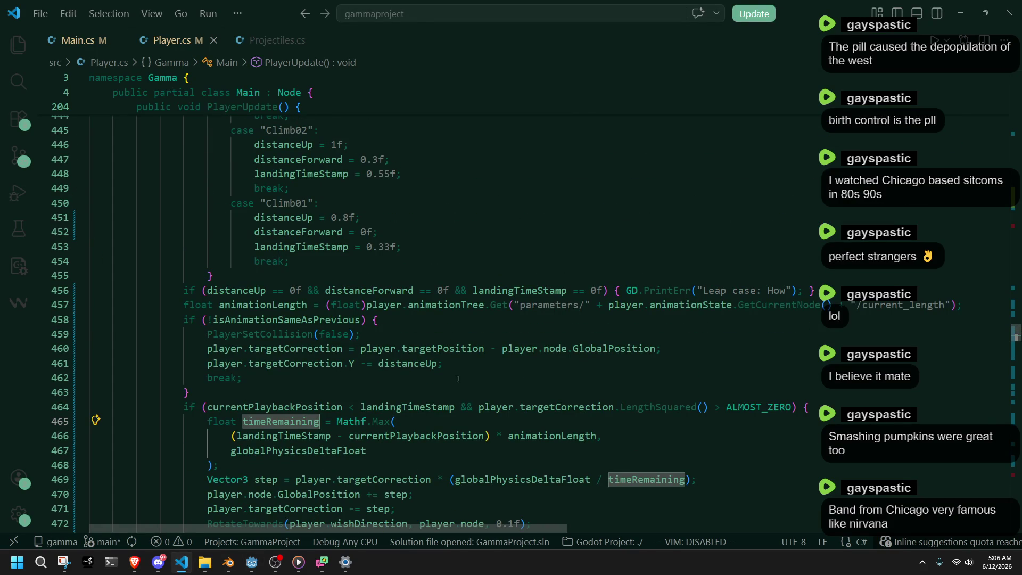
pyautogui.click(356, 225)
pyautogui.press('BackSpace')
pyautogui.press('BackSpace')
pyautogui.press('BackSpace')
pyautogui.write('3f')
pyautogui.click(482, 227)
pyautogui.hotkey('alt', 'Tab')
pyautogui.click(947, 24)
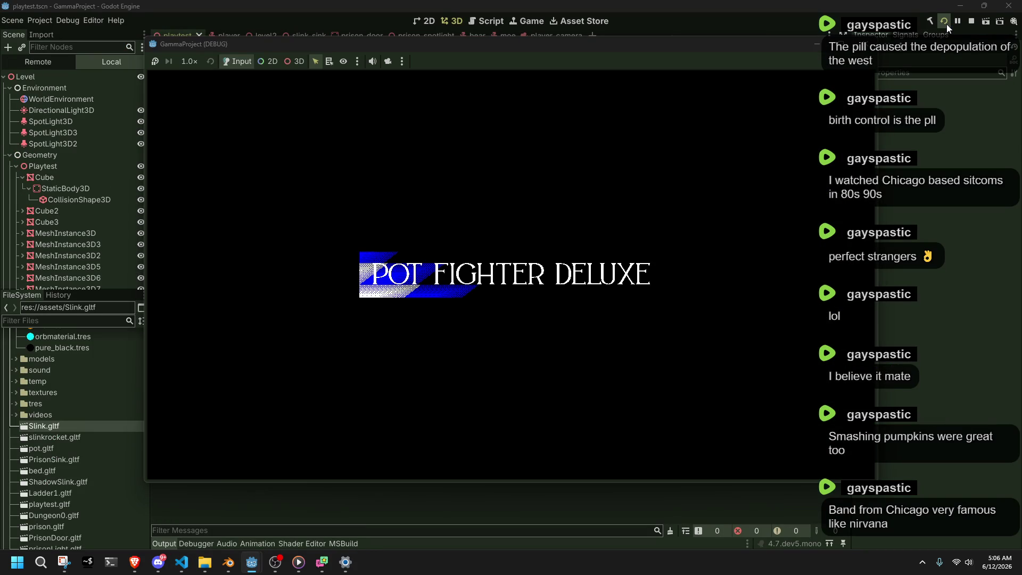
# Run and jump along the raised walkway, climbing and leaping off a ledge while swinging the camera.
pyautogui.press('w')
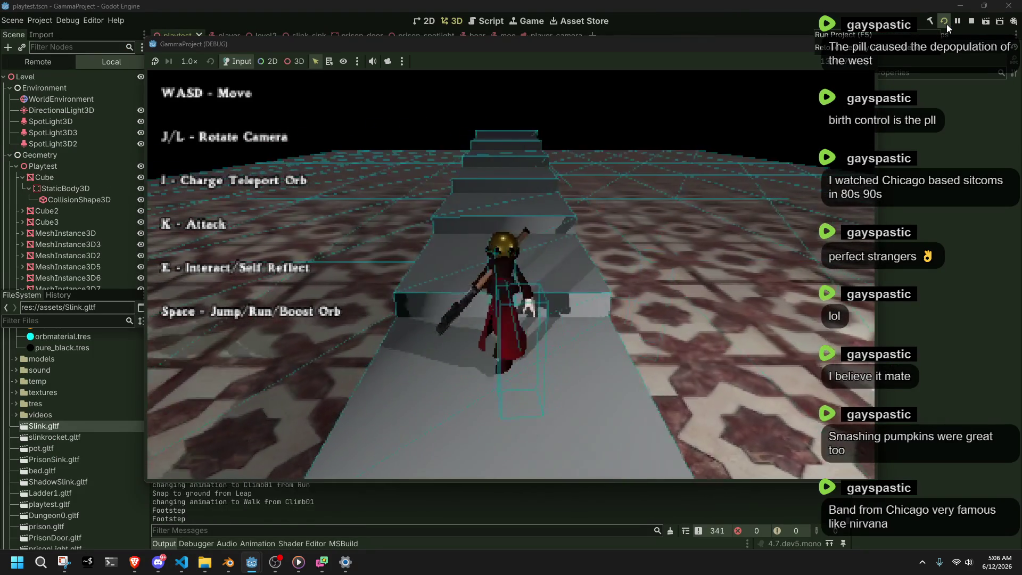
pyautogui.press('space')
pyautogui.press('w')
pyautogui.press('j')
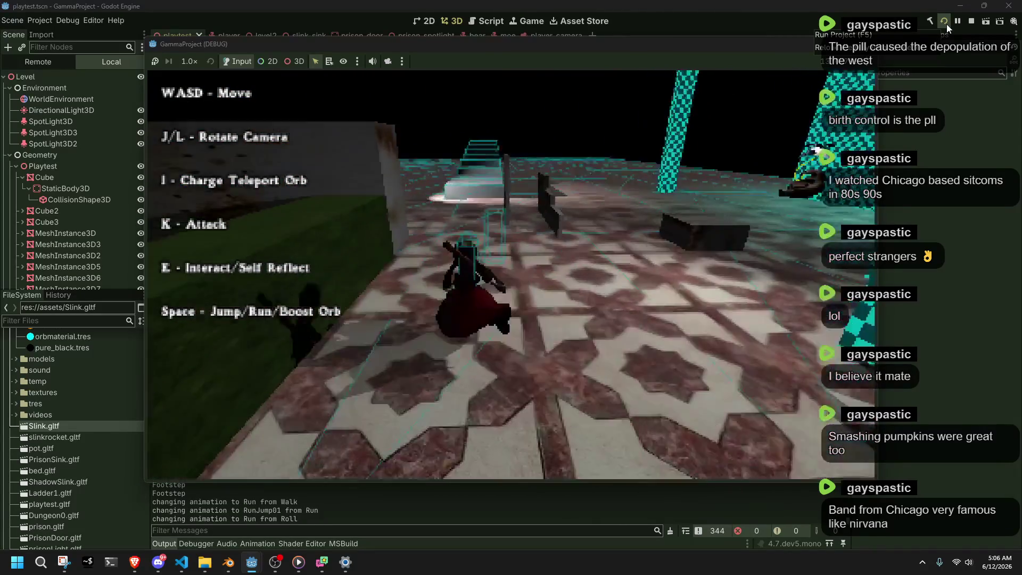
pyautogui.press('space')
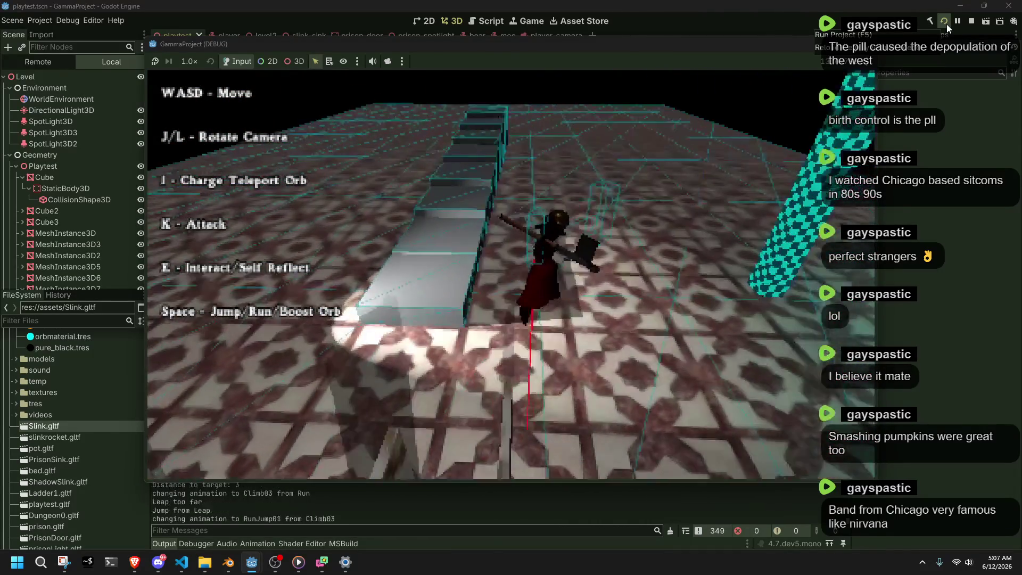
pyautogui.press('w')
pyautogui.press('j')
# Run across the tiled floor, swing the weapon, trigger a Climb01 ledge climb, then stop the game.
pyautogui.press('w')
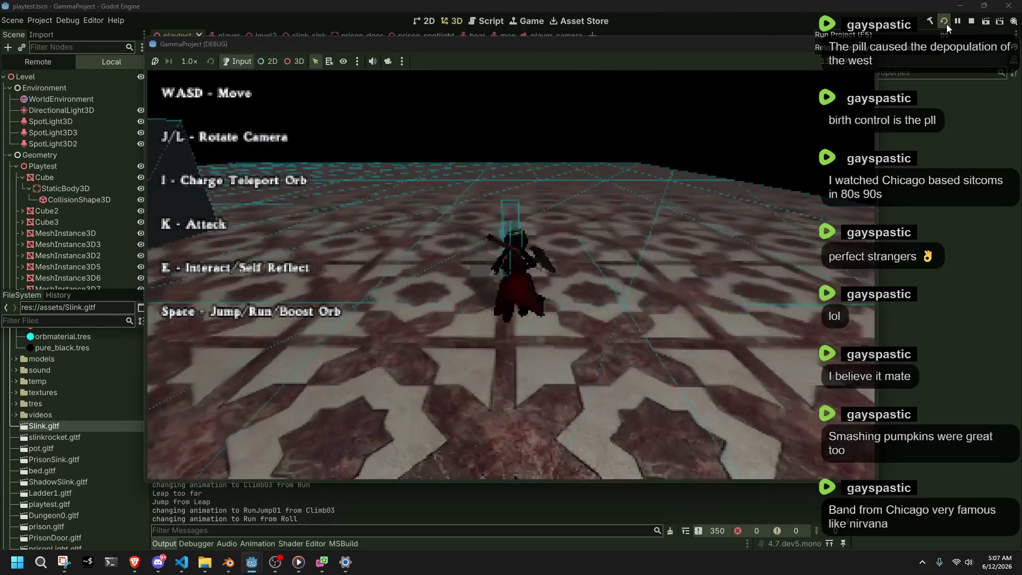
pyautogui.press('w')
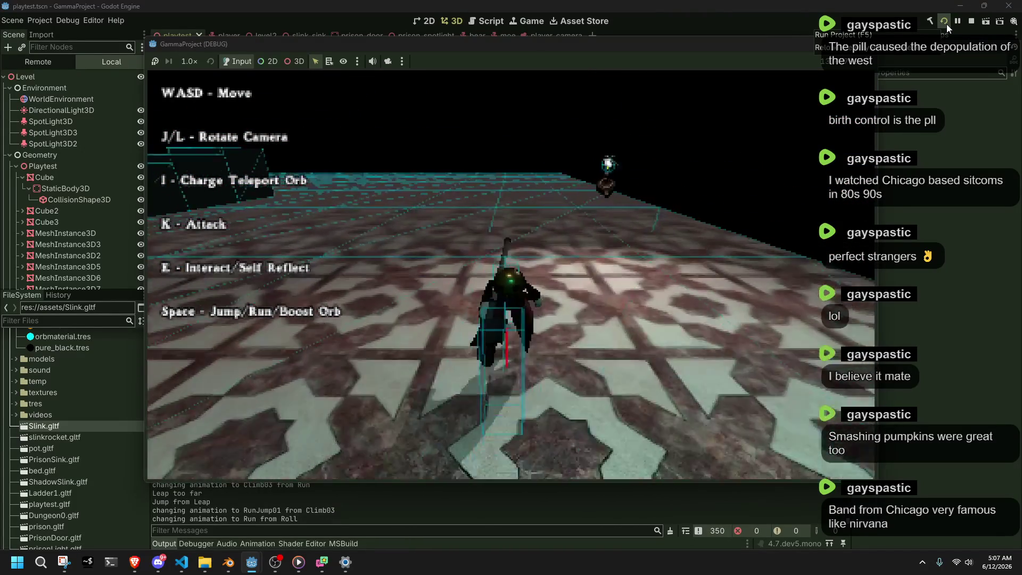
pyautogui.press('l')
pyautogui.press('j')
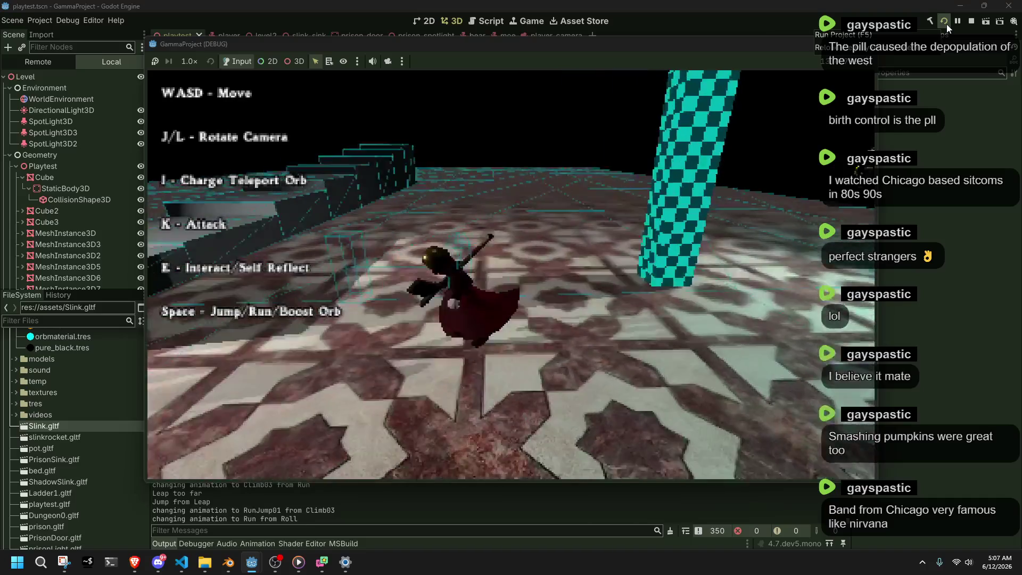
pyautogui.press('j')
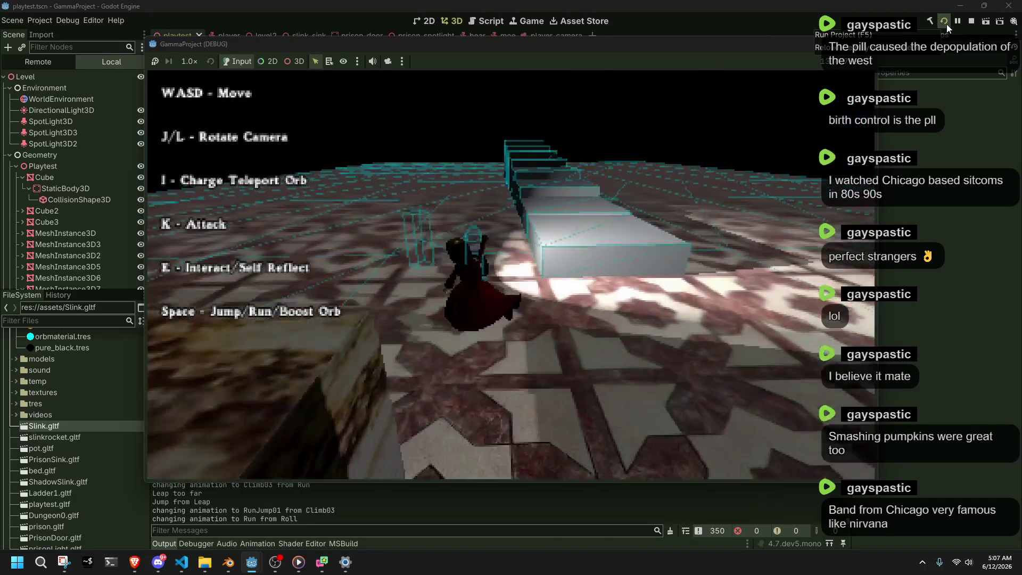
pyautogui.press('k')
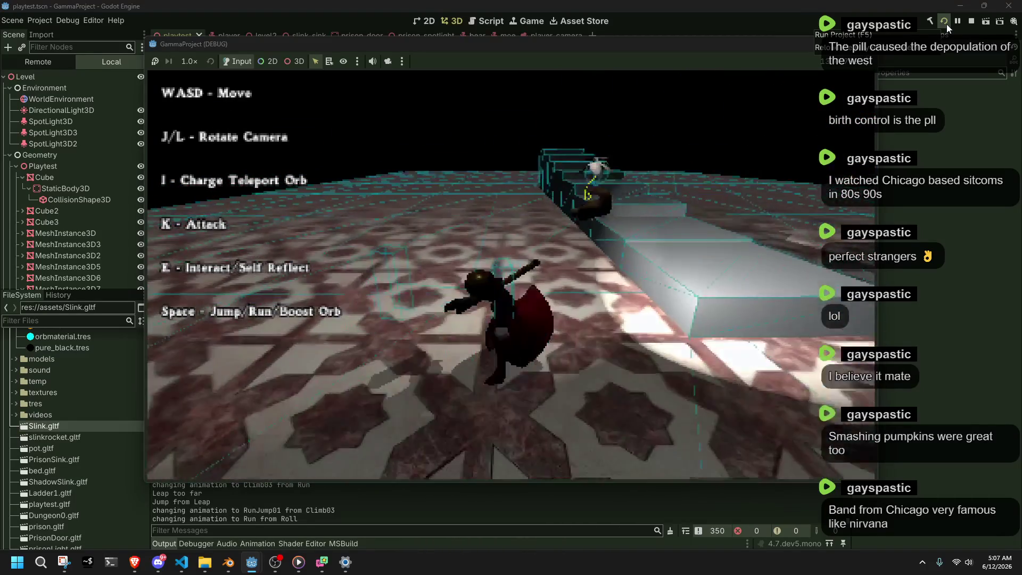
pyautogui.press('w')
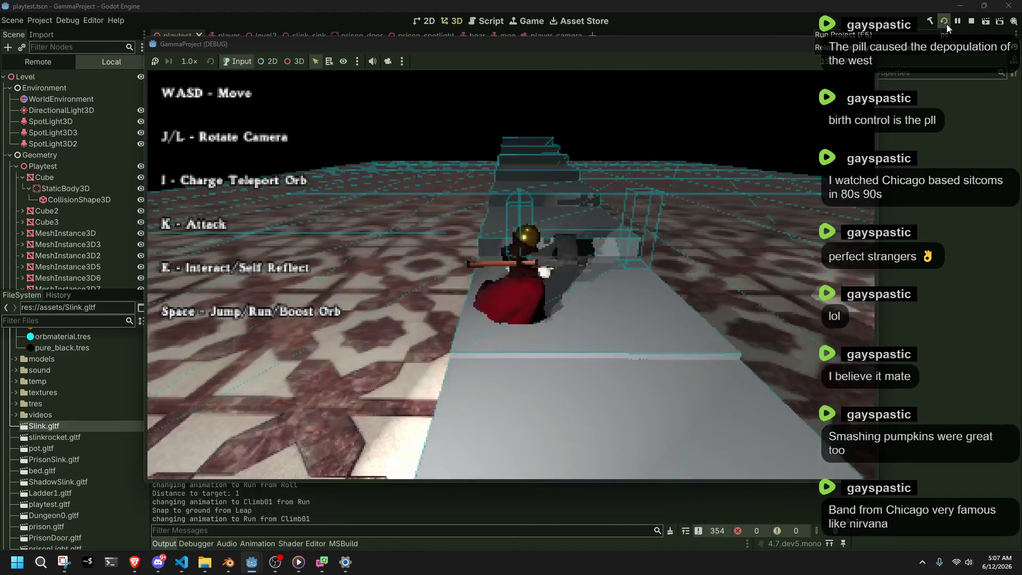
pyautogui.press('space')
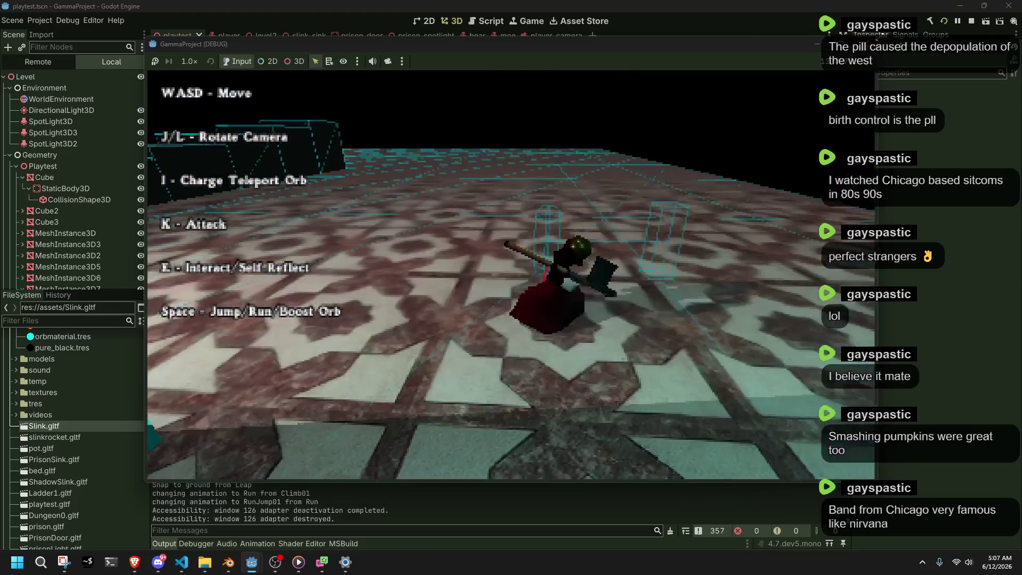
pyautogui.click(971, 21)
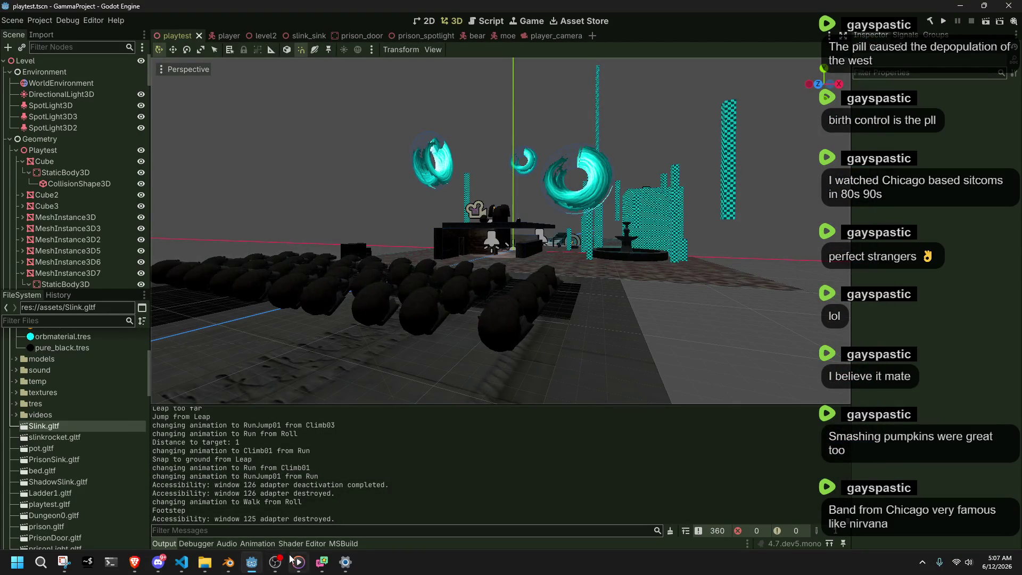
# In Blender, put the metarig into Pose Mode and try a Base bone move, then undo it.
pyautogui.click(226, 571)
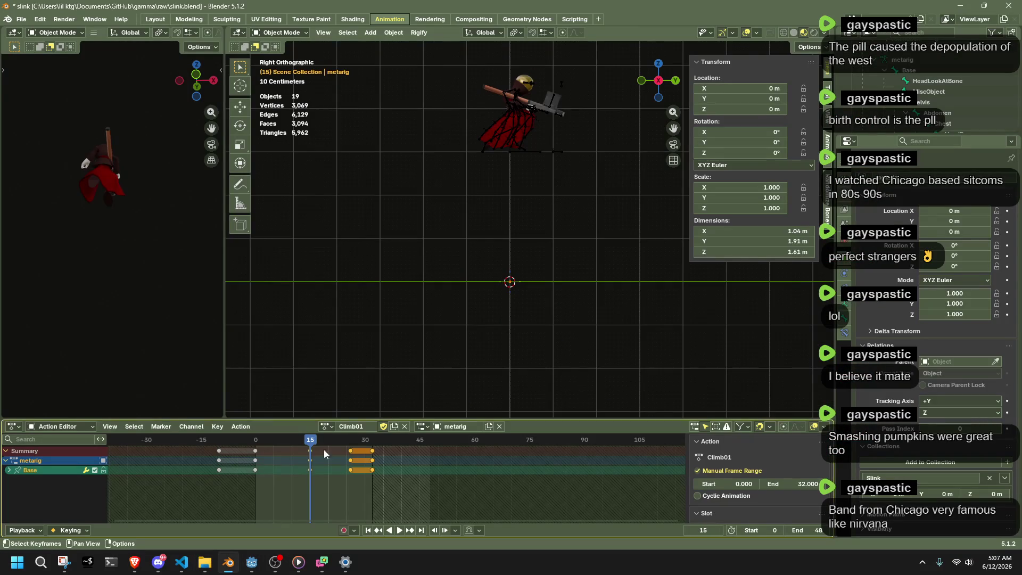
pyautogui.click(541, 152)
pyautogui.click(278, 32)
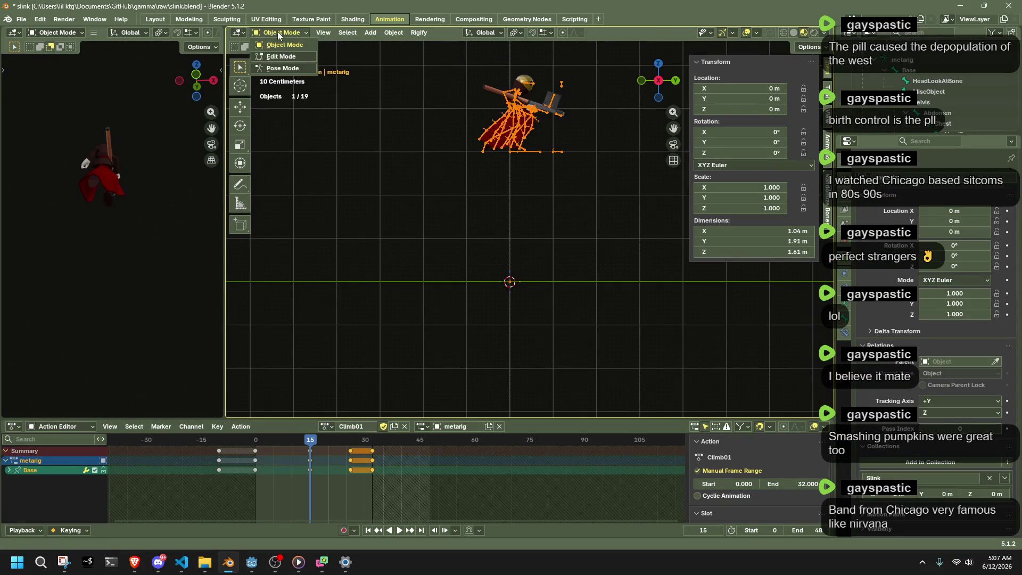
pyautogui.click(291, 68)
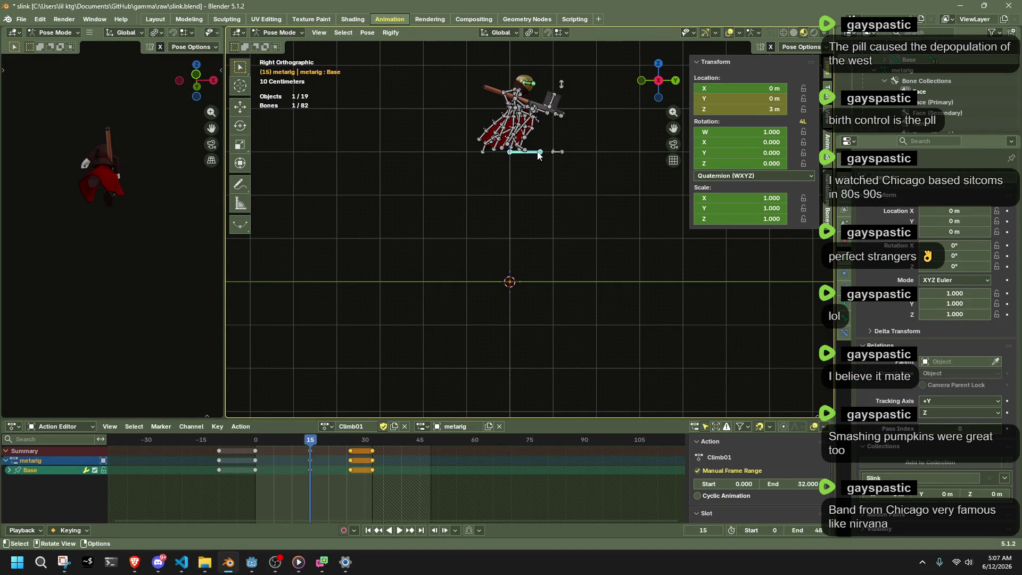
pyautogui.press('g')
pyautogui.click(521, 291)
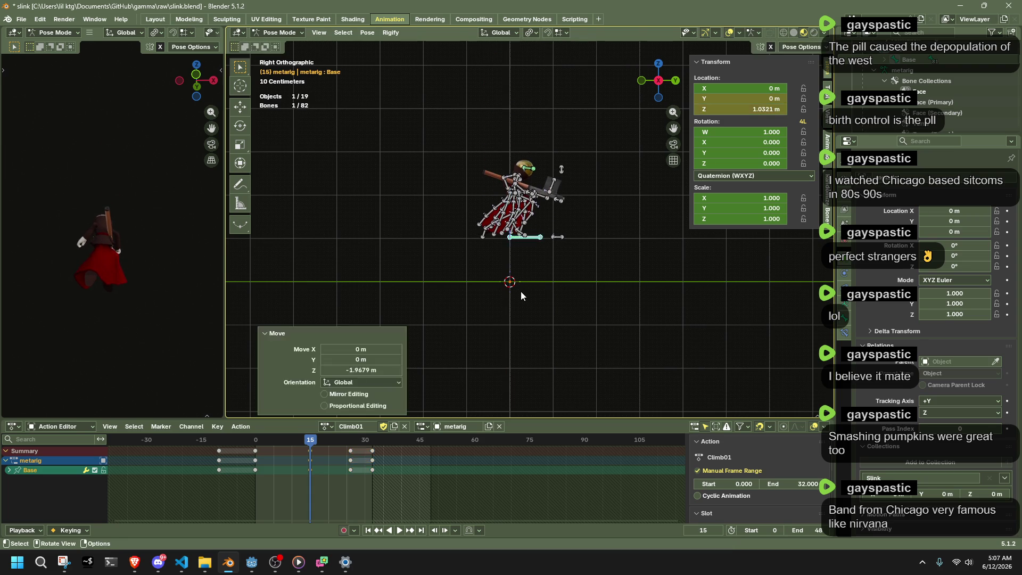
pyautogui.hotkey('ctrl', 'z')
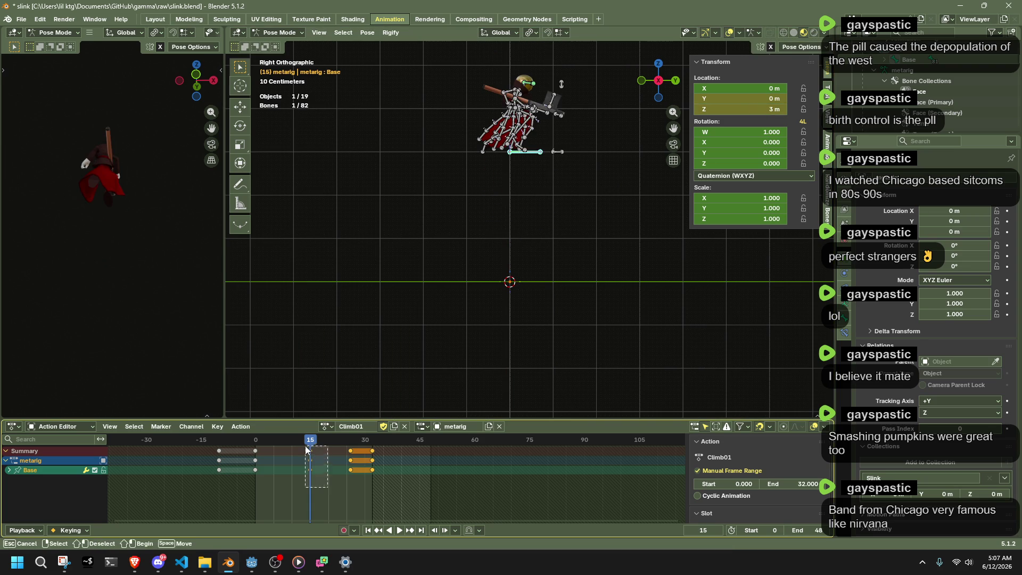
# Play the Climb01 animation and scrub to frame 27 to inspect the pose.
pyautogui.click(305, 446)
pyautogui.press('space')
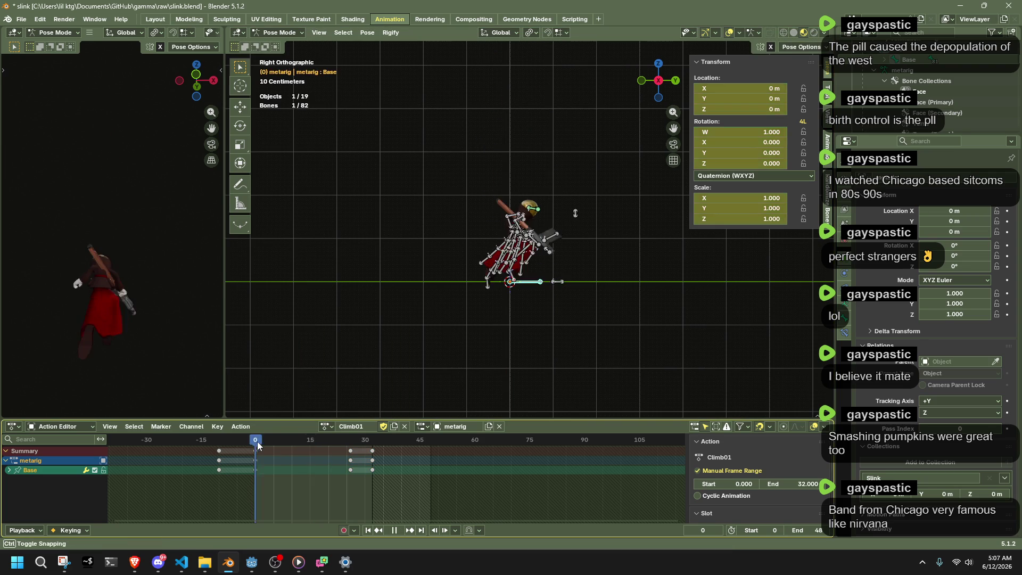
pyautogui.moveTo(314, 452)
pyautogui.mouseDown()
pyautogui.moveTo(362, 449)
pyautogui.moveTo(257, 477)
pyautogui.moveTo(311, 478)
pyautogui.mouseUp()
pyautogui.scroll(5, 537, 302)
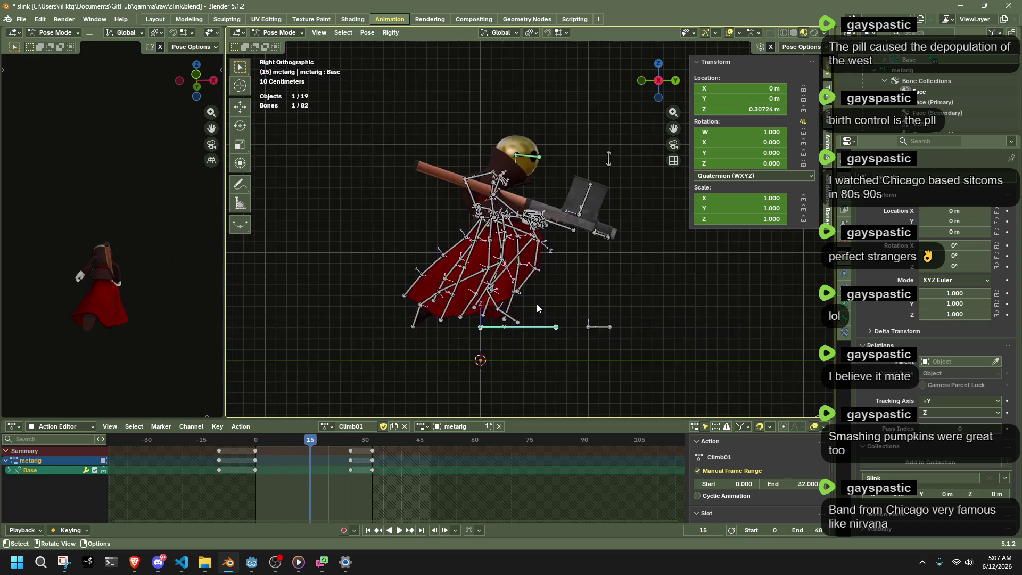
pyautogui.press('space')
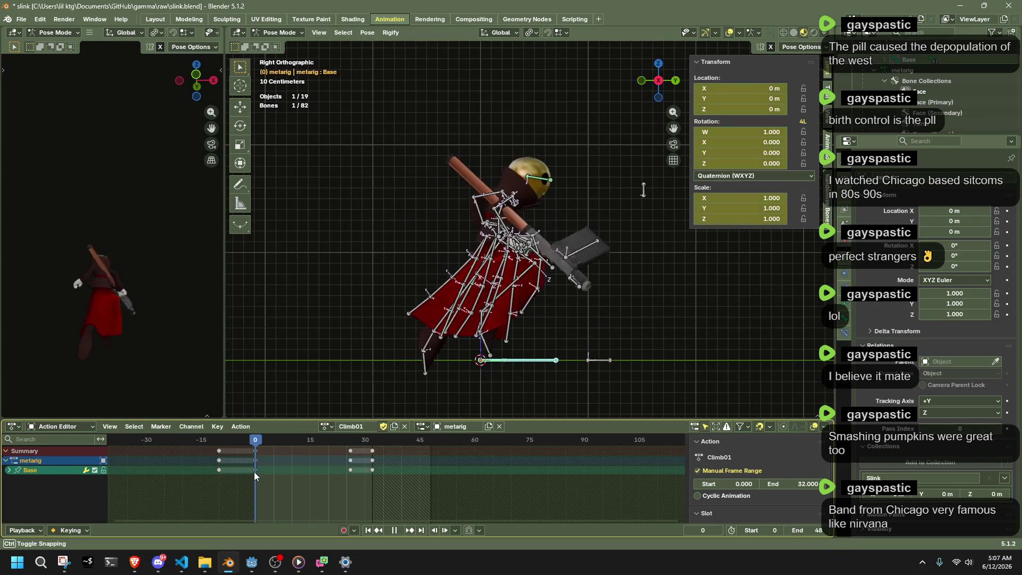
# Replay Climb01 from frame 0, stop at frame 15, and orbit to select the Pelvis bone.
pyautogui.moveTo(356, 478)
pyautogui.mouseDown()
pyautogui.moveTo(369, 480)
pyautogui.moveTo(256, 478)
pyautogui.mouseUp()
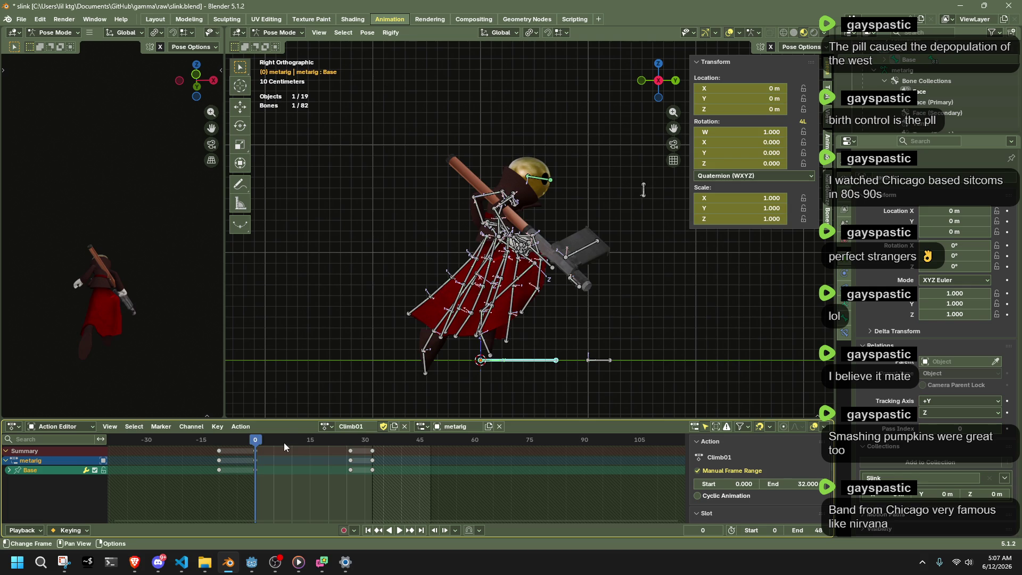
pyautogui.press('space')
pyautogui.moveTo(305, 447); pyautogui.dragTo(311, 448)
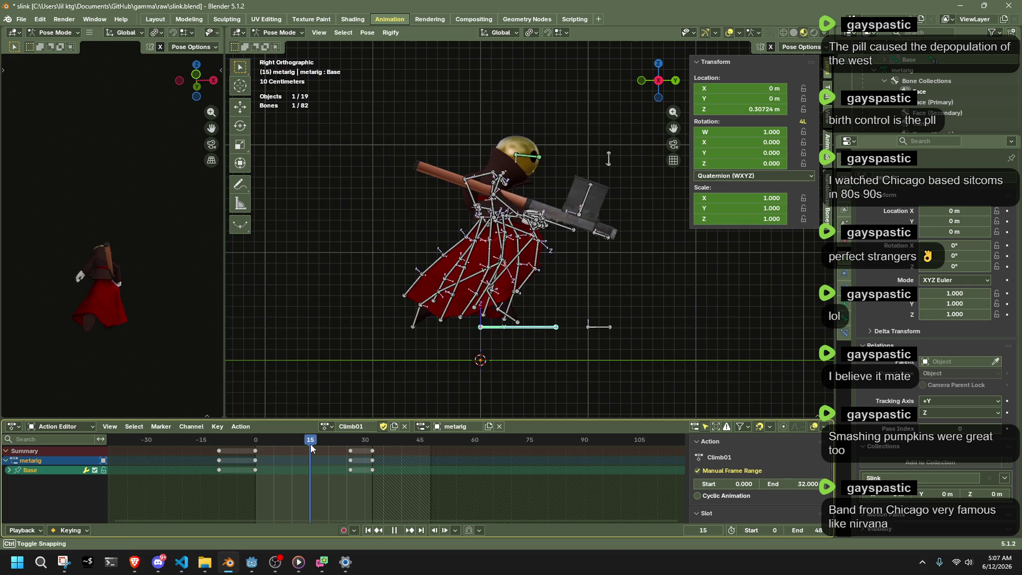
pyautogui.moveTo(532, 240)
pyautogui.mouseDown()
pyautogui.moveTo(509, 237)
pyautogui.moveTo(598, 207)
pyautogui.moveTo(570, 260)
pyautogui.moveTo(641, 89)
pyautogui.mouseUp()
pyautogui.click(581, 206)
# Try raising the Pelvis bone vertically, then undo the move.
pyautogui.click(672, 85)
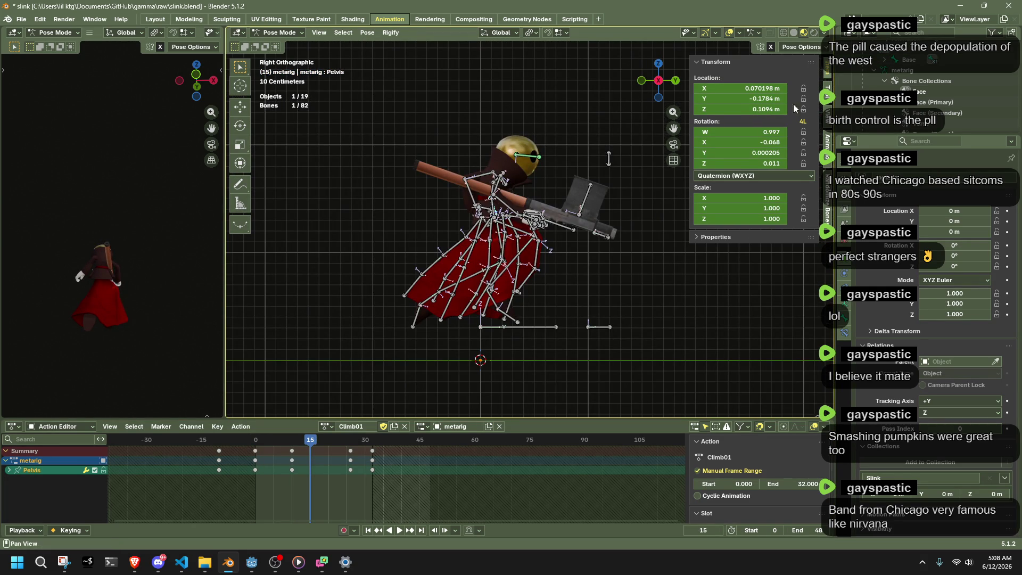
pyautogui.click(797, 48)
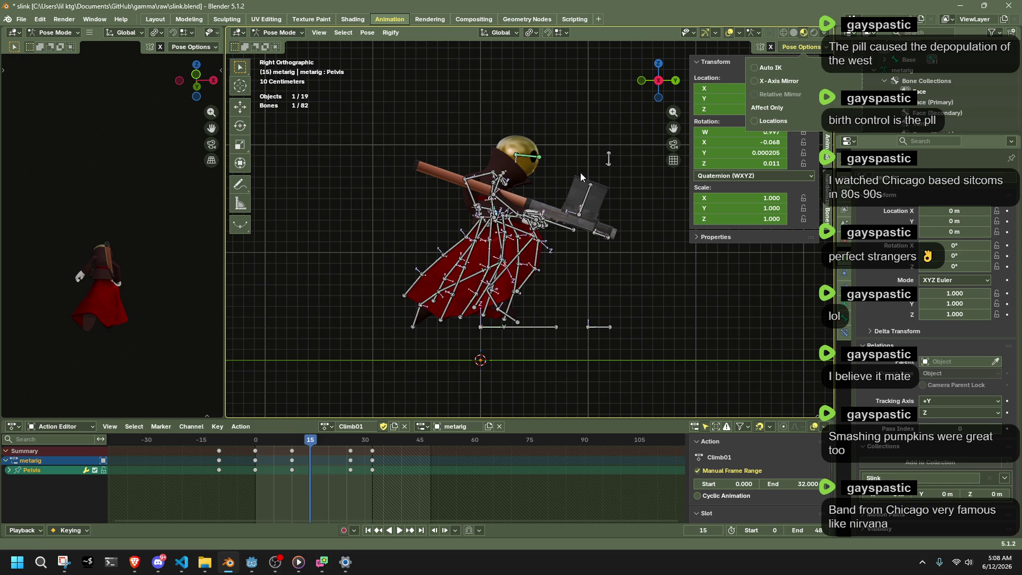
pyautogui.press('g')
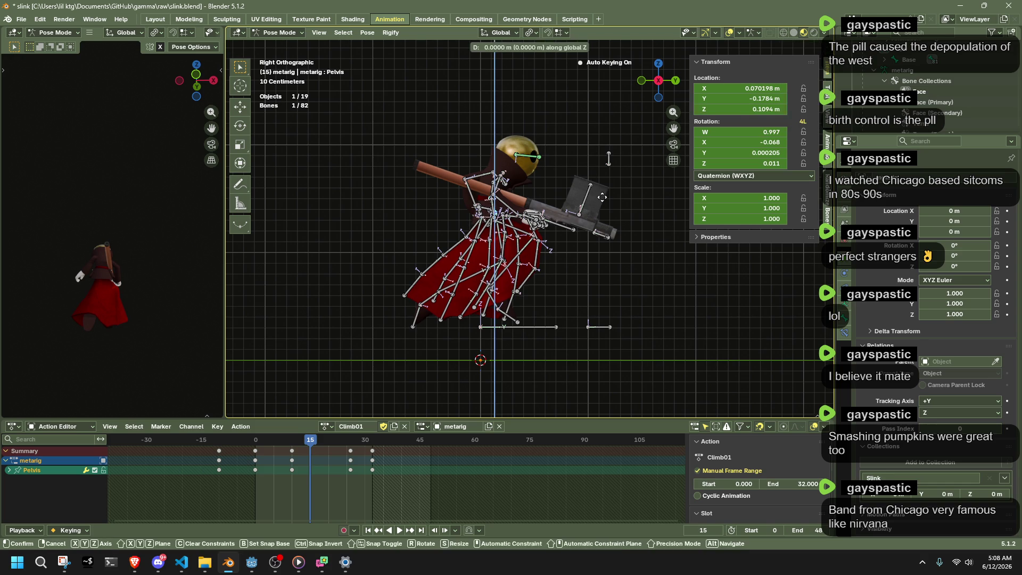
pyautogui.press('z')
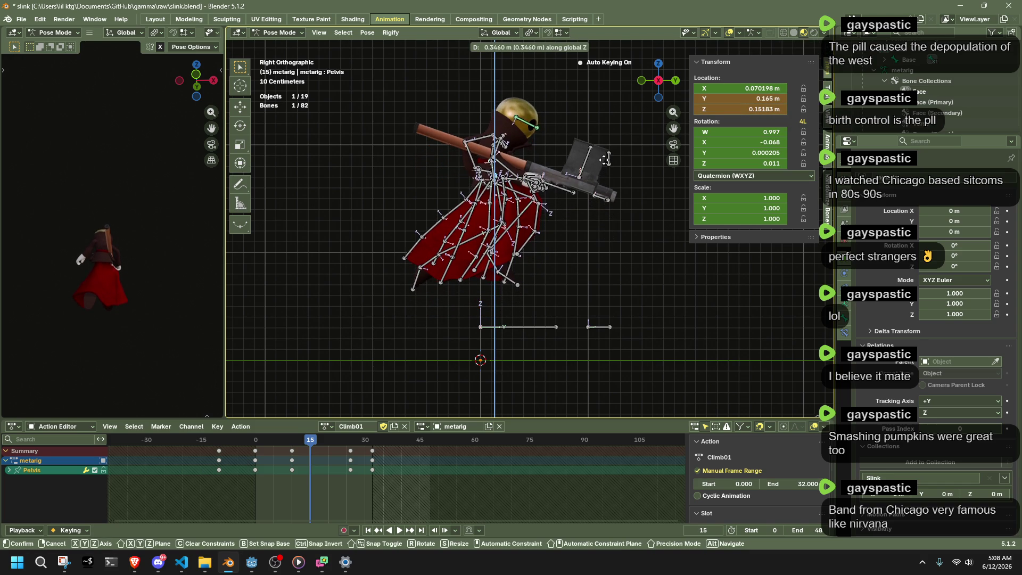
pyautogui.click(605, 162)
pyautogui.hotkey('ctrl', 'z')
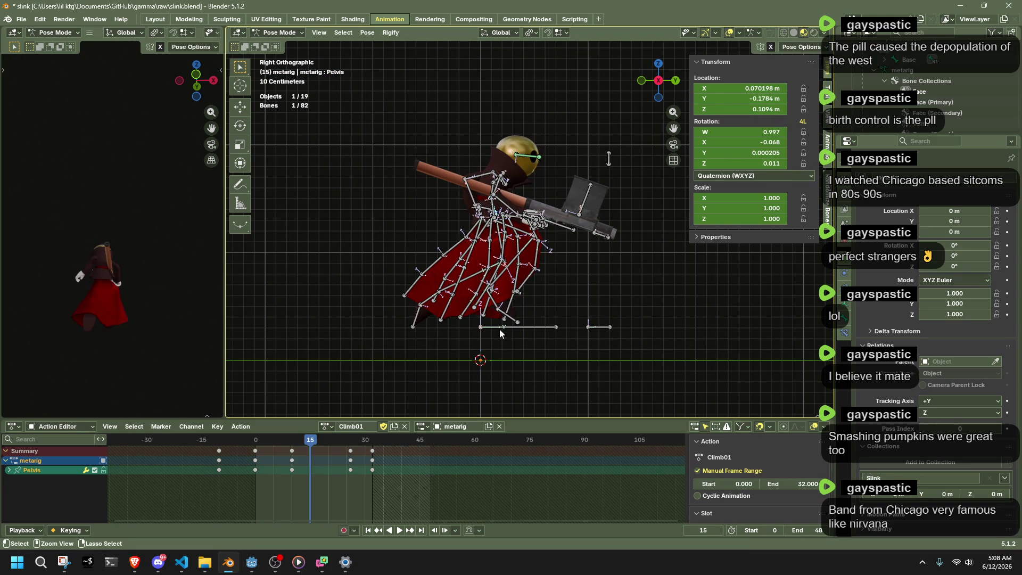
# Select the Base bone, replay Climb01 and scrub back to frame 10.
pyautogui.click(494, 327)
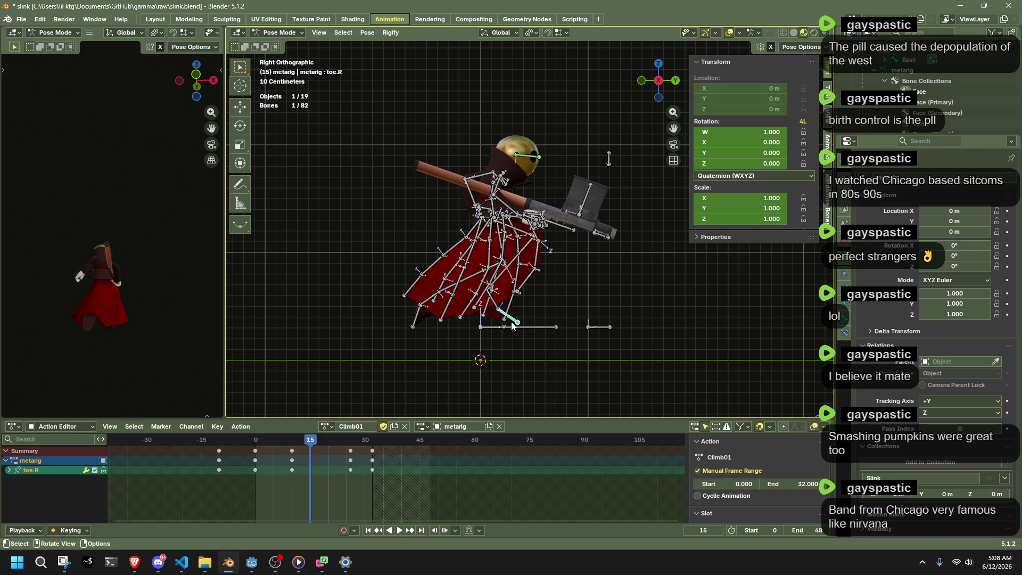
pyautogui.press('space')
pyautogui.moveTo(308, 444)
pyautogui.mouseDown()
pyautogui.moveTo(260, 453)
pyautogui.moveTo(294, 455)
pyautogui.moveTo(300, 443)
pyautogui.mouseUp()
pyautogui.moveTo(612, 298)
pyautogui.mouseDown()
pyautogui.moveTo(637, 289)
pyautogui.moveTo(509, 284)
pyautogui.mouseUp()
# From the left view, raise the Pelvis bone about 0.23 m along Z and save slink.blend.
pyautogui.click(582, 200)
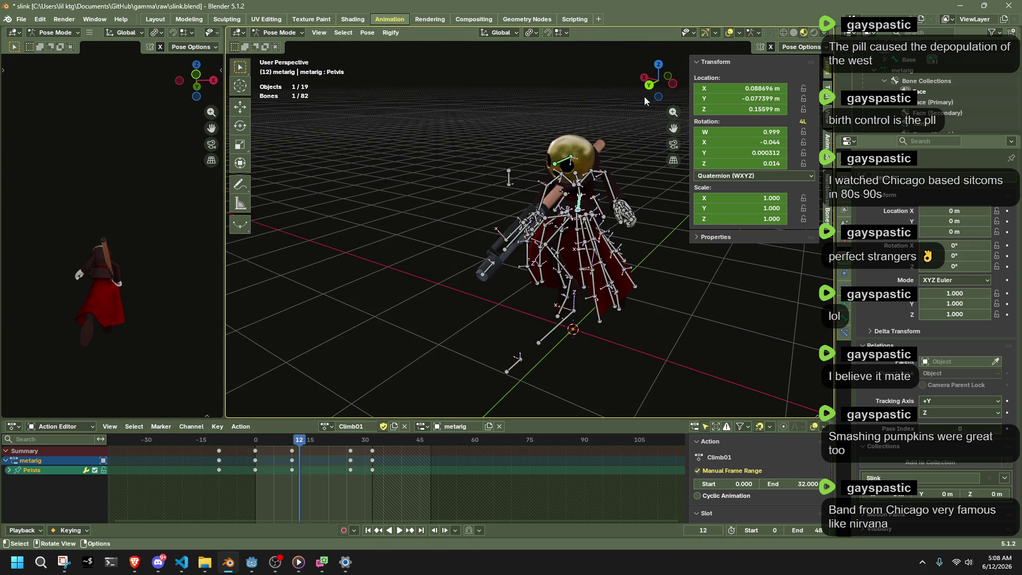
pyautogui.click(672, 86)
pyautogui.press('g')
pyautogui.press('z')
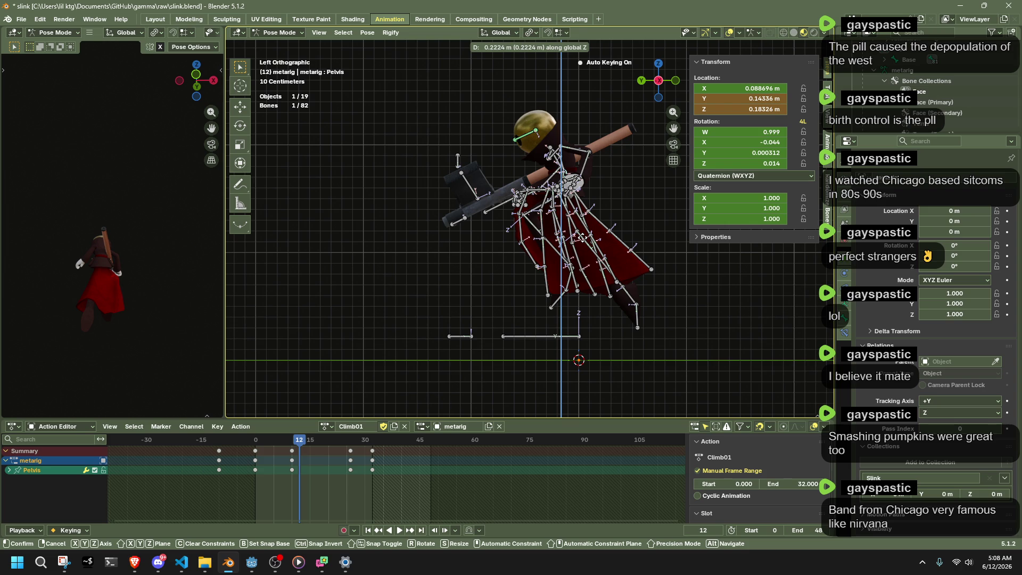
pyautogui.click(584, 240)
pyautogui.hotkey('ctrl', 's')
# Export the character as glTF 2.0 over Slink.gltf and return the metarig to object mode.
pyautogui.press('F3')
pyautogui.press('Return')
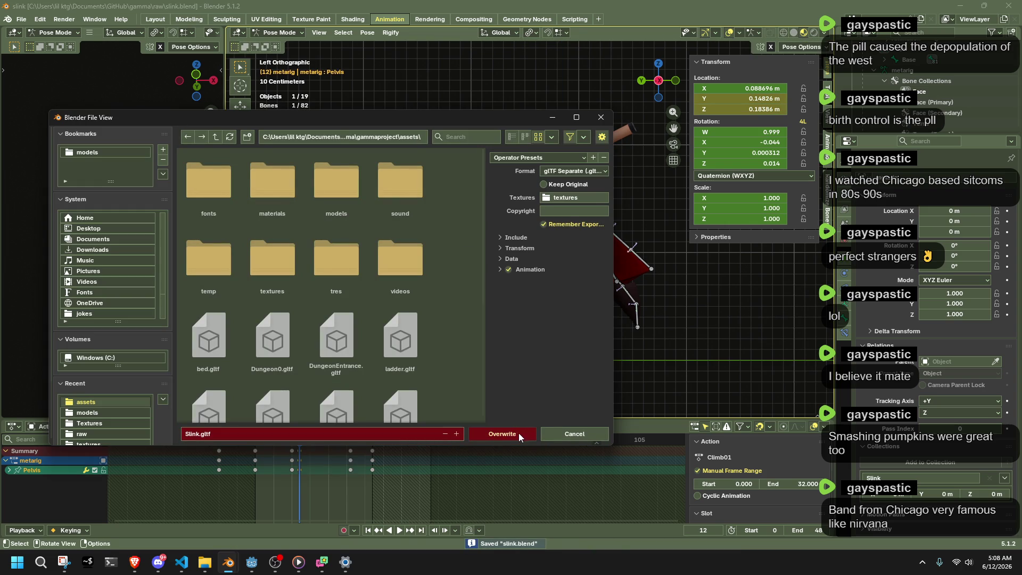
pyautogui.click(519, 433)
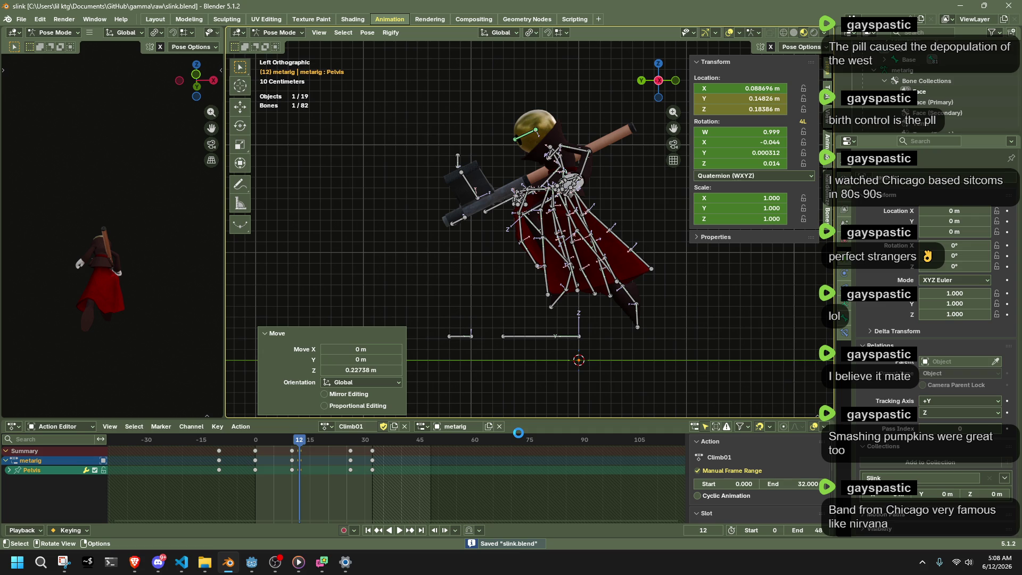
pyautogui.hotkey('ctrl', 'Tab')
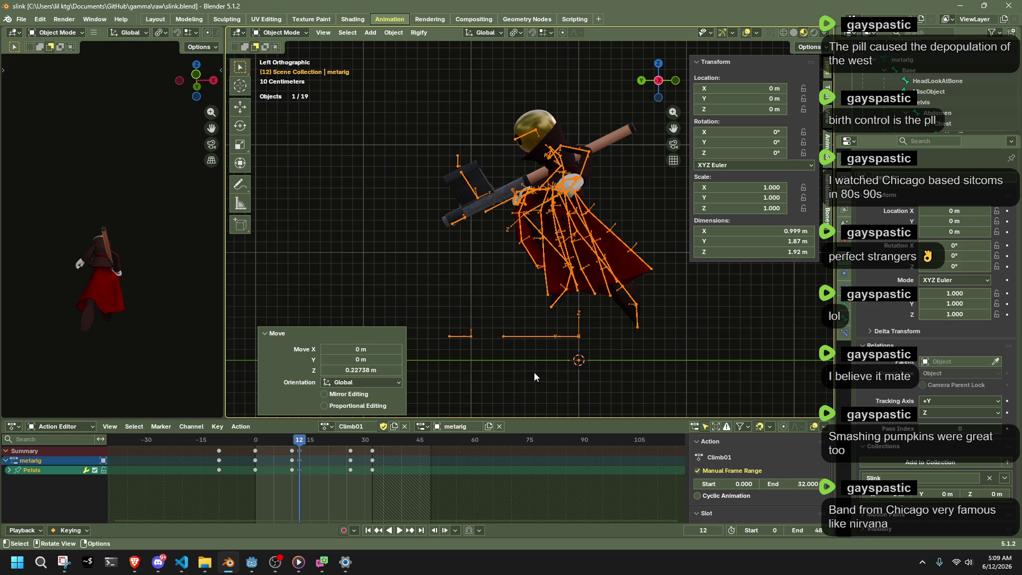
# Run the game in Godot, then key the raised pelvis at frame 12 and preview Climb01.
pyautogui.click(250, 561)
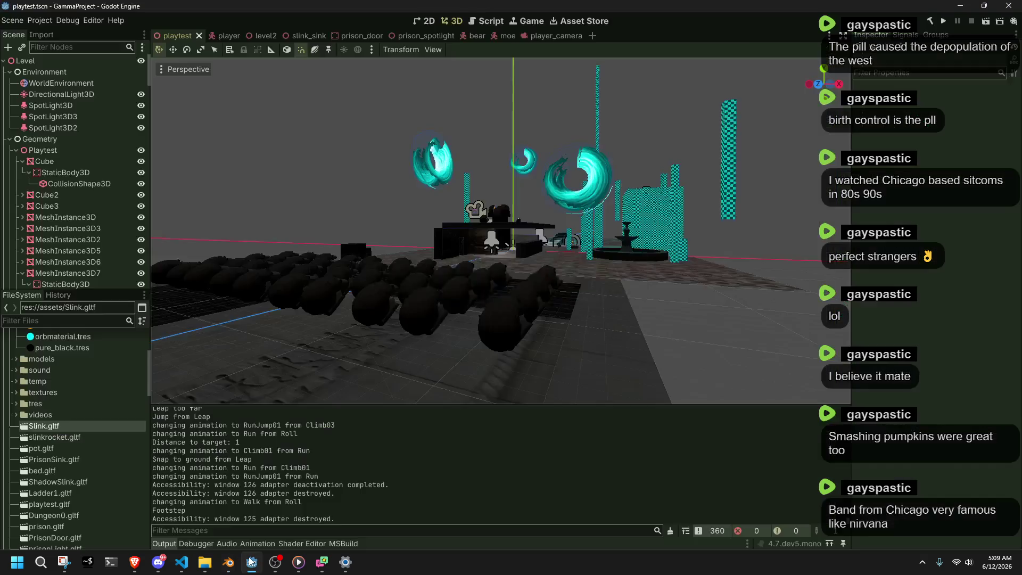
pyautogui.click(944, 24)
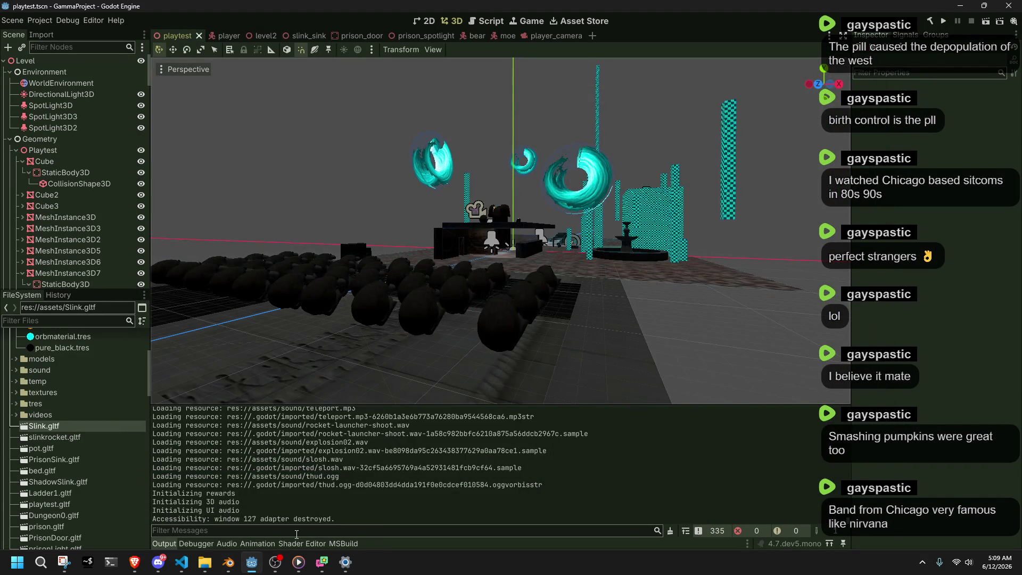
pyautogui.click(232, 566)
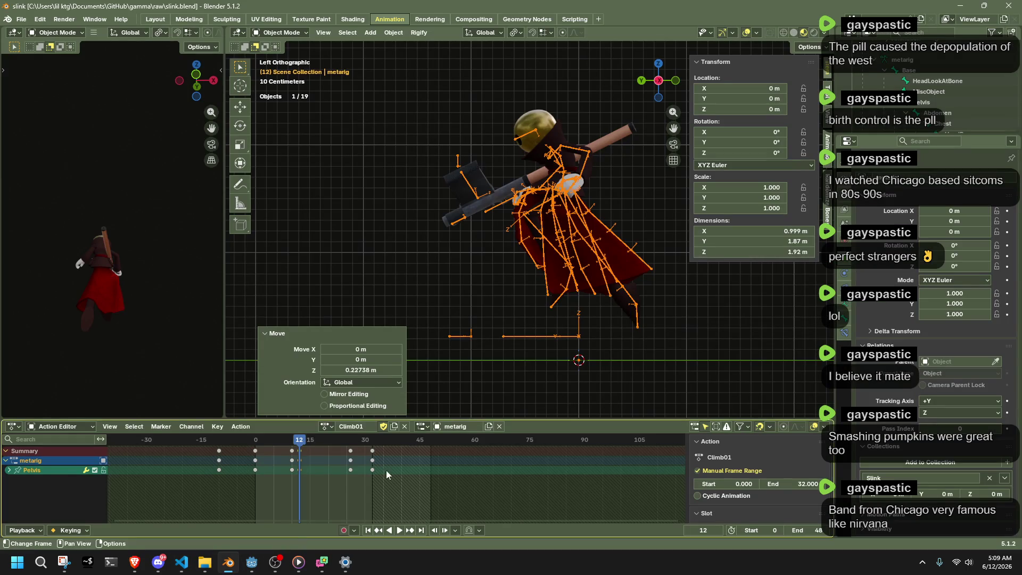
pyautogui.press('i')
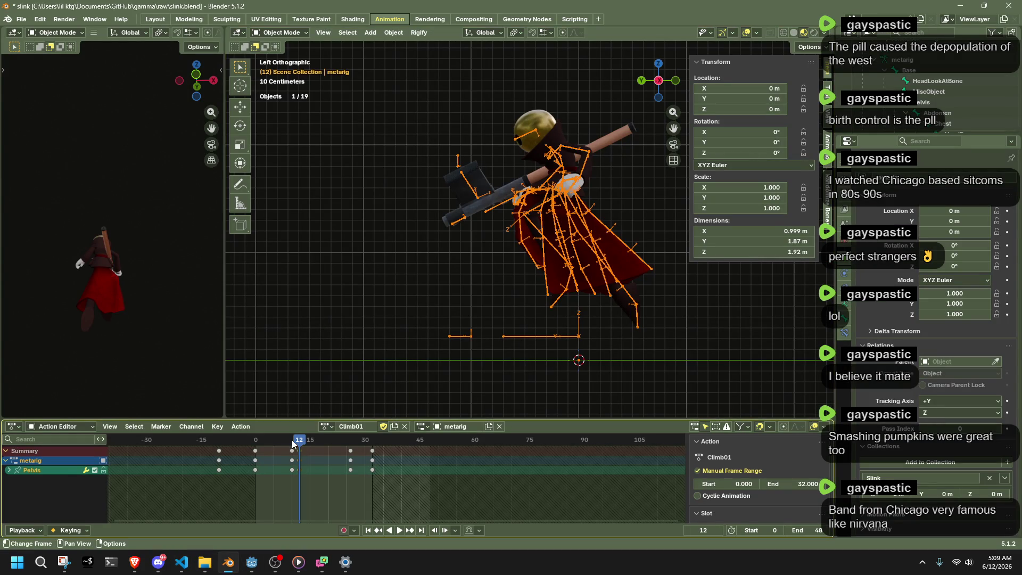
pyautogui.press('space')
pyautogui.moveTo(351, 448); pyautogui.dragTo(350, 448)
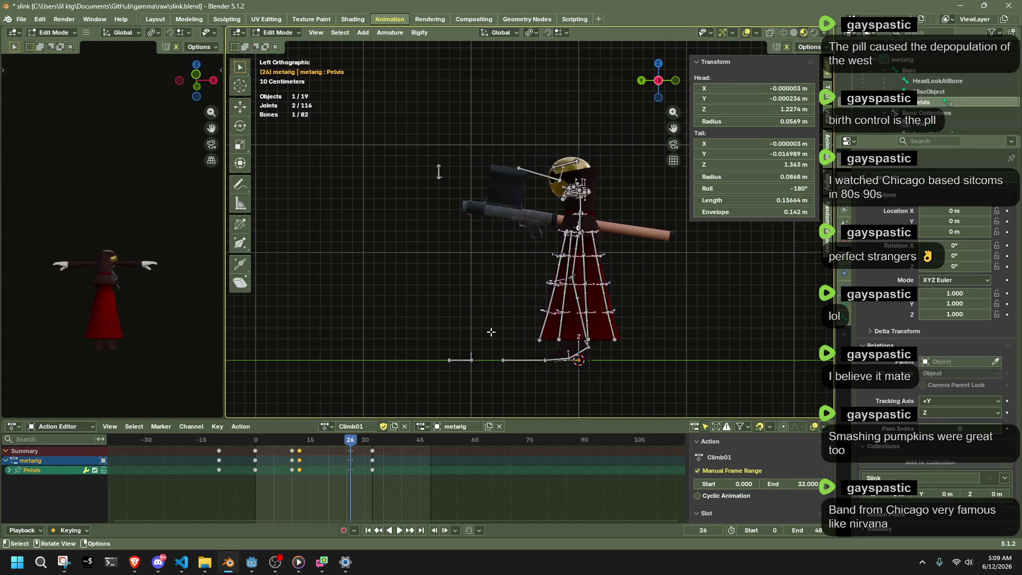
# Put the rig back into pose mode and select the Pelvis and Base bones.
pyautogui.hotkey('ctrl', 'Tab')
pyautogui.click(503, 308)
pyautogui.click(504, 307)
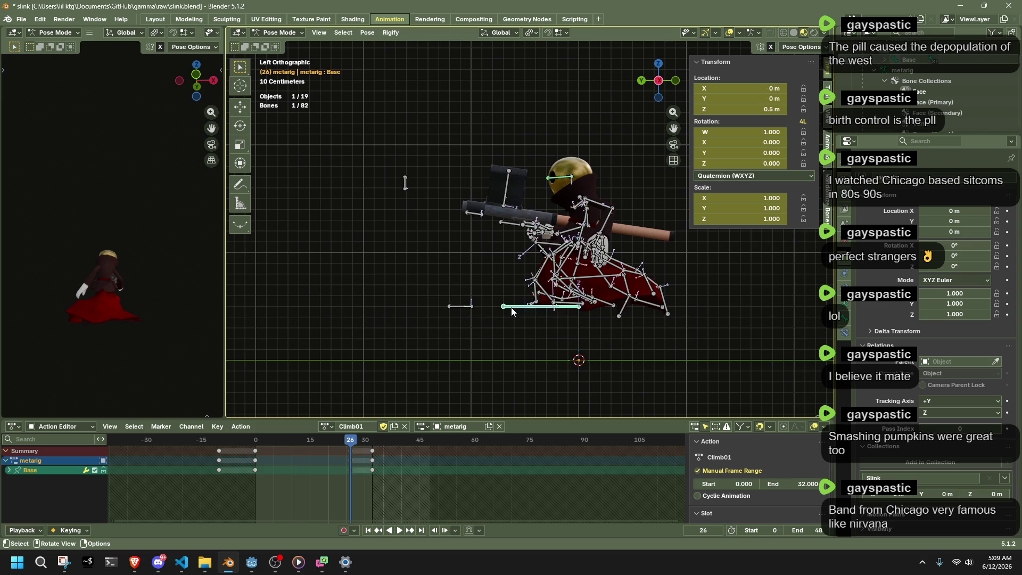
pyautogui.click(252, 562)
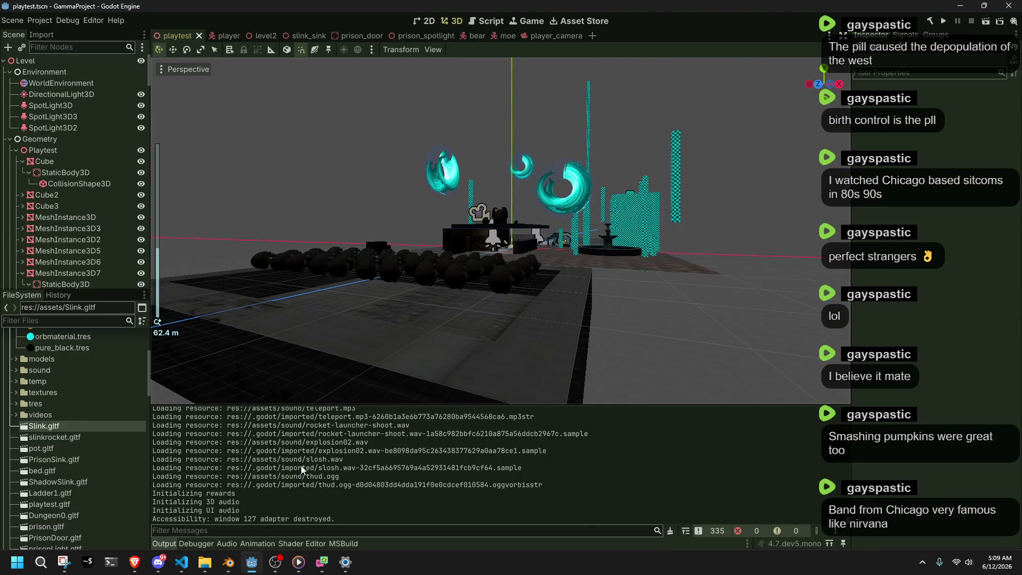
# Change Climb01's distanceUp in Player.cs to 0.5 and save the file.
pyautogui.hotkey('alt', 'Tab')
pyautogui.click(336, 218)
pyautogui.press('BackSpace')
pyautogui.write('0.5')
pyautogui.hotkey('ctrl', 's')
pyautogui.click(383, 262)
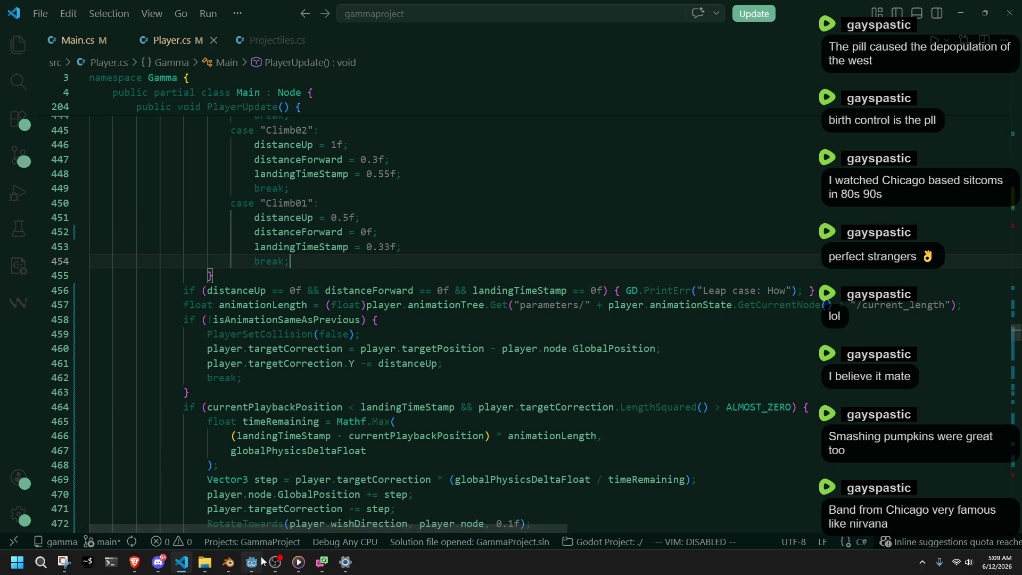
# Back in Blender, scrub and play Climb01, stopping at frame 38.
pyautogui.click(253, 562)
pyautogui.click(252, 562)
pyautogui.click(261, 562)
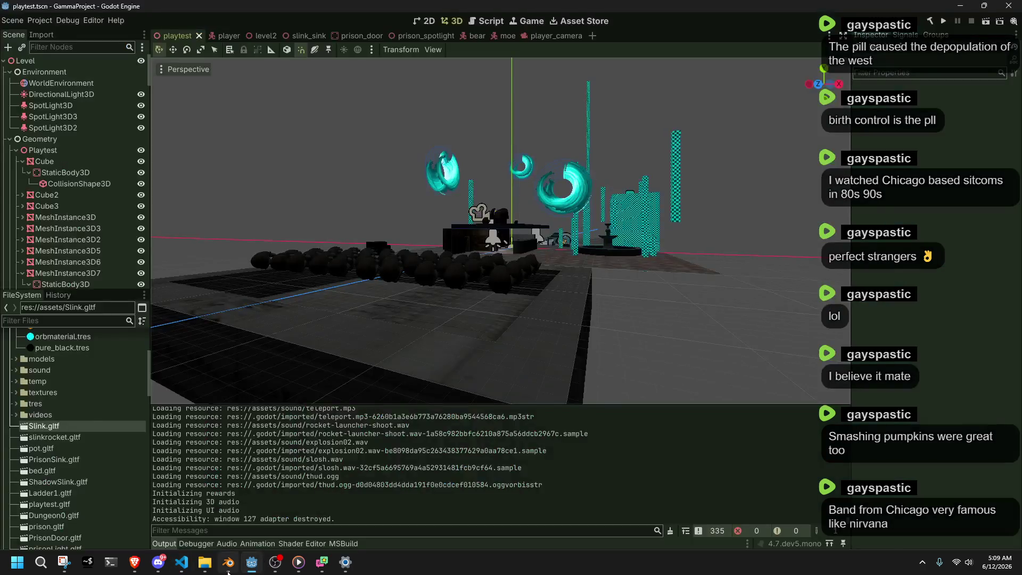
pyautogui.click(229, 562)
pyautogui.moveTo(377, 460)
pyautogui.mouseDown()
pyautogui.moveTo(327, 443)
pyautogui.moveTo(300, 453)
pyautogui.moveTo(373, 463)
pyautogui.mouseUp()
pyautogui.press('space')
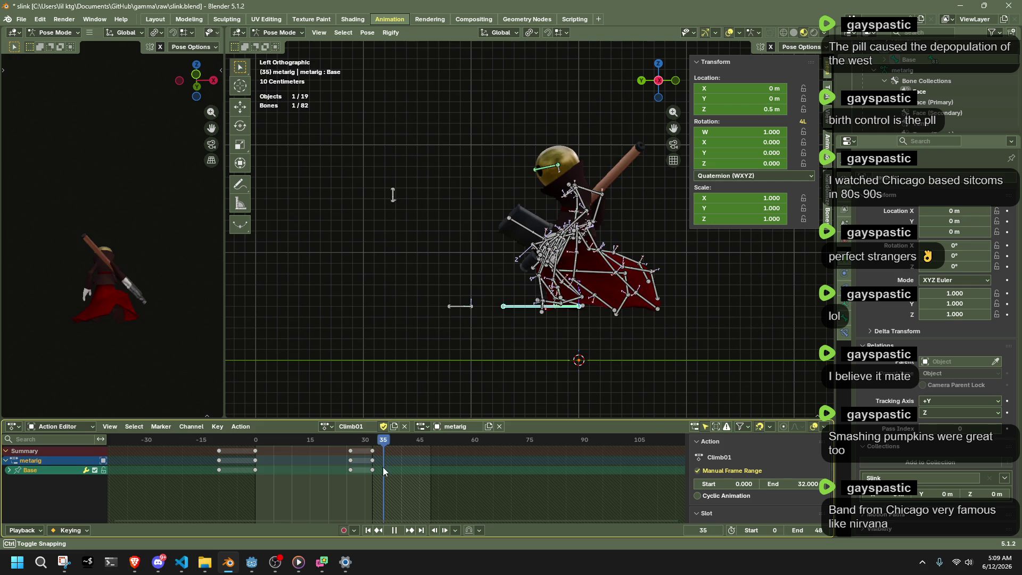
pyautogui.press('space')
# Save slink.blend and launch the game in Godot to playtest the climb.
pyautogui.hotkey('alt', 'Tab')
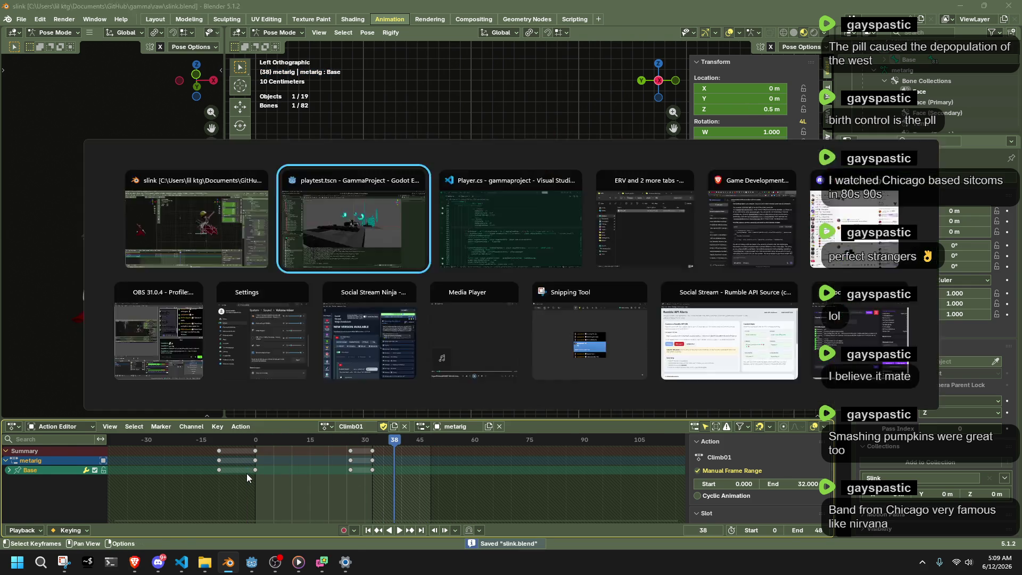
pyautogui.hotkey('alt', 'Tab')
pyautogui.hotkey('alt', 'Tab')
pyautogui.hotkey('alt', 'Tab')
pyautogui.hotkey('ctrl', 's')
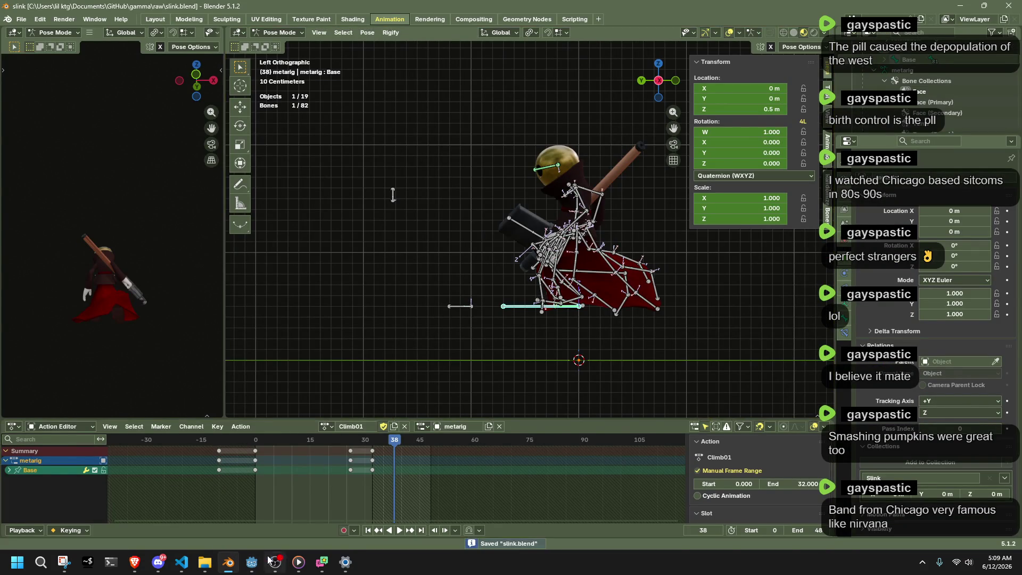
pyautogui.hotkey('alt', 'Tab')
pyautogui.click(948, 21)
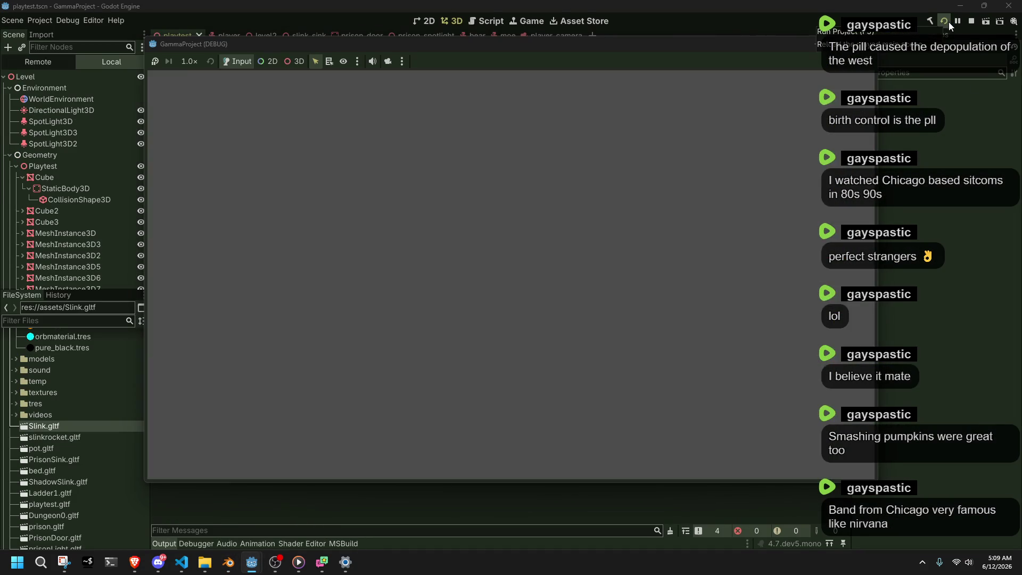
# Run the character at a ledge to trigger the Climb01 climb, then quit the game.
pyautogui.press('w')
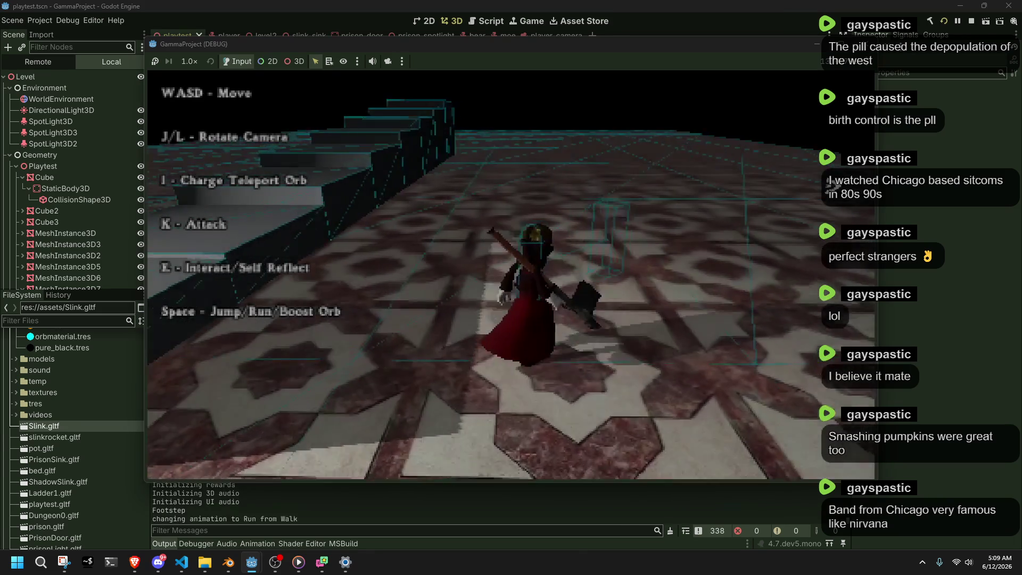
pyautogui.press('a')
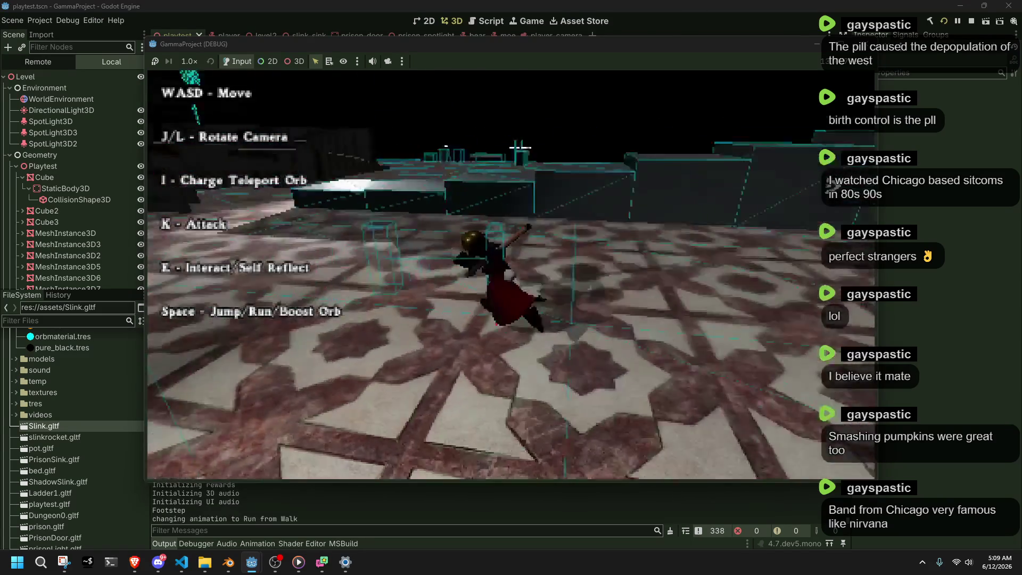
pyautogui.press('space')
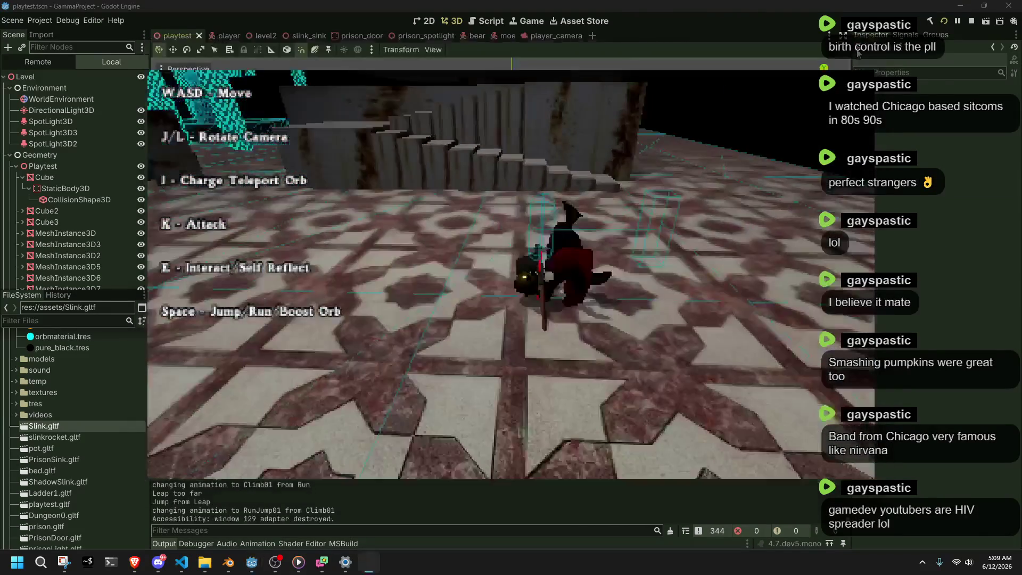
pyautogui.press('F8')
# Check the end of the Climb01 switch in Player.cs, then return to Blender and deselect the Base bone.
pyautogui.click(182, 562)
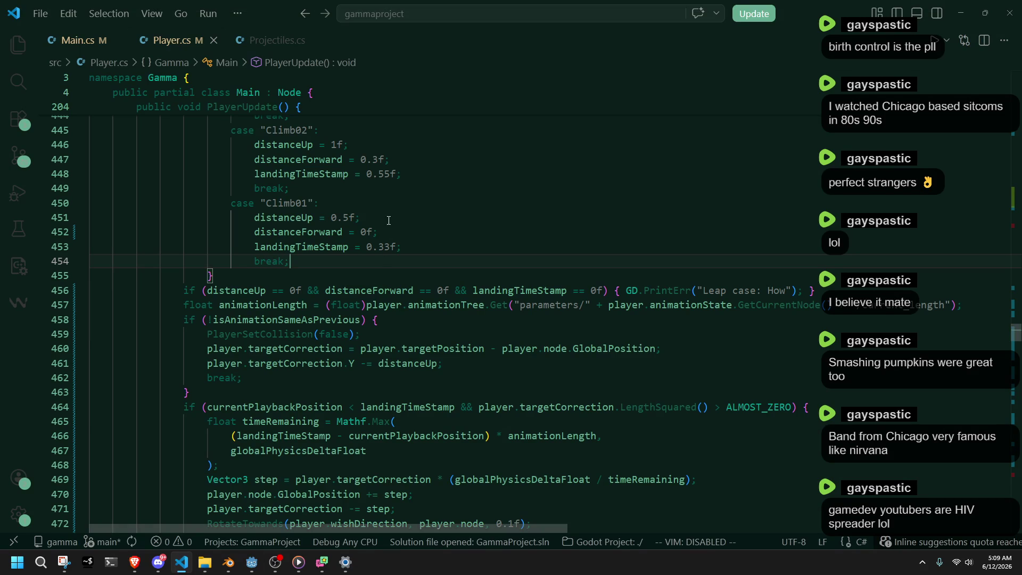
pyautogui.scroll(2, 378, 216)
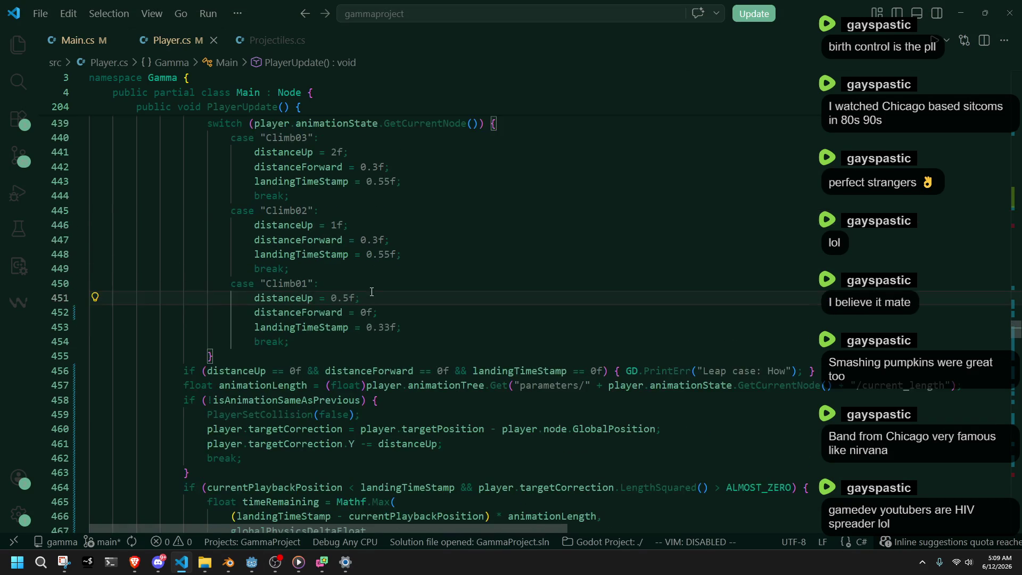
pyautogui.click(396, 350)
pyautogui.click(275, 561)
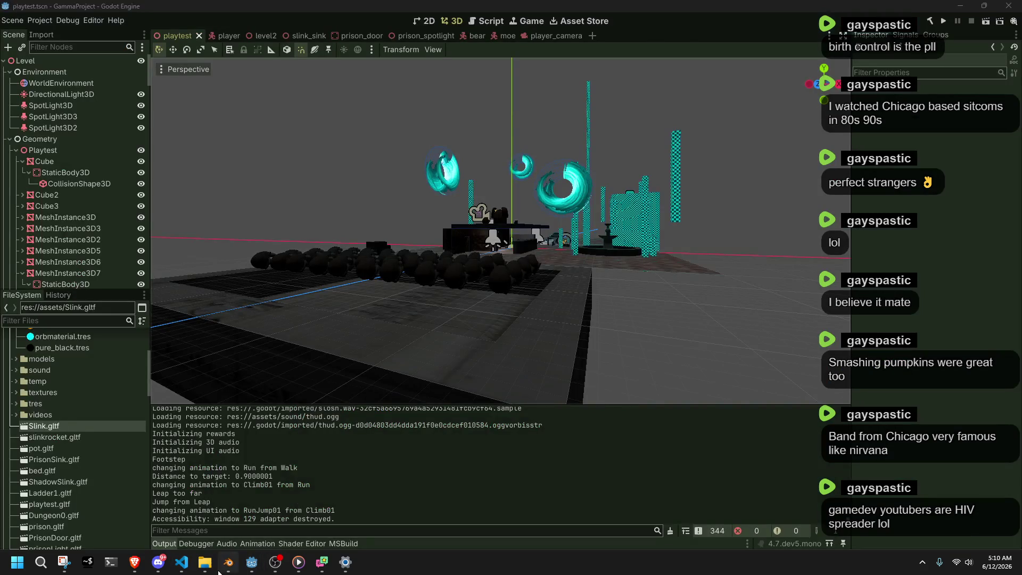
pyautogui.click(228, 562)
pyautogui.click(405, 356)
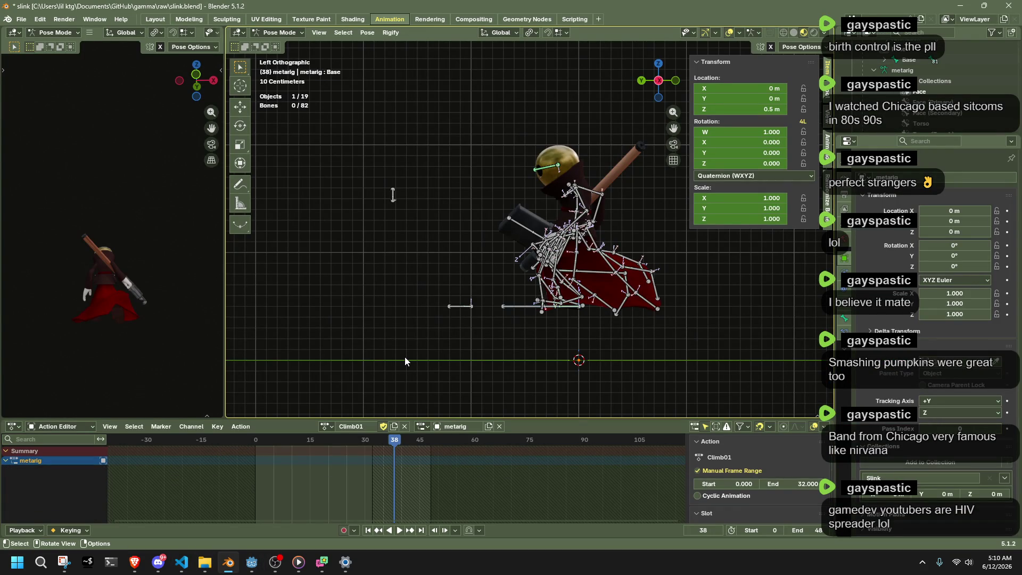
# Check the rest pose, save slink.blend, overwrite Slink.gltf with a fresh export, and switch to object mode.
pyautogui.press('Tab')
pyautogui.press('Tab')
pyautogui.hotkey('ctrl', 's')
pyautogui.click(432, 280)
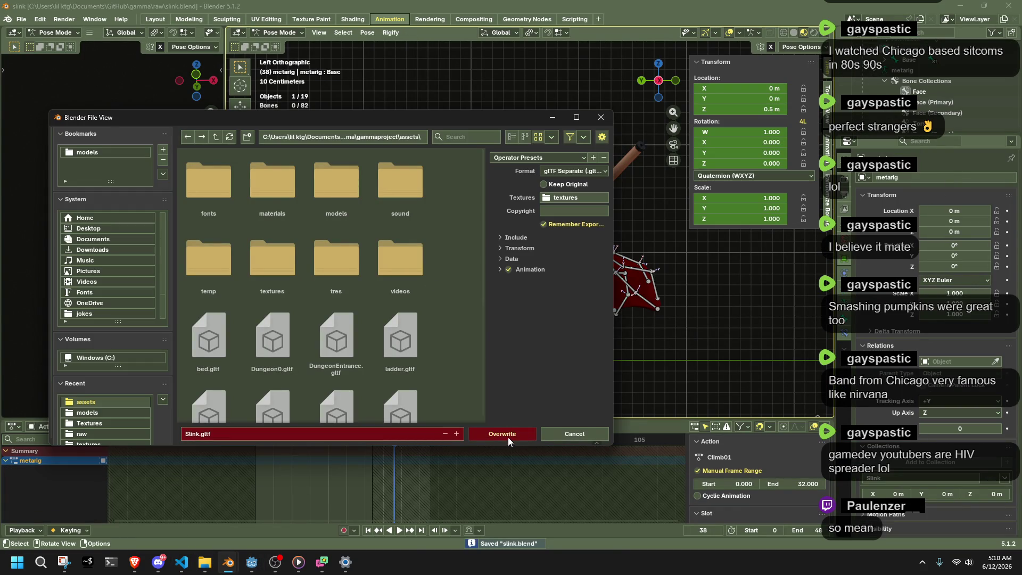
pyautogui.click(506, 437)
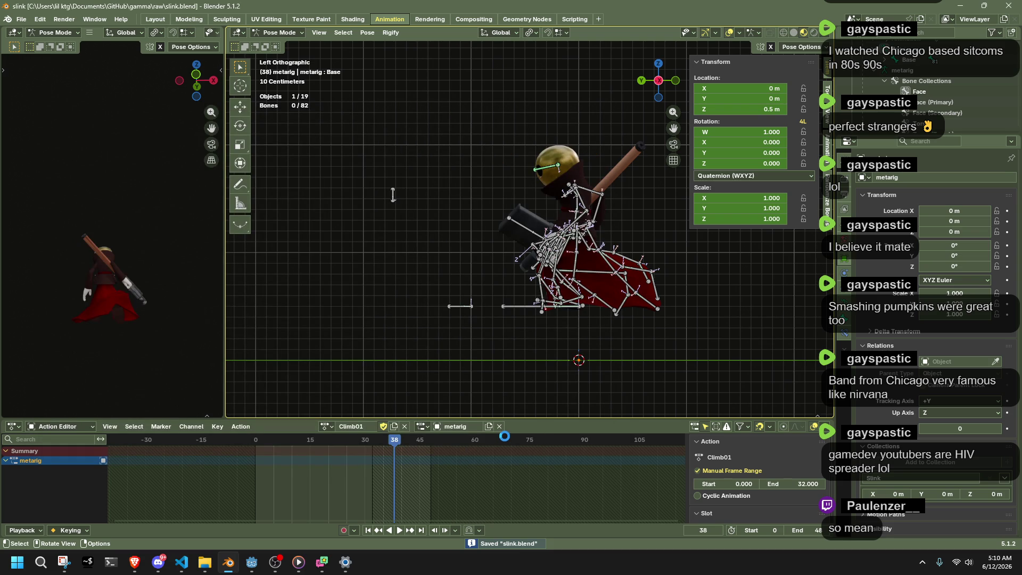
pyautogui.hotkey('alt', 'Tab')
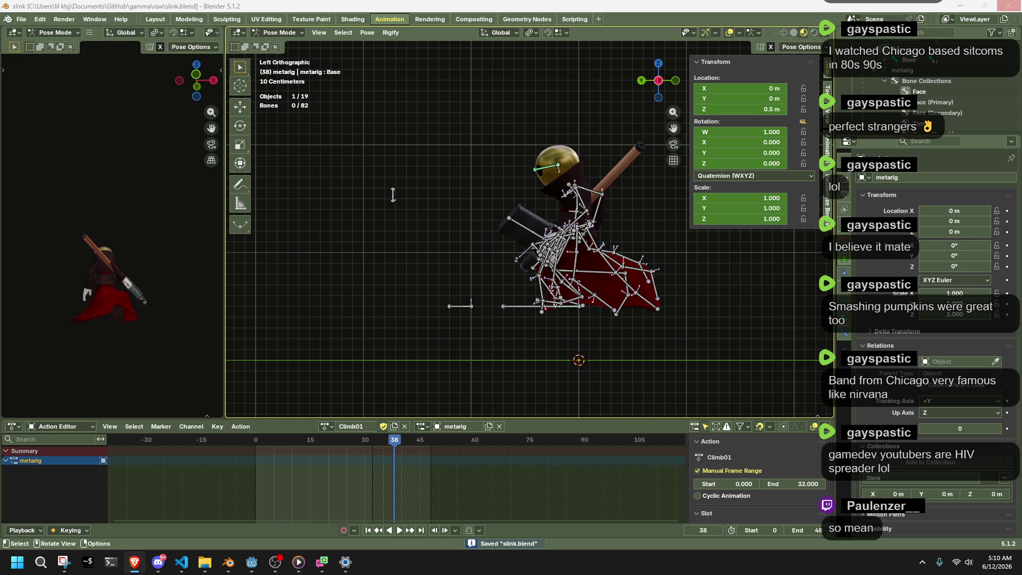
pyautogui.hotkey('ctrl', 'Tab')
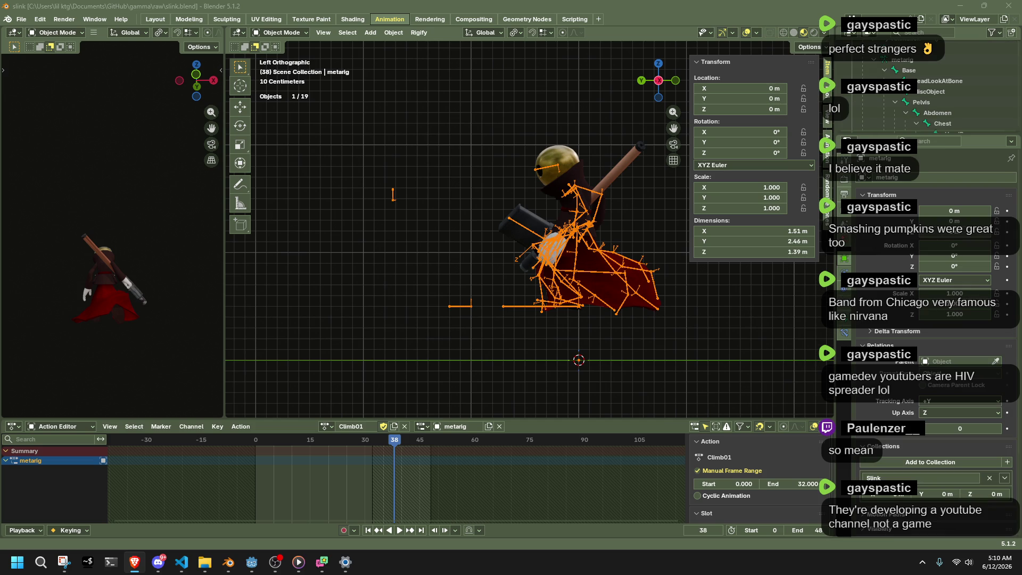
# Replay Climb01 from the start, then select the metarig and switch it into Pose Mode.
pyautogui.click(728, 360)
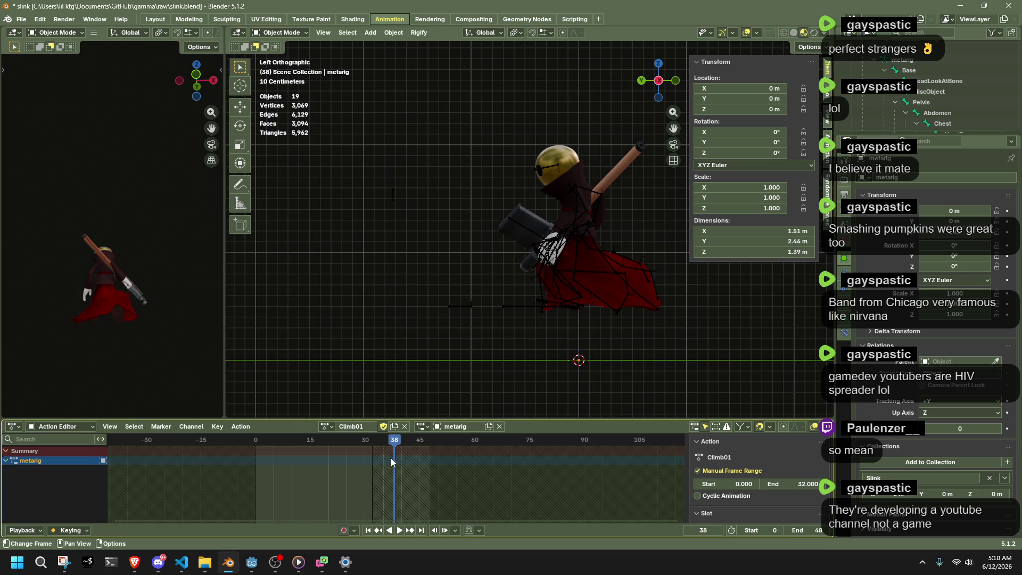
pyautogui.click(254, 443)
pyautogui.press('space')
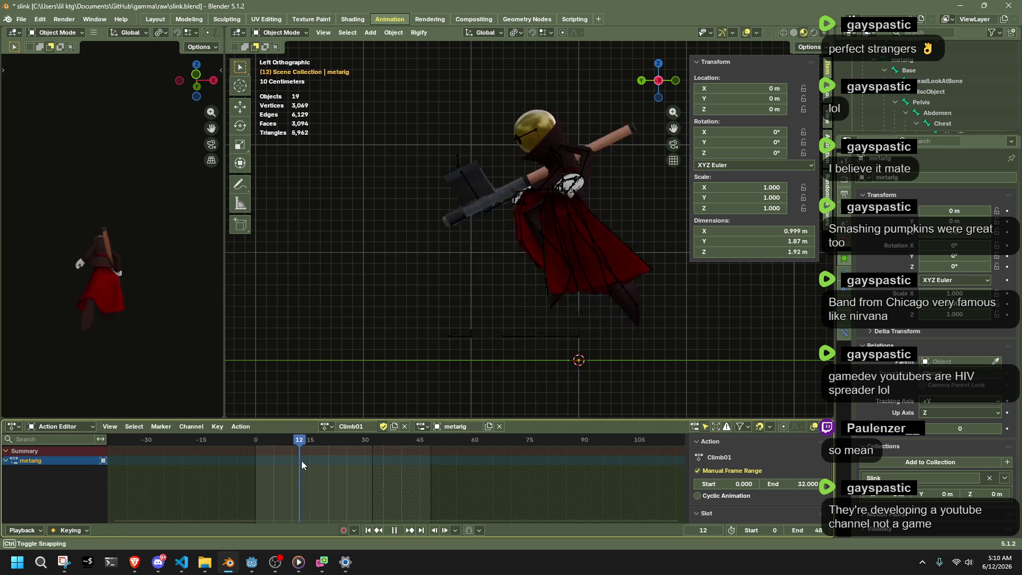
pyautogui.press('space')
pyautogui.moveTo(387, 377)
pyautogui.mouseDown()
pyautogui.moveTo(560, 227)
pyautogui.moveTo(583, 193)
pyautogui.mouseUp()
pyautogui.click(582, 193)
pyautogui.click(300, 34)
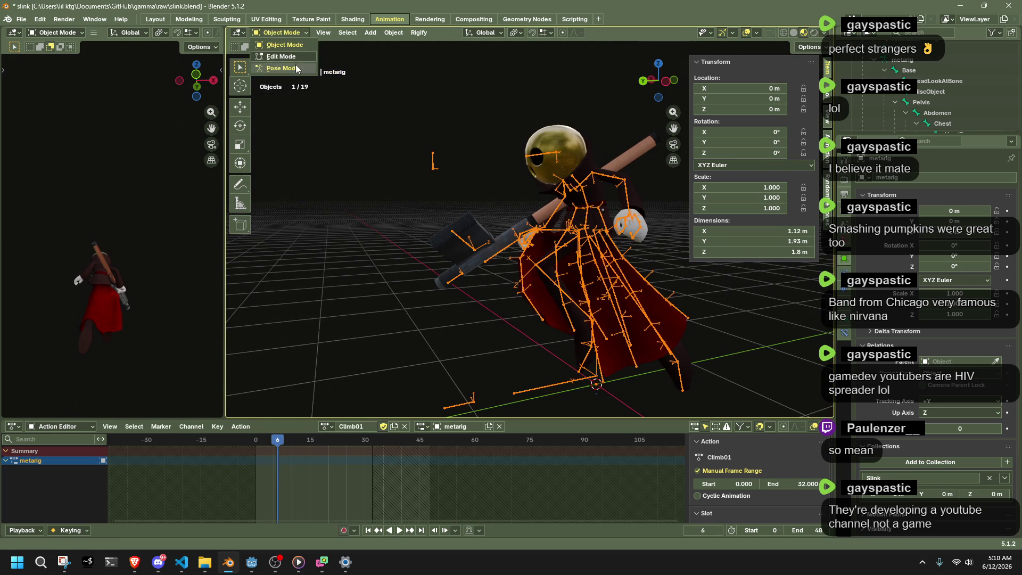
pyautogui.click(296, 65)
# With all bones selected, move the frame-12 keyframes one frame earlier, then return to Godot.
pyautogui.moveTo(269, 482)
pyautogui.mouseDown()
pyautogui.moveTo(257, 481)
pyautogui.moveTo(292, 483)
pyautogui.mouseUp()
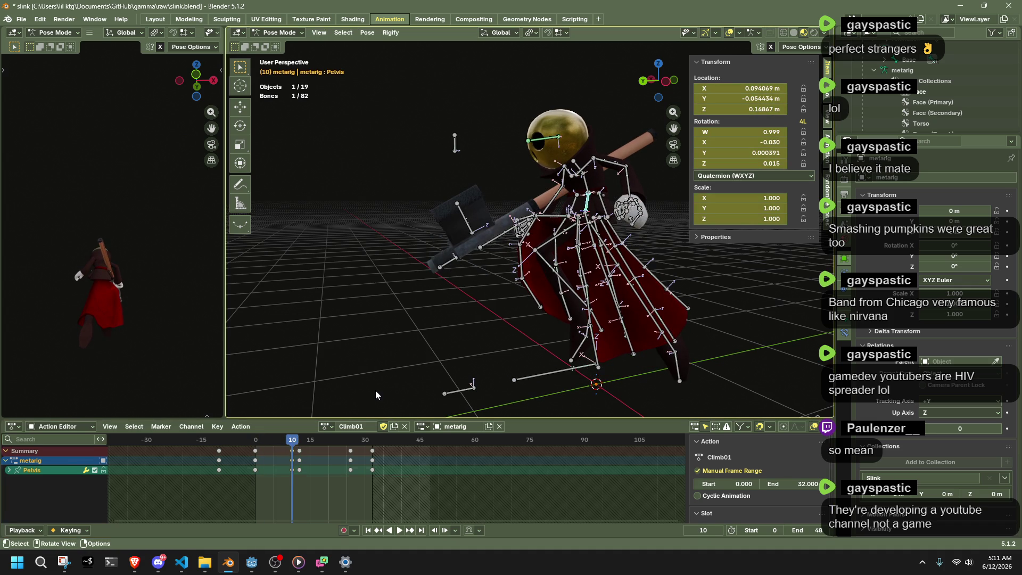
pyautogui.press('a')
pyautogui.click(299, 460)
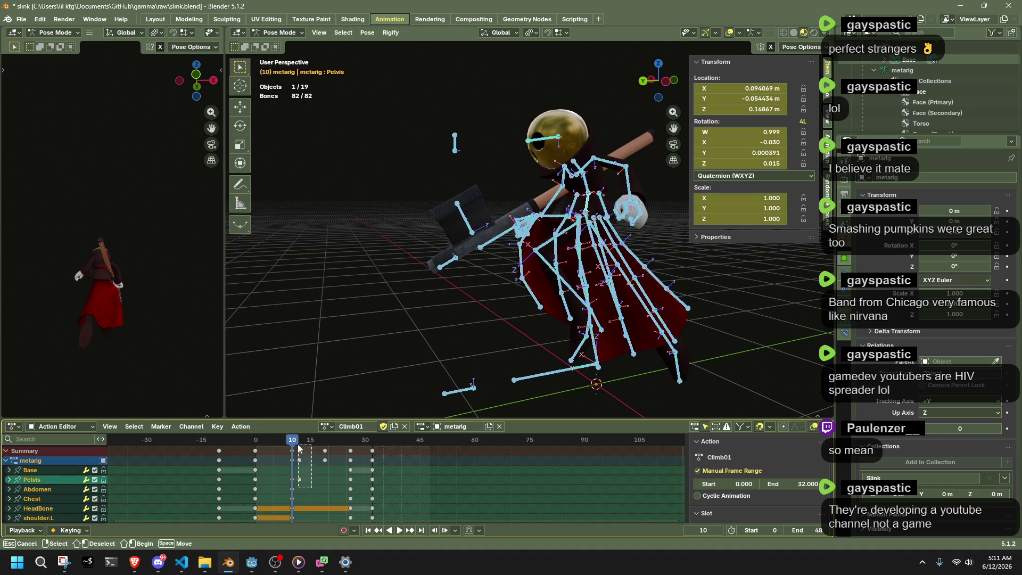
pyautogui.press('g')
pyautogui.click(290, 443)
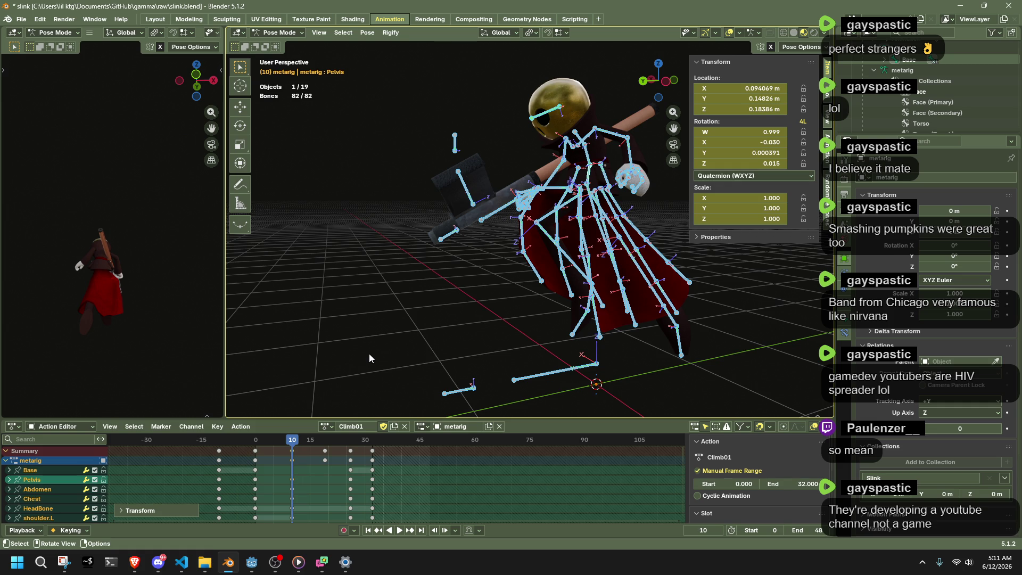
pyautogui.click(251, 561)
pyautogui.moveTo(610, 235)
pyautogui.mouseDown()
pyautogui.moveTo(602, 233)
pyautogui.moveTo(627, 328)
pyautogui.moveTo(745, 306)
pyautogui.moveTo(268, 337)
pyautogui.moveTo(672, 213)
pyautogui.moveTo(666, 228)
pyautogui.moveTo(521, 245)
pyautogui.moveTo(603, 280)
pyautogui.moveTo(710, 363)
pyautogui.moveTo(651, 398)
pyautogui.moveTo(569, 303)
pyautogui.moveTo(727, 268)
pyautogui.moveTo(794, 129)
pyautogui.moveTo(632, 218)
pyautogui.moveTo(595, 275)
pyautogui.moveTo(368, 273)
pyautogui.mouseUp()
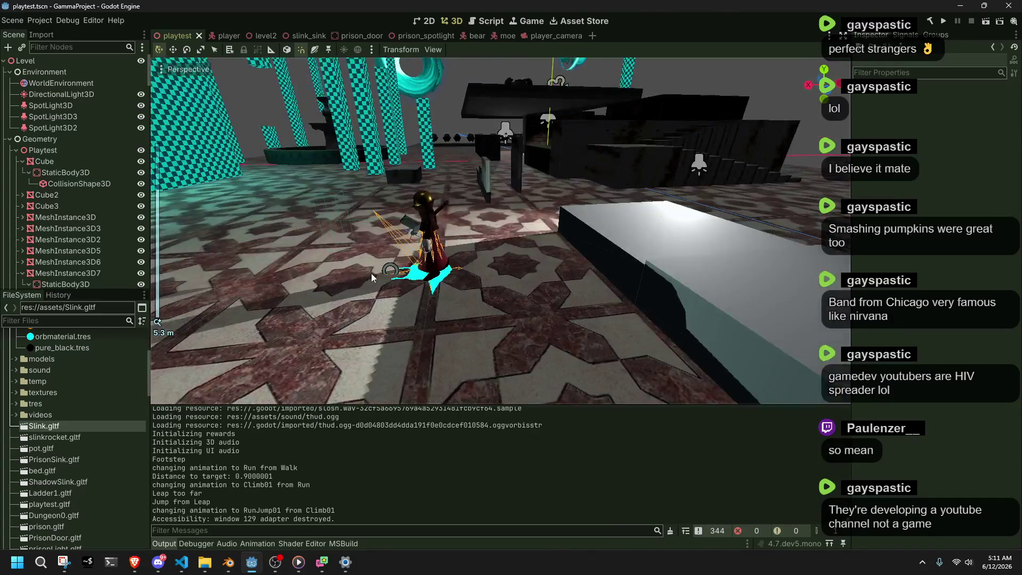
# Inspect the player character from the rear and right views, orbiting around it.
pyautogui.click(811, 93)
pyautogui.scroll(8, 469, 288)
pyautogui.moveTo(469, 288)
pyautogui.mouseDown()
pyautogui.moveTo(528, 285)
pyautogui.moveTo(599, 385)
pyautogui.moveTo(790, 190)
pyautogui.mouseUp()
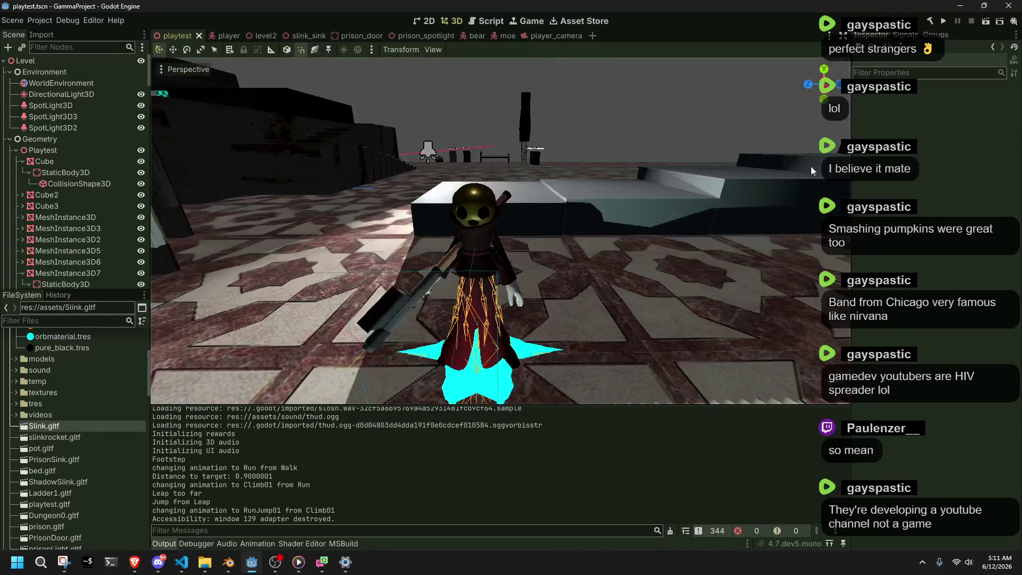
pyautogui.click(826, 86)
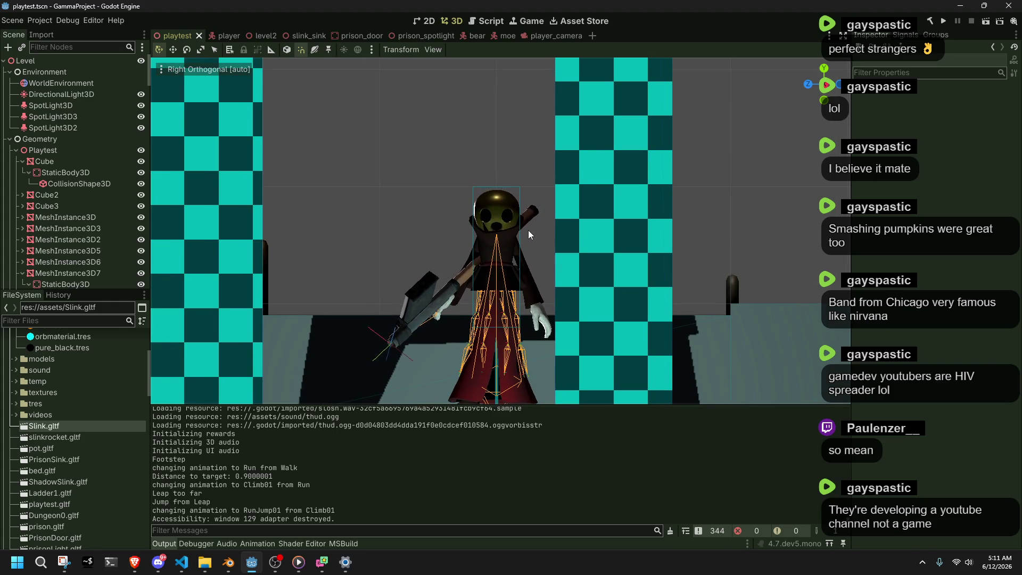
pyautogui.moveTo(541, 226)
pyautogui.mouseDown()
pyautogui.moveTo(647, 272)
pyautogui.moveTo(785, 295)
pyautogui.moveTo(704, 257)
pyautogui.moveTo(513, 248)
pyautogui.mouseUp()
pyautogui.scroll(5, 513, 248)
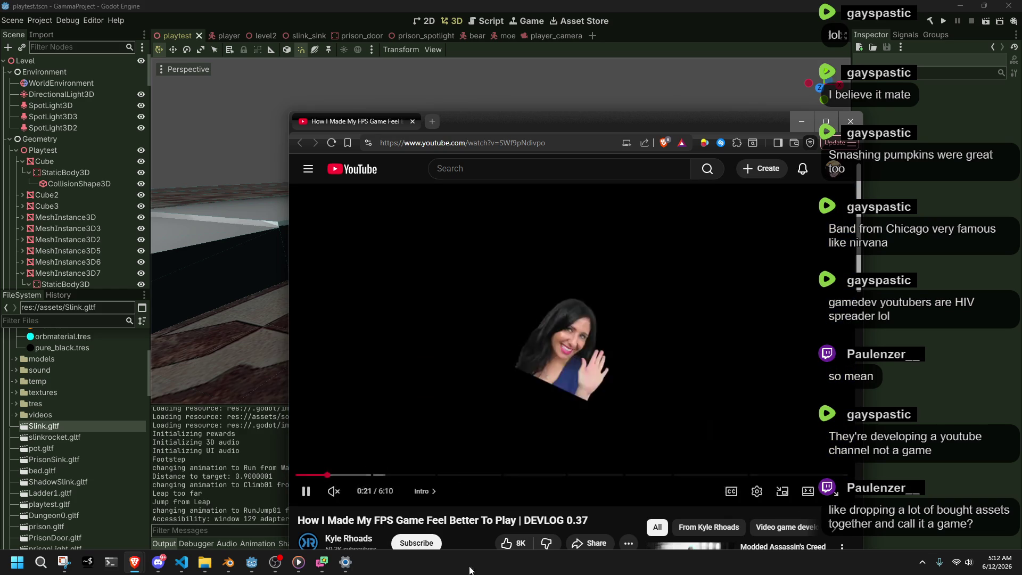
# Skim the devlog past 1:10, 1:57, 2:21 and the 3:18 camera section, pausing at 5:14.
pyautogui.click(399, 481)
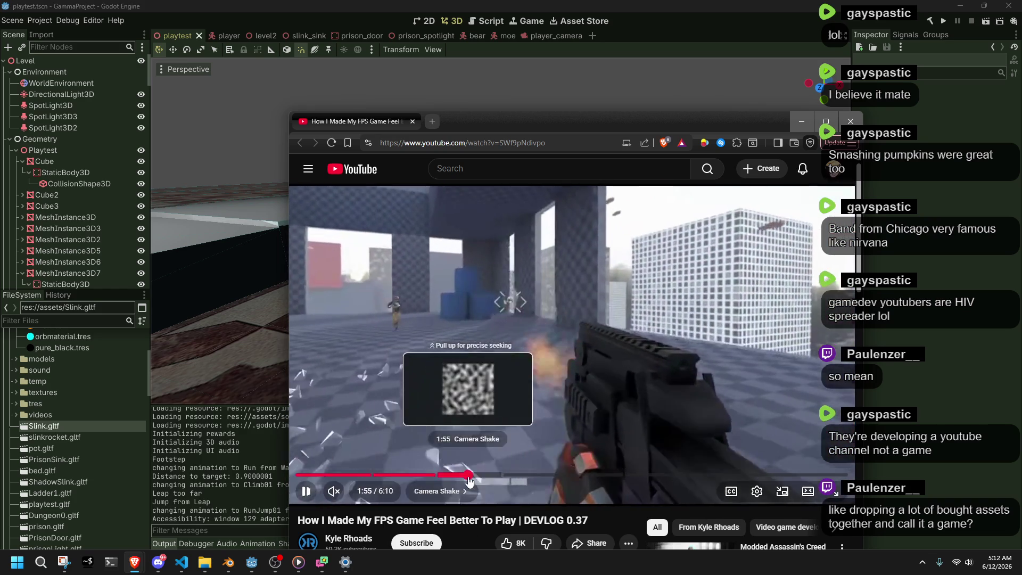
pyautogui.click(469, 479)
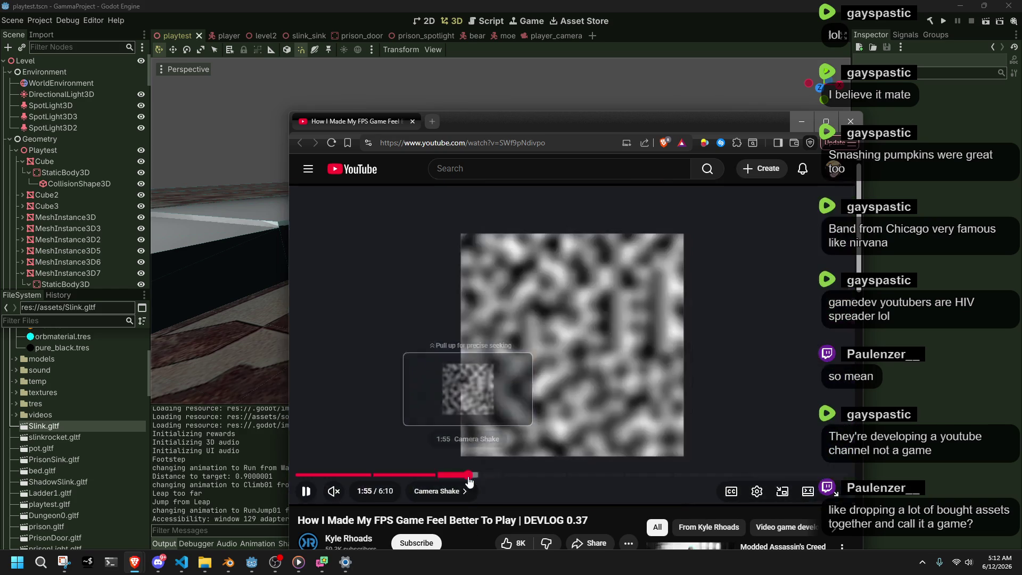
pyautogui.click(445, 479)
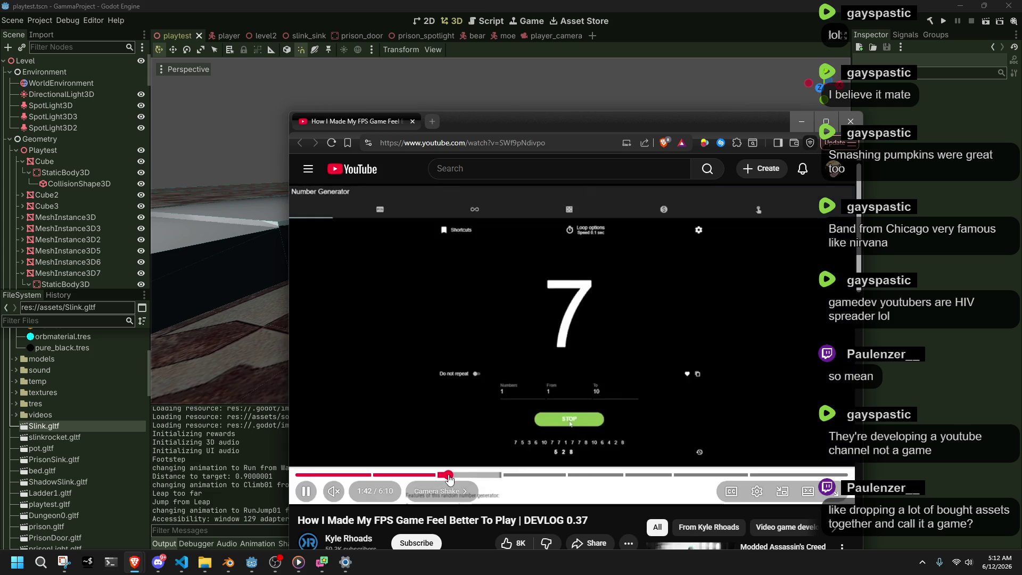
pyautogui.click(496, 479)
pyautogui.click(507, 478)
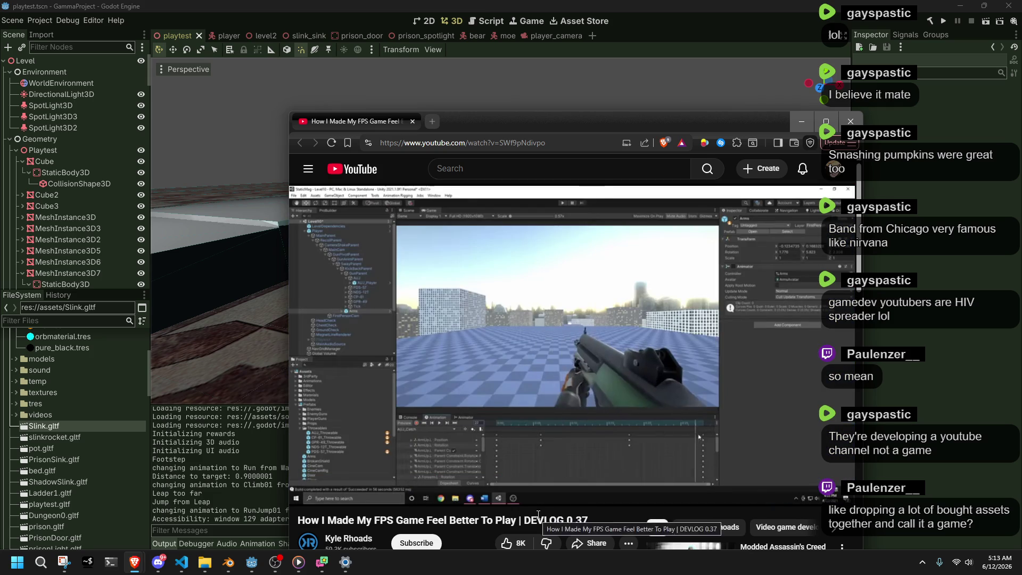
pyautogui.moveTo(529, 490)
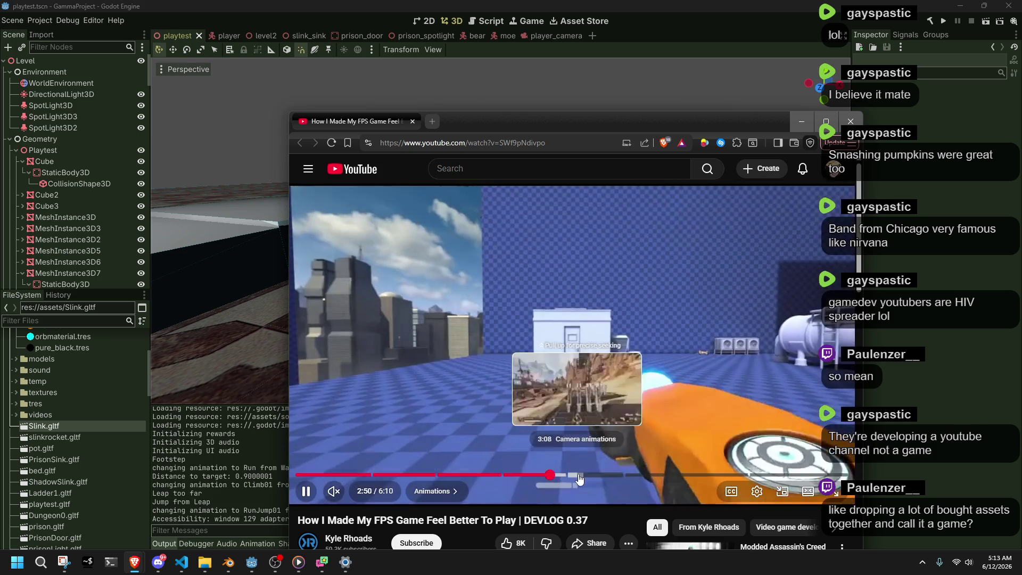
pyautogui.click(592, 474)
pyautogui.moveTo(646, 478); pyautogui.dragTo(720, 476)
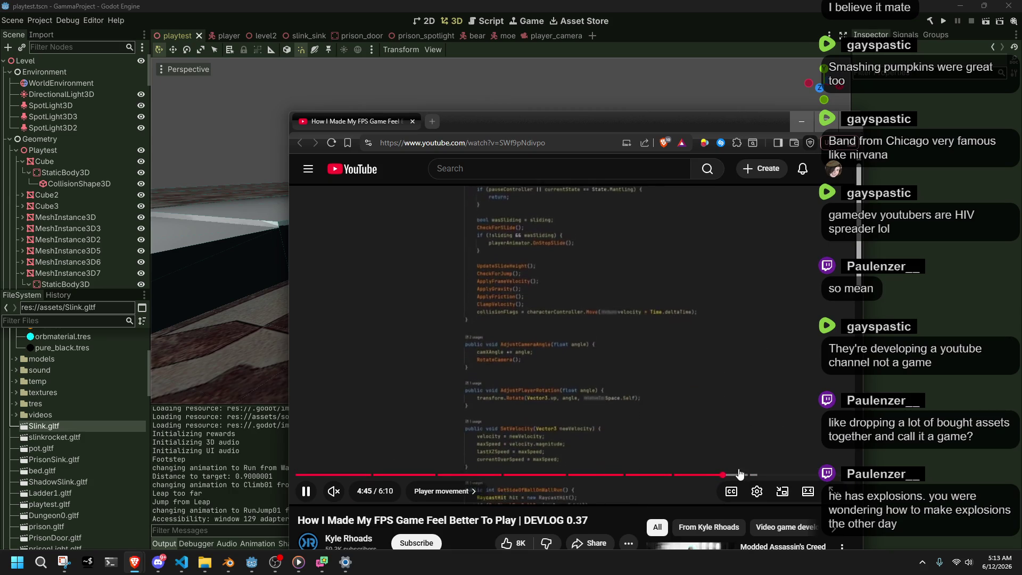
pyautogui.moveTo(740, 475)
pyautogui.mouseDown()
pyautogui.moveTo(760, 478)
pyautogui.moveTo(752, 445)
pyautogui.mouseUp()
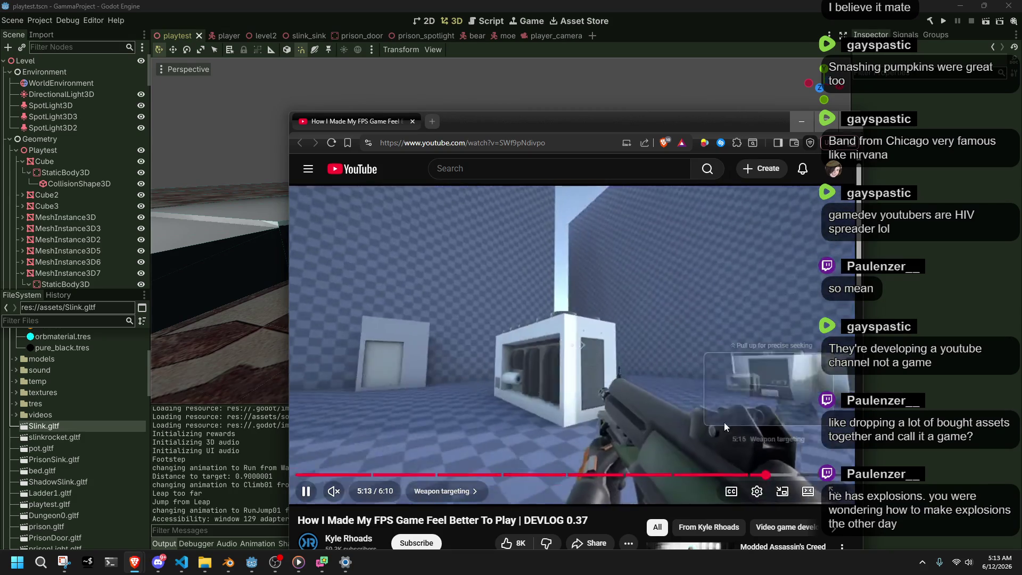
pyautogui.click(605, 376)
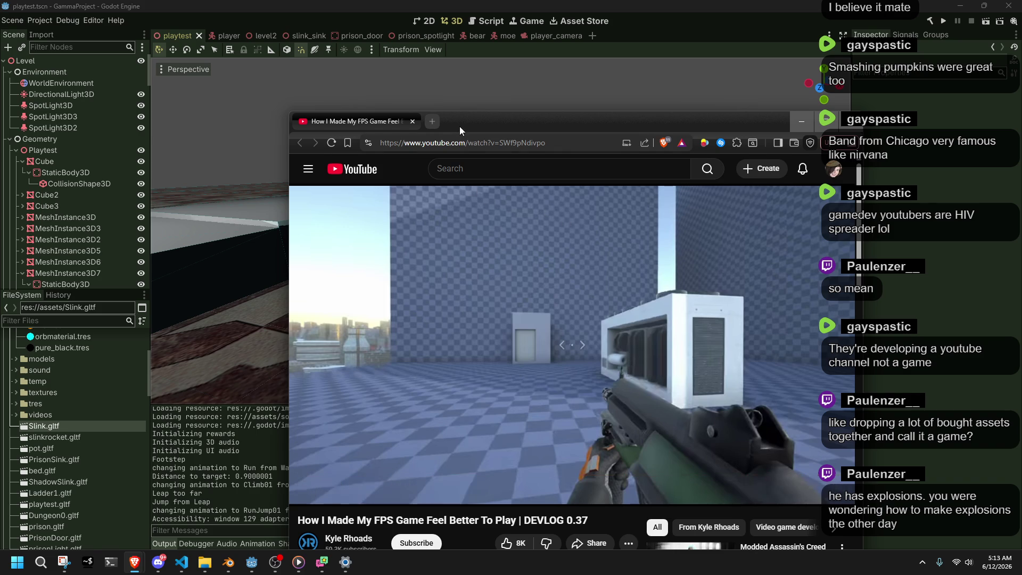
# Move the browser window up and right, then scrub the video to 1:47 and back to 0:35.
pyautogui.moveTo(458, 126); pyautogui.dragTo(477, 97)
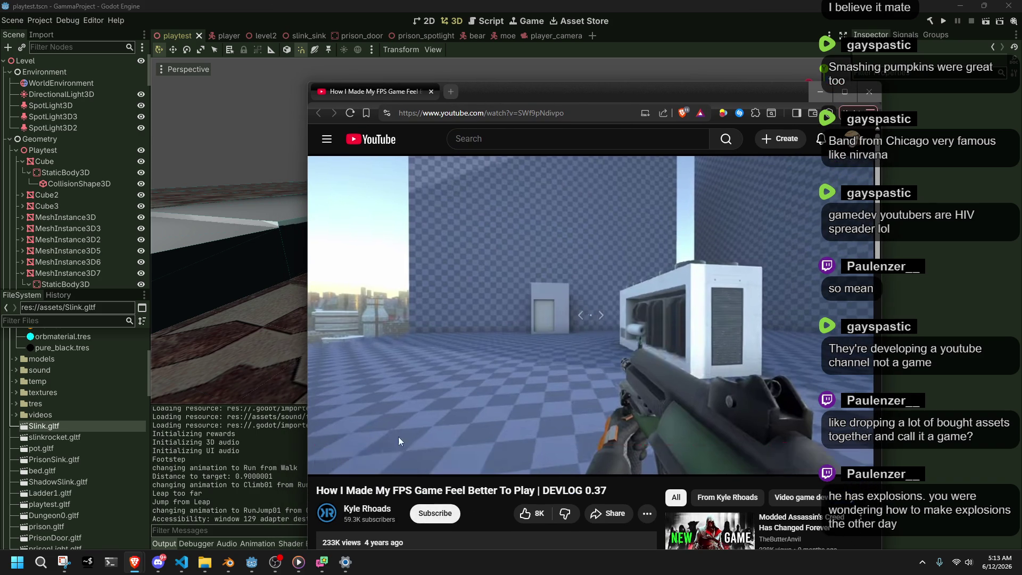
pyautogui.moveTo(589, 92); pyautogui.dragTo(587, 98)
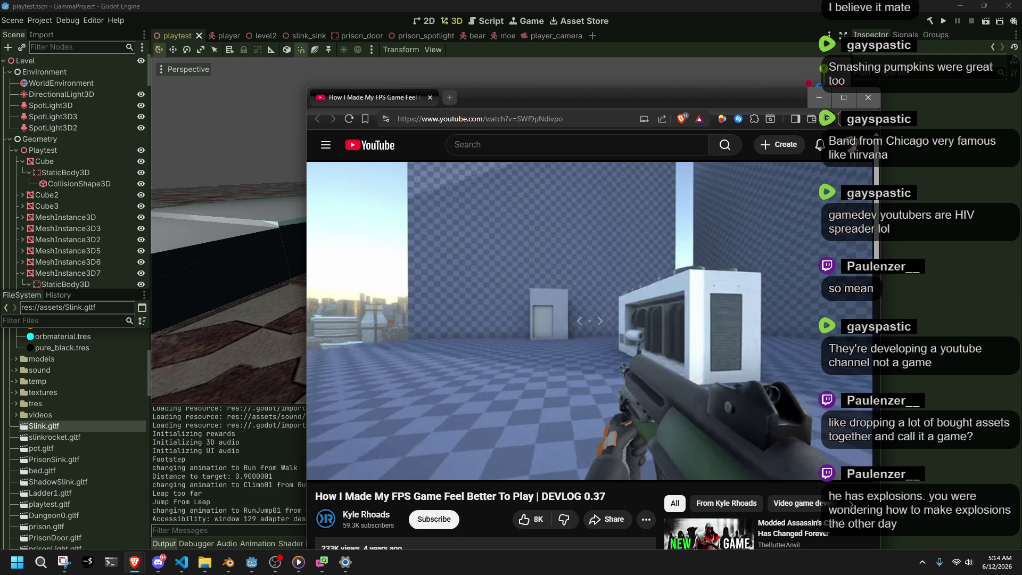
pyautogui.moveTo(411, 455); pyautogui.dragTo(475, 453)
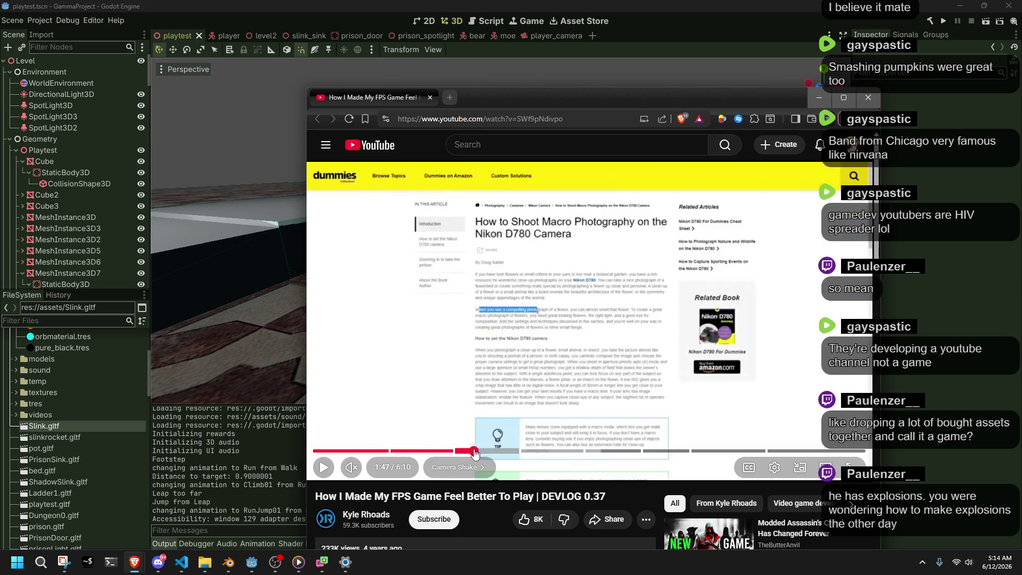
pyautogui.click(419, 446)
pyautogui.click(400, 445)
pyautogui.moveTo(399, 456)
pyautogui.mouseDown()
pyautogui.moveTo(366, 452)
pyautogui.moveTo(378, 453)
pyautogui.mouseUp()
# Replay the video from around 0:38 and pause it at 0:45.
pyautogui.click(376, 420)
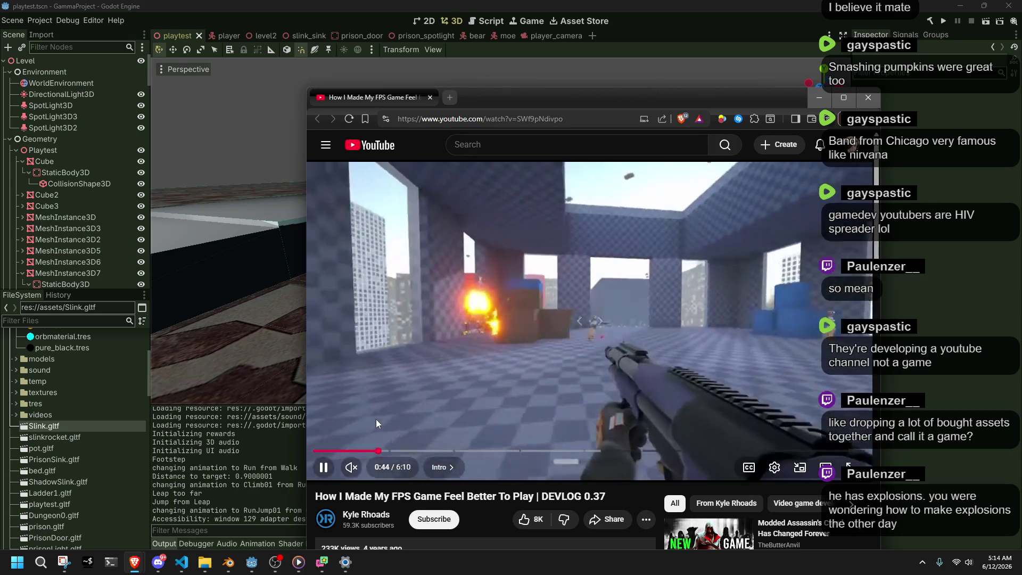
pyautogui.click(375, 420)
pyautogui.press('Left')
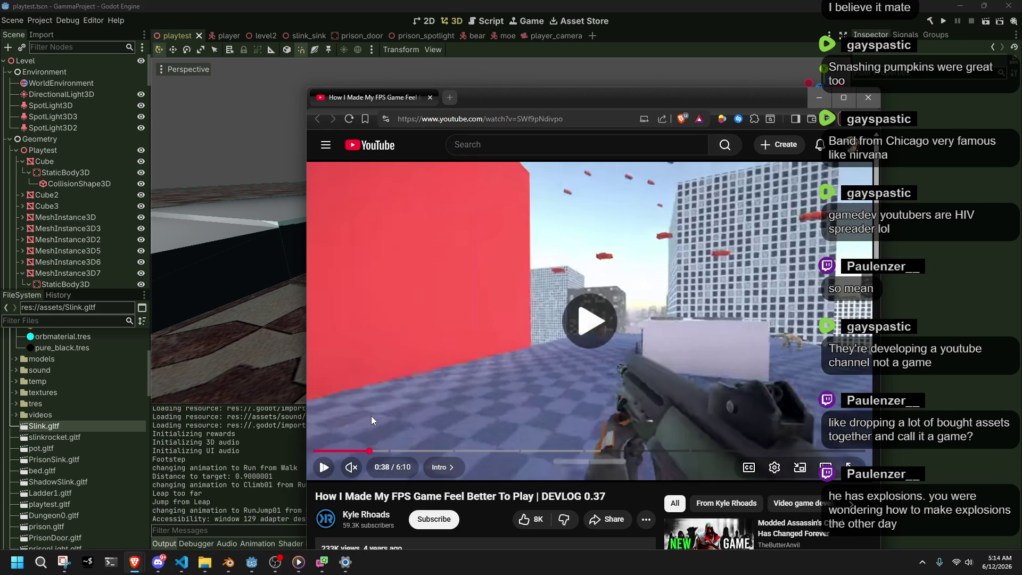
pyautogui.click(371, 420)
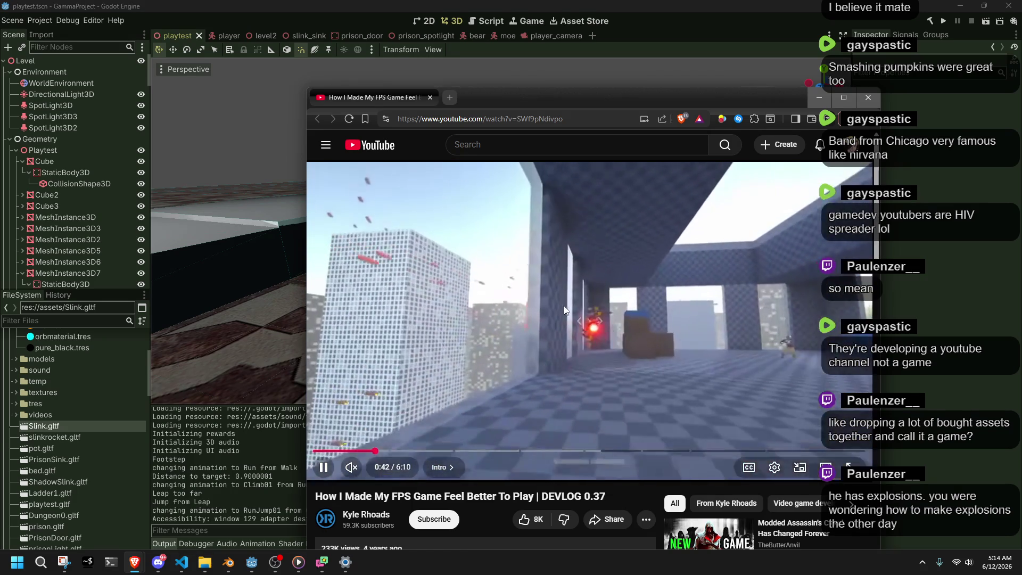
pyautogui.click(651, 317)
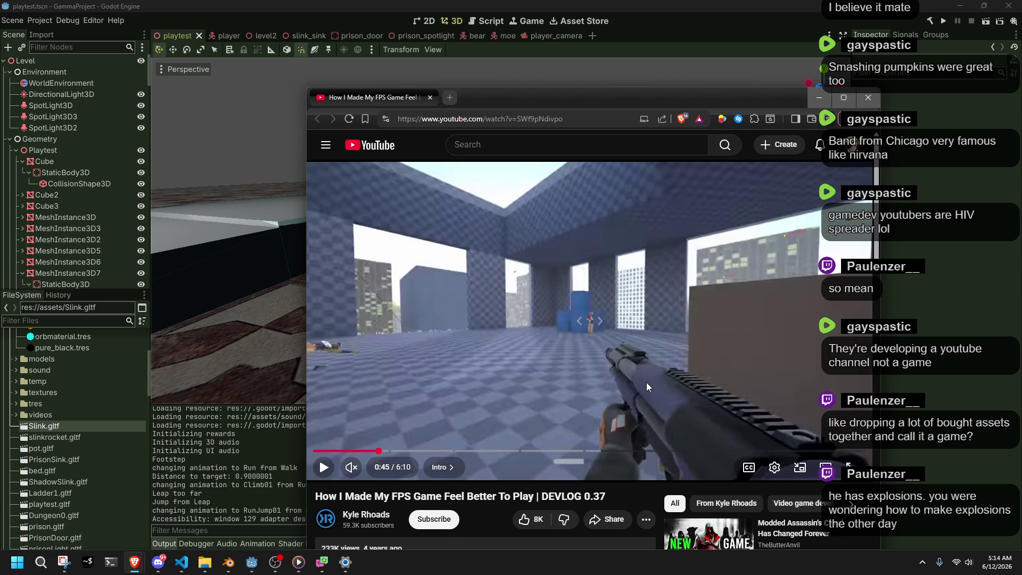
# Close the browser and orbit the Godot view out to the checkered wall and character.
pyautogui.click(868, 97)
pyautogui.scroll(-3, 681, 221)
pyautogui.moveTo(682, 221); pyautogui.dragTo(633, 147)
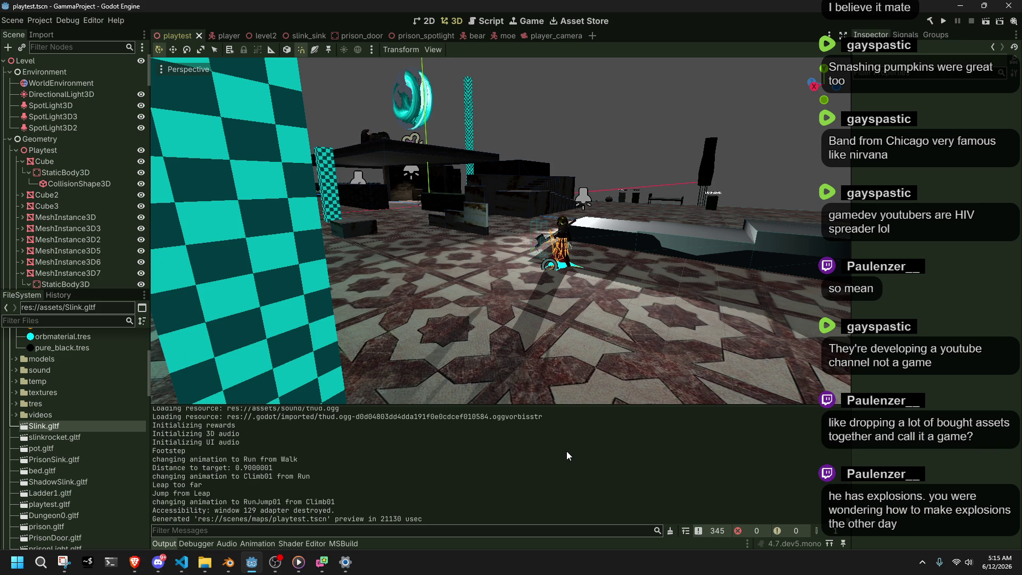
# Save the playtest scene and run the game project.
pyautogui.scroll(5, 598, 254)
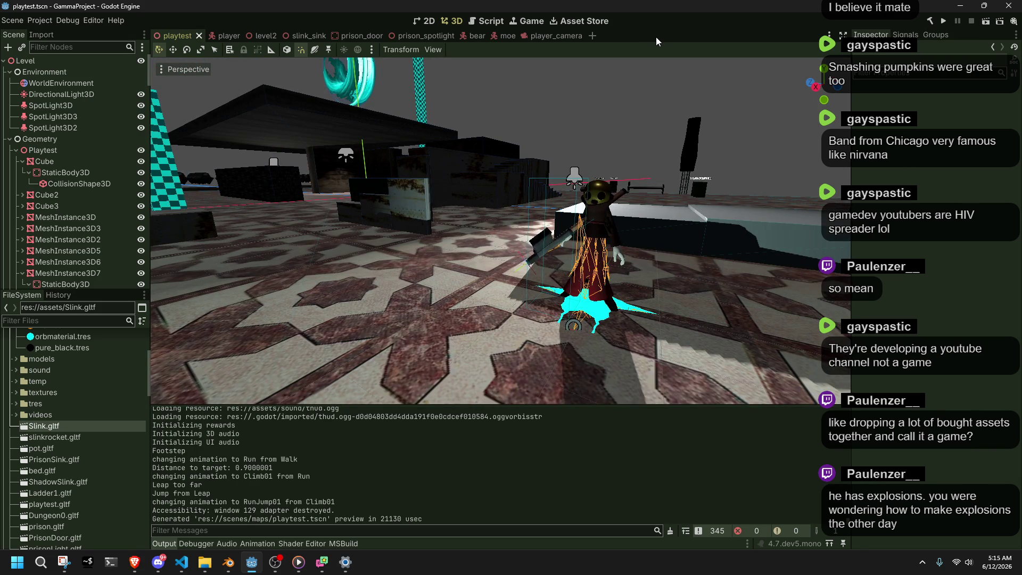
pyautogui.hotkey('ctrl', 's')
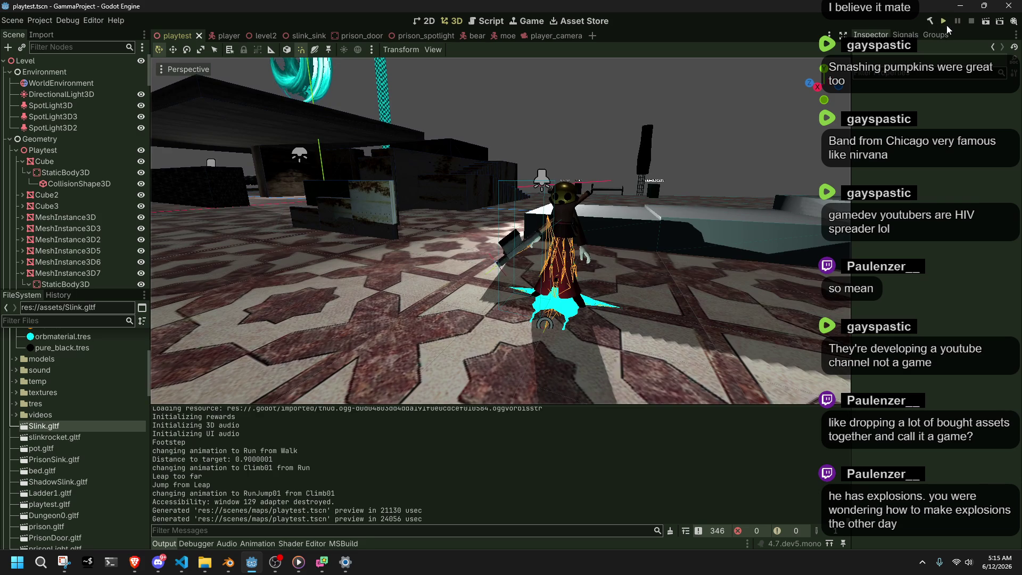
pyautogui.click(946, 23)
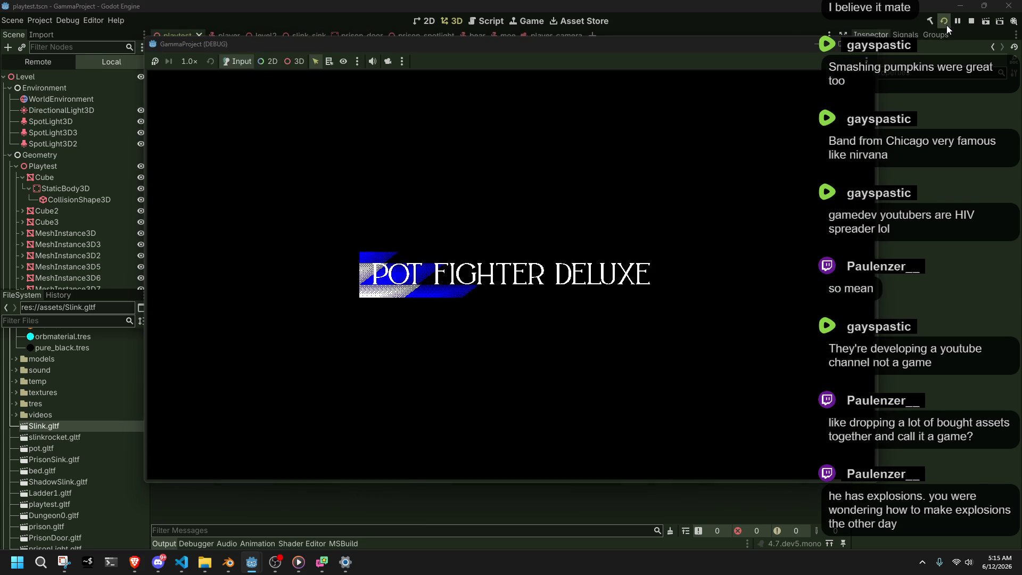
# Try the ledge climb with W and Space, then switch to Blender and save slink.blend.
pyautogui.press('w')
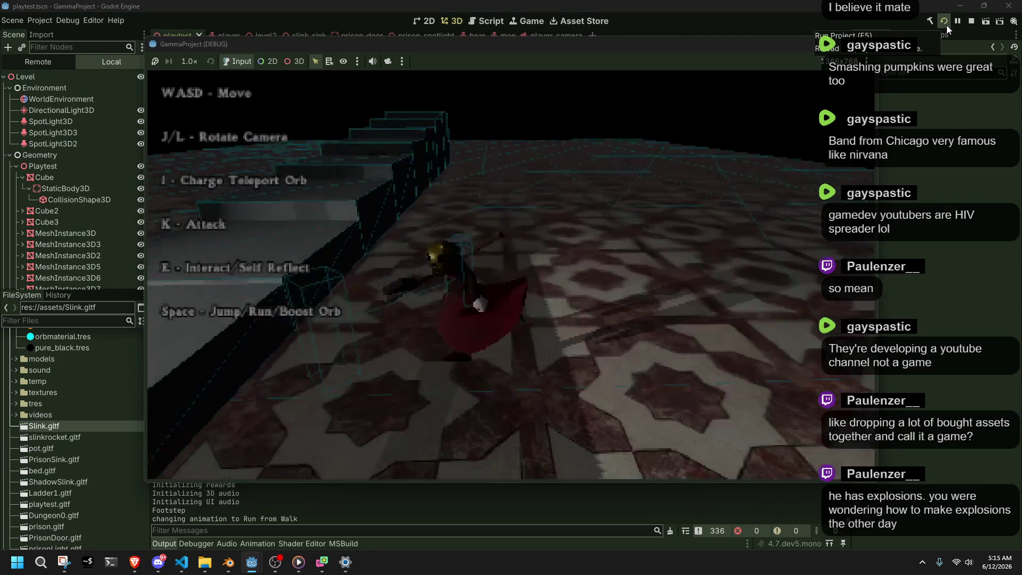
pyautogui.press('space')
pyautogui.press('w')
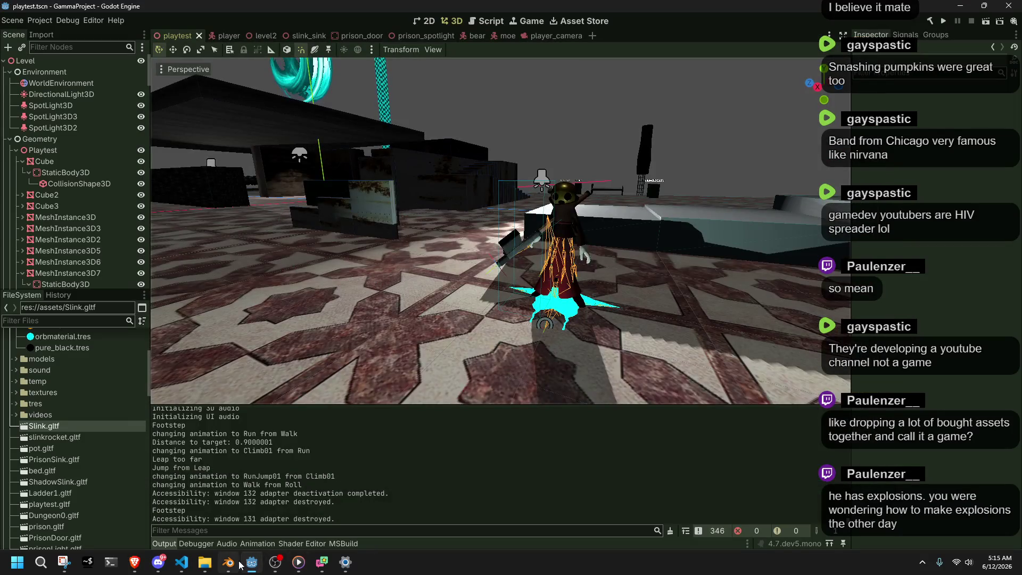
pyautogui.hotkey('alt', 'Tab')
pyautogui.hotkey('ctrl', 's')
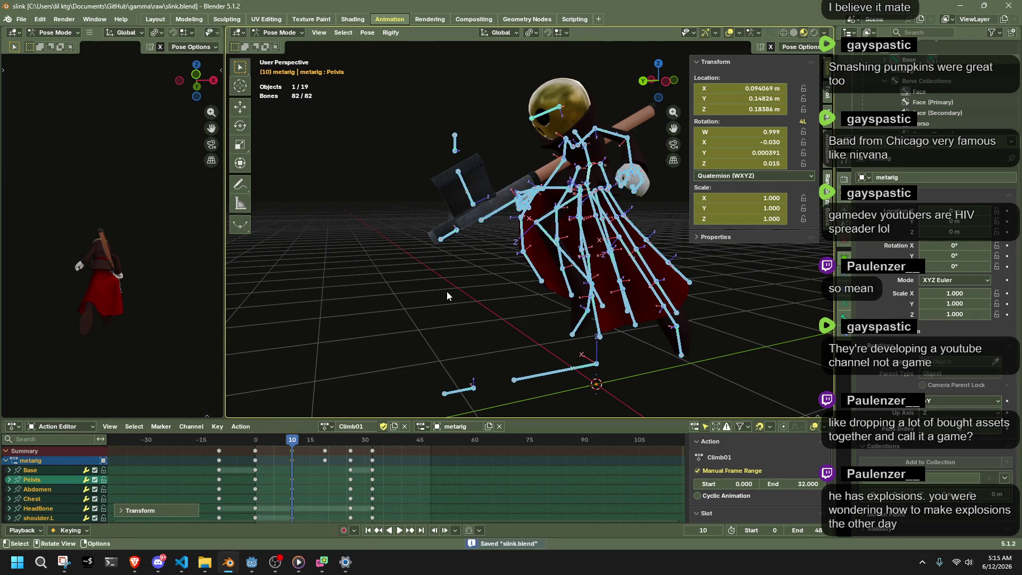
# Deselect all bones and export the model as glTF.
pyautogui.hotkey('alt', 'a')
pyautogui.press('q')
pyautogui.click(446, 291)
pyautogui.scroll(-5, 403, 348)
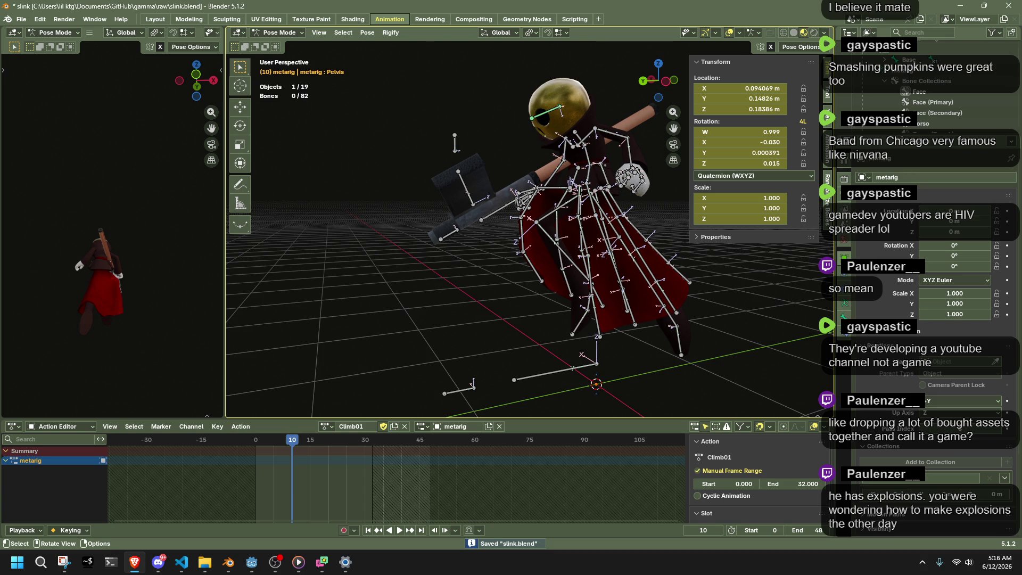
# Return the rig to object mode, deselect the armature, and go back to Godot.
pyautogui.hotkey('ctrl', 'Tab')
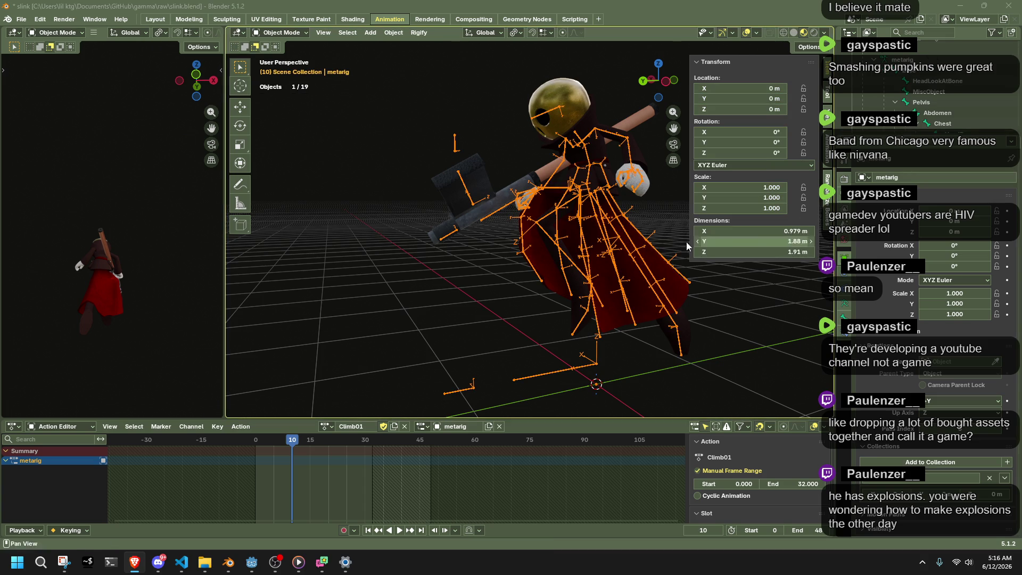
pyautogui.click(453, 293)
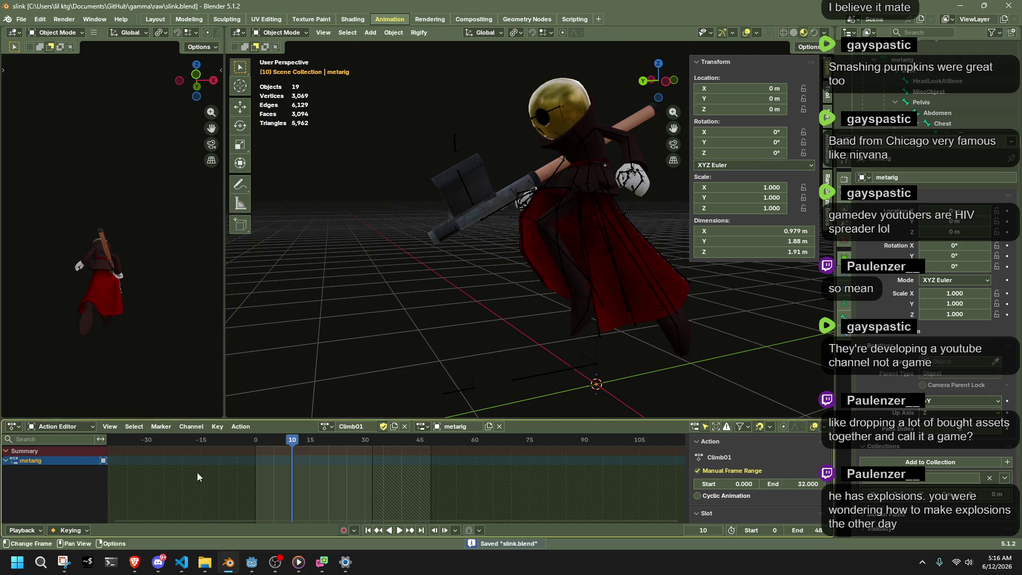
pyautogui.click(252, 561)
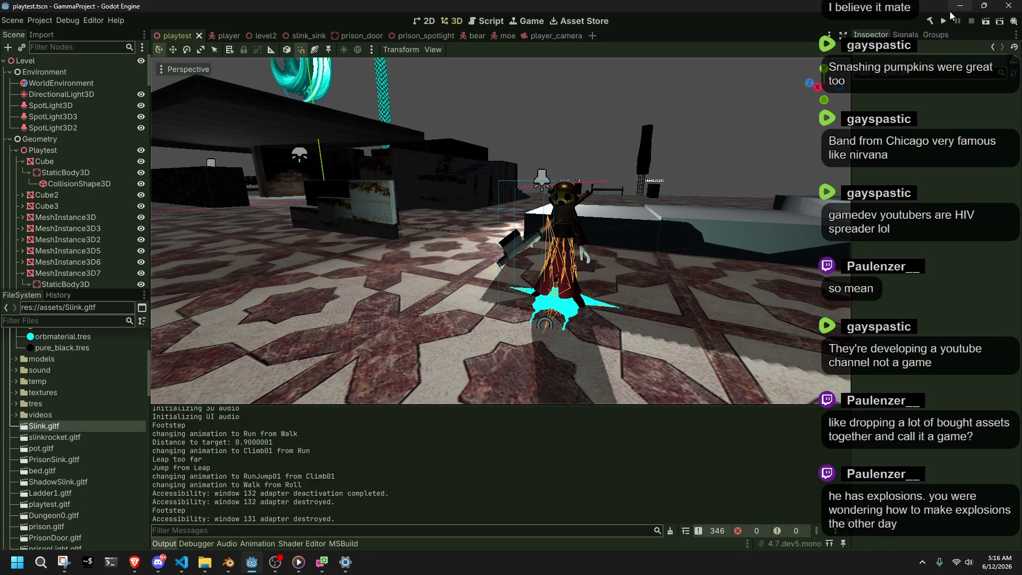
# Launch the game and run the character up the stairs, jumping and turning the camera.
pyautogui.click(943, 21)
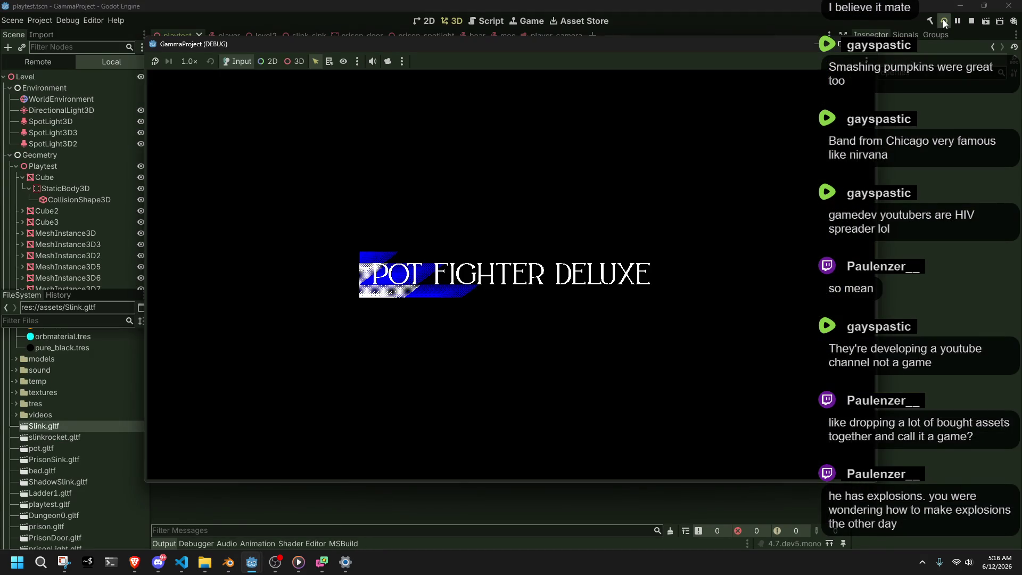
pyautogui.press('w')
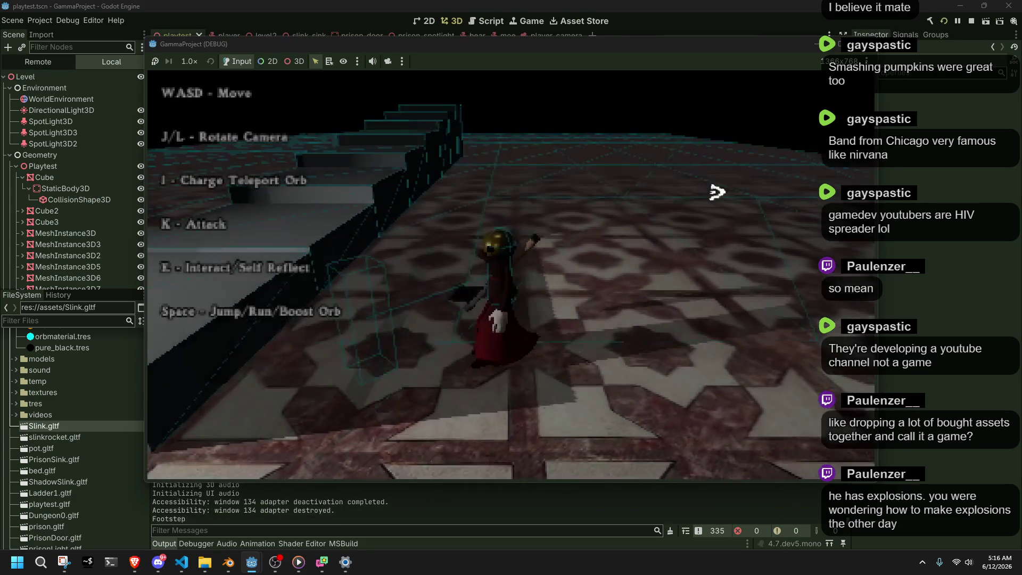
pyautogui.press('space')
pyautogui.press('a')
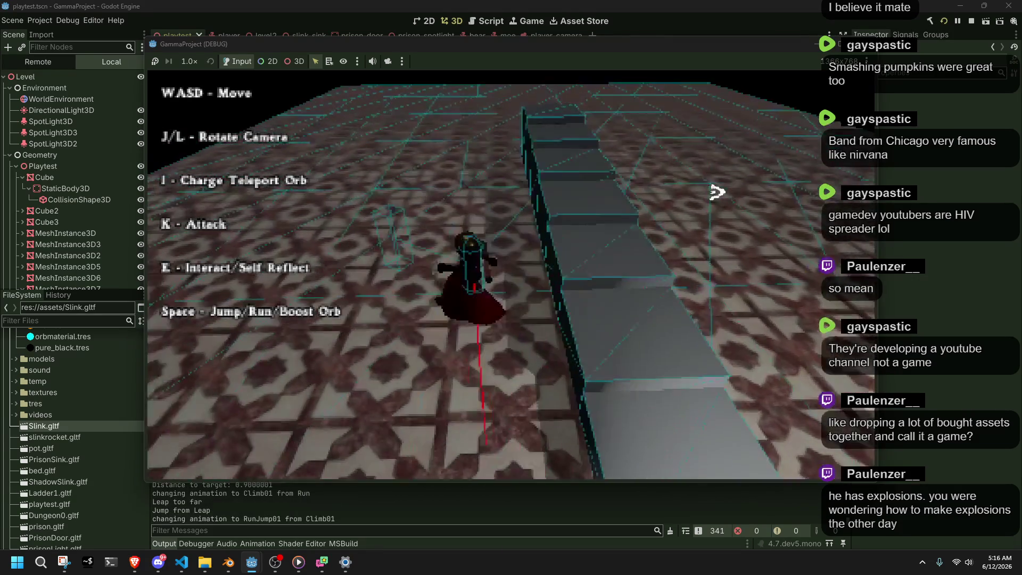
pyautogui.press('k')
# Stop the game and reimport Slink.gltf to load the updated animation.
pyautogui.press('Escape')
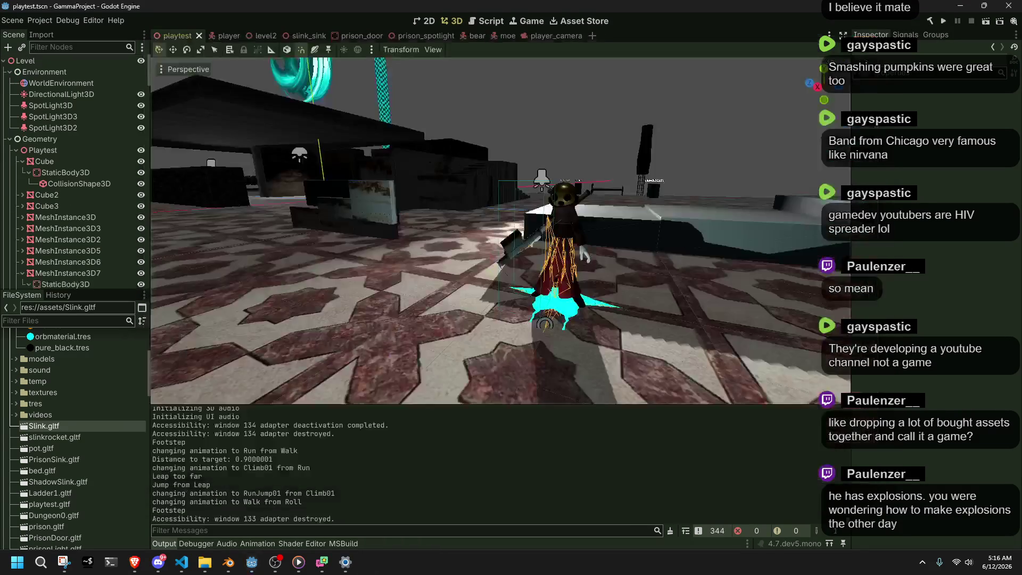
pyautogui.rightClick(72, 429)
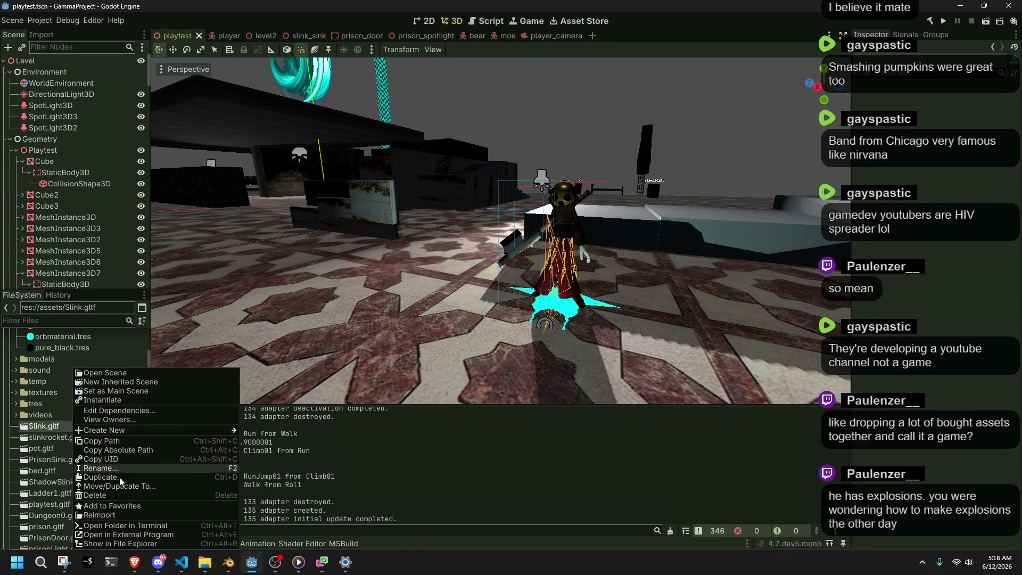
pyautogui.click(132, 512)
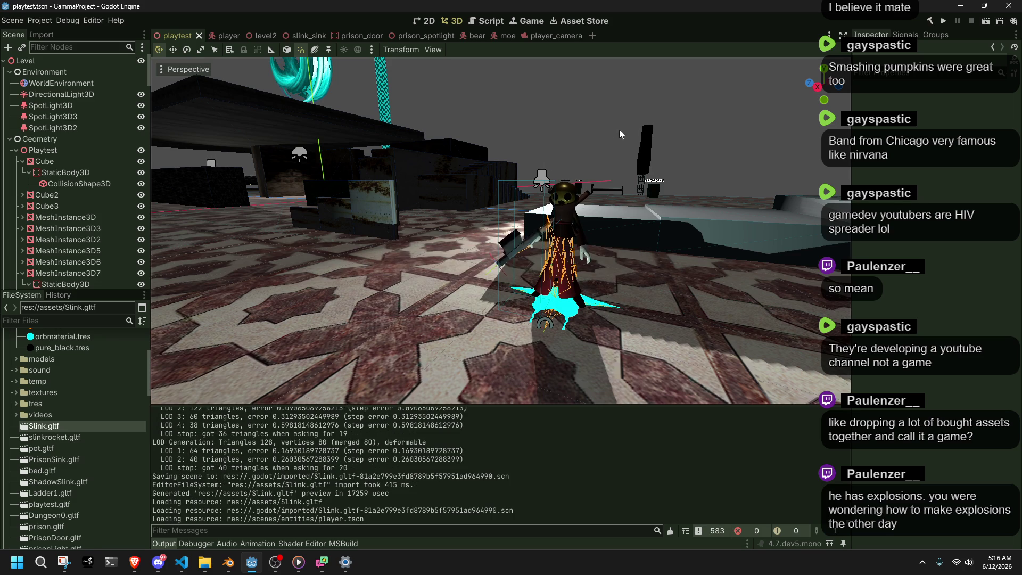
# Launch the game, run the ramp, and climb onto and jump off the raised platform.
pyautogui.click(944, 24)
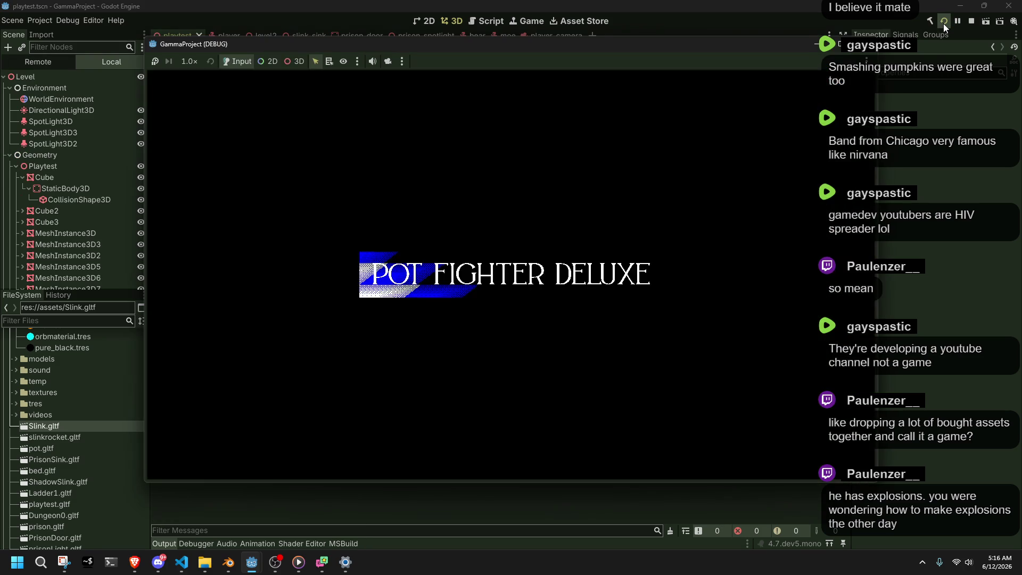
pyautogui.press('w')
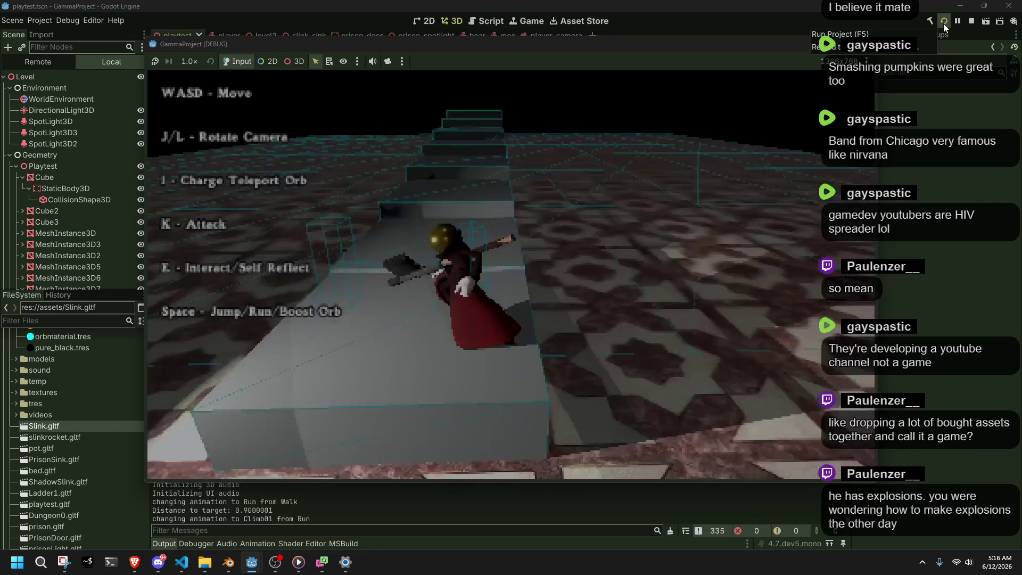
pyautogui.press('d')
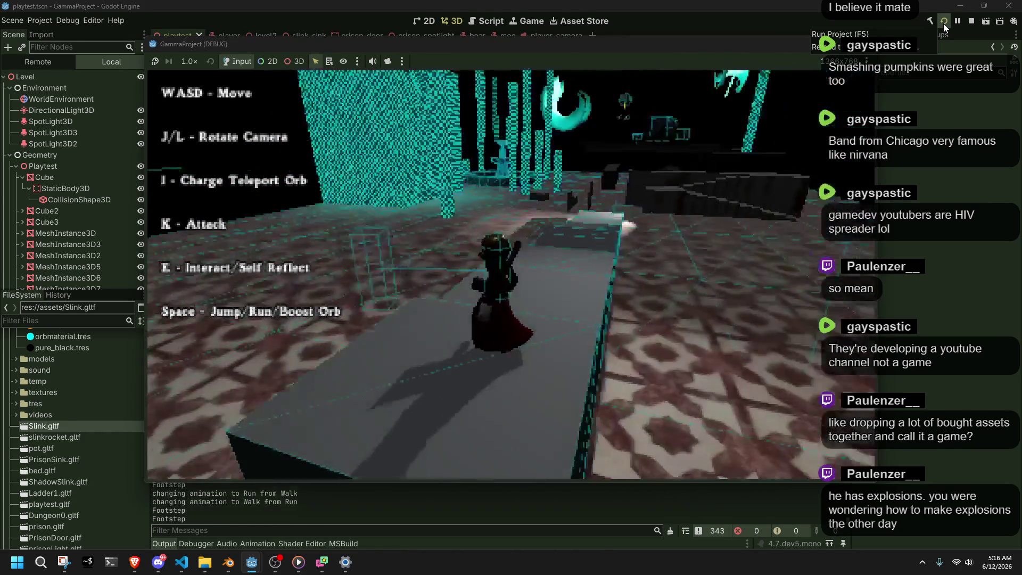
pyautogui.press('space')
pyautogui.press('j')
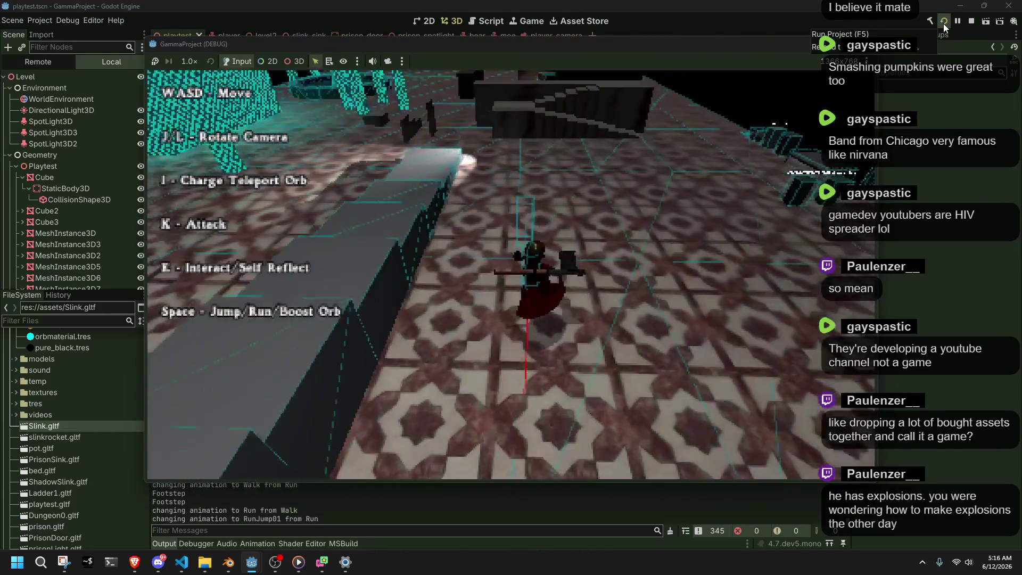
pyautogui.press('space')
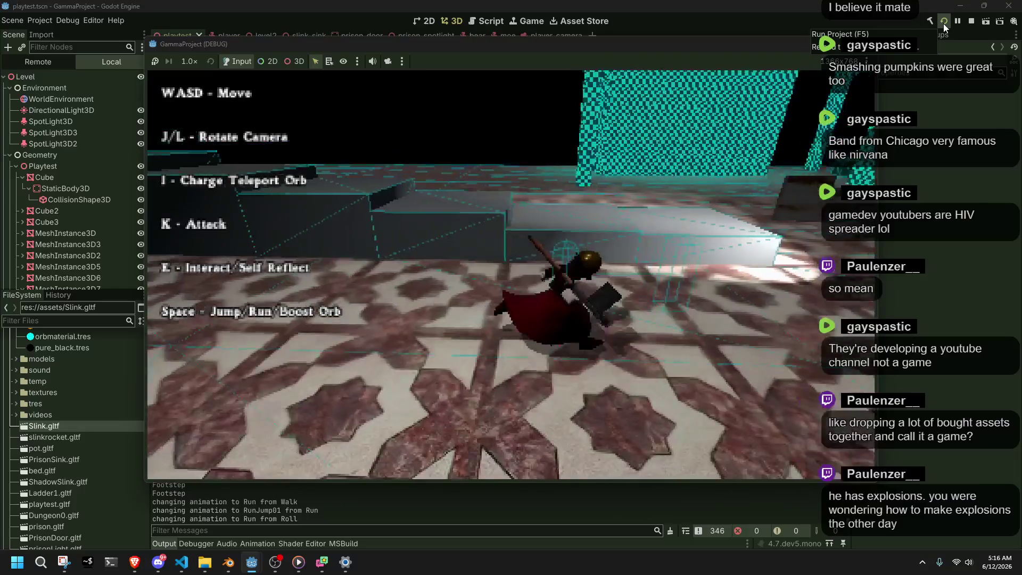
pyautogui.press('space')
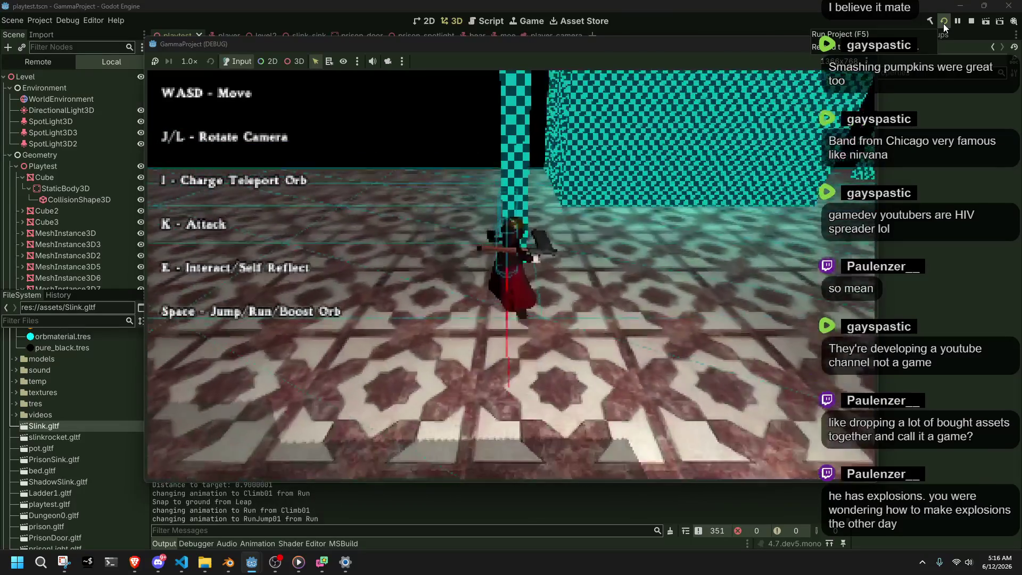
pyautogui.press('w')
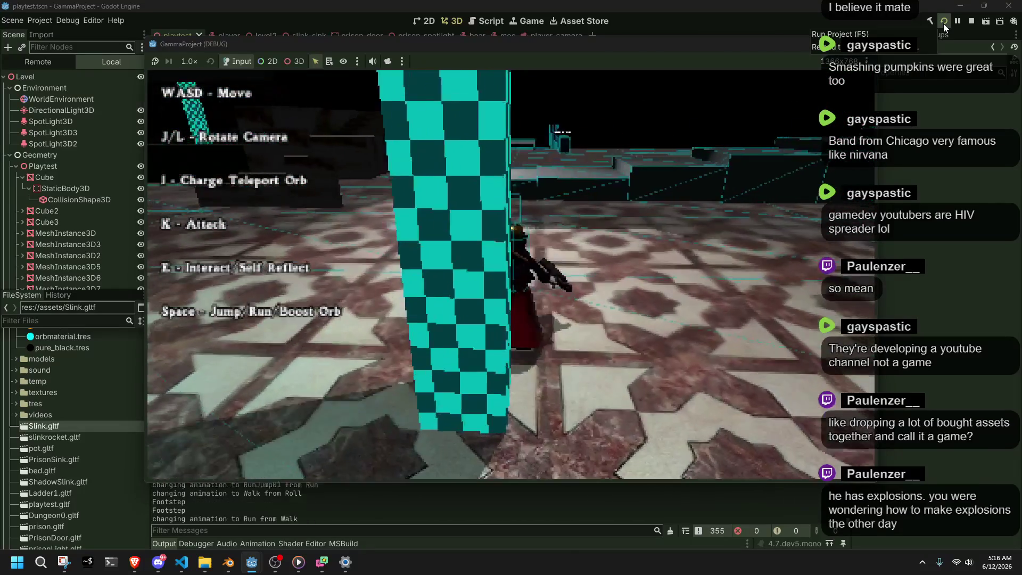
pyautogui.press('w')
pyautogui.press('space')
# Run to the stairs and climb them to the upper floor near the cyan pillars.
pyautogui.press('w')
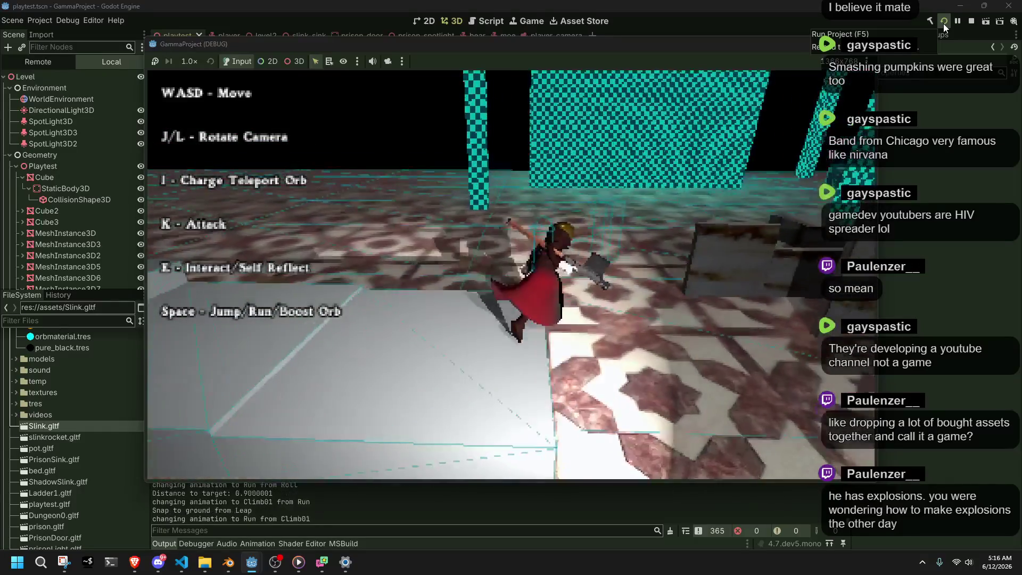
pyautogui.press('w')
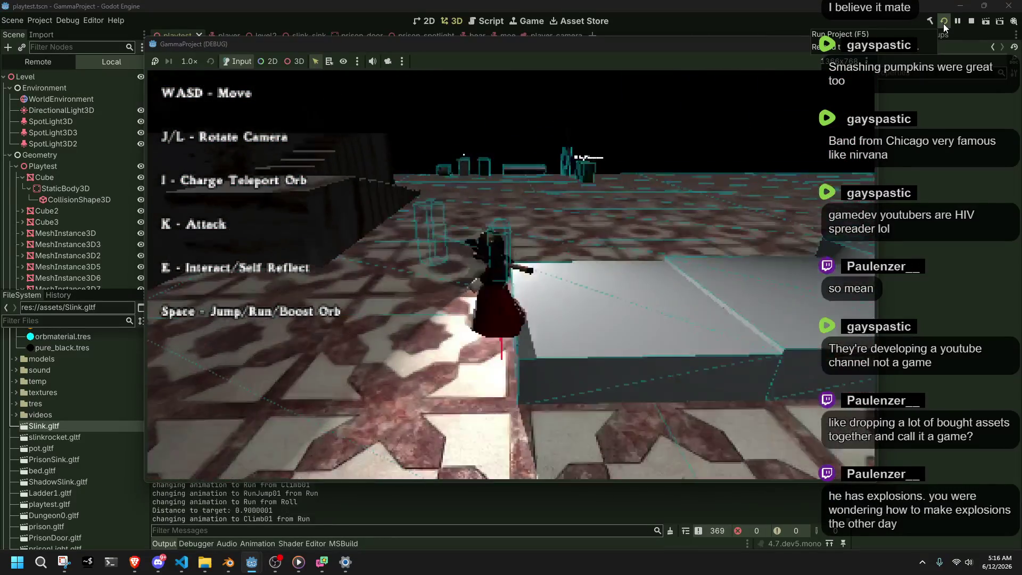
pyautogui.press('w')
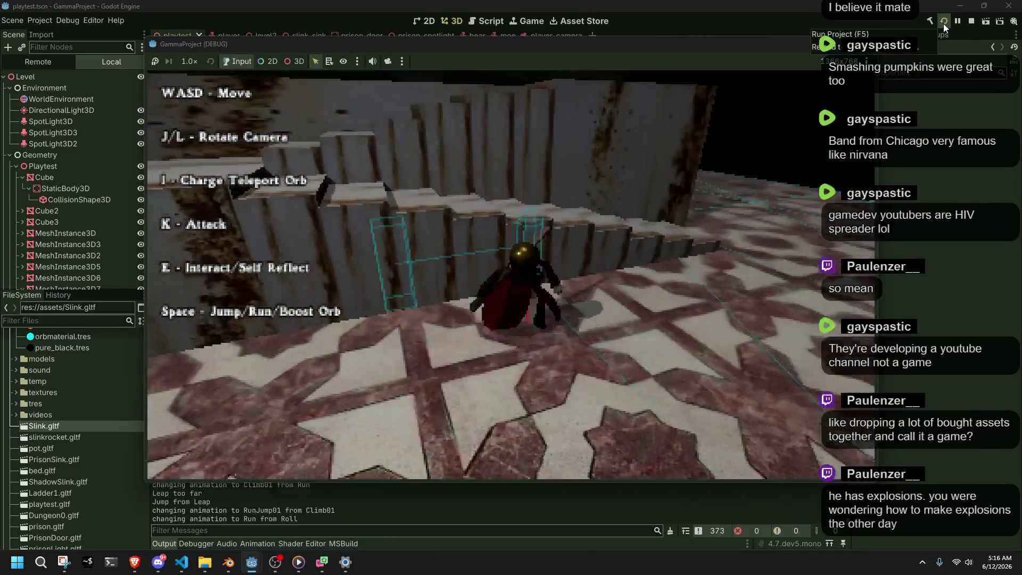
pyautogui.press('w')
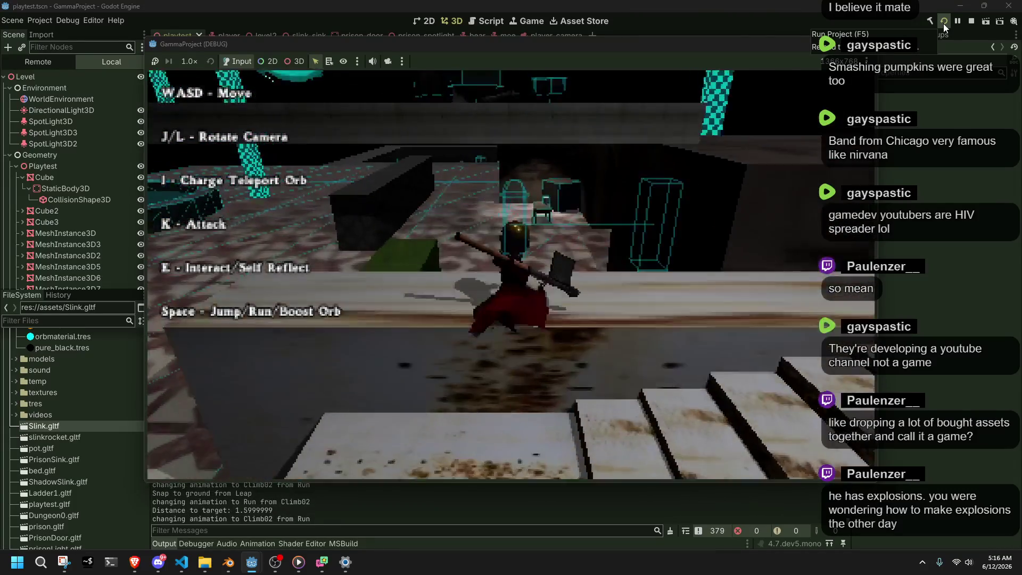
pyautogui.press('w')
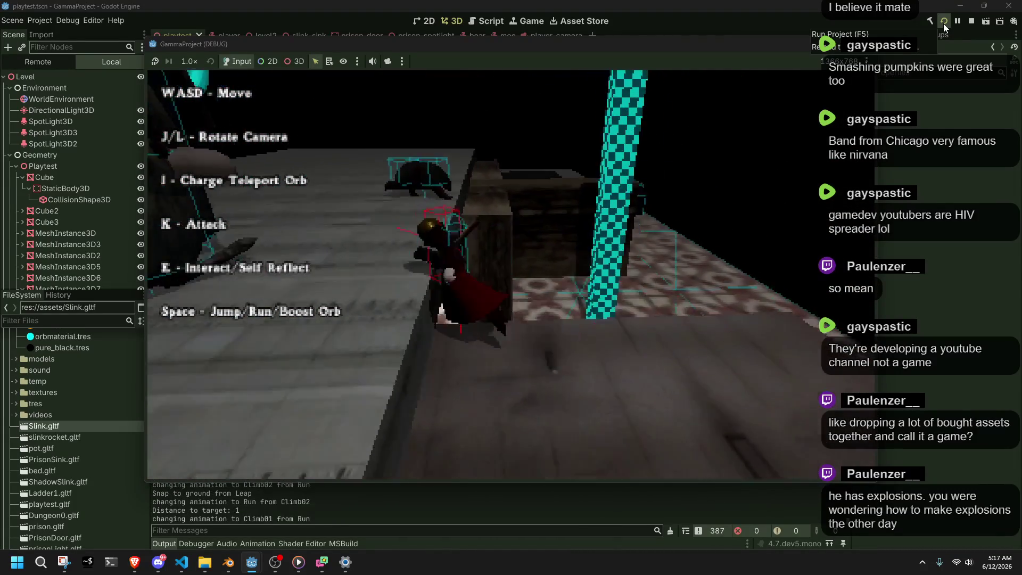
pyautogui.press('w')
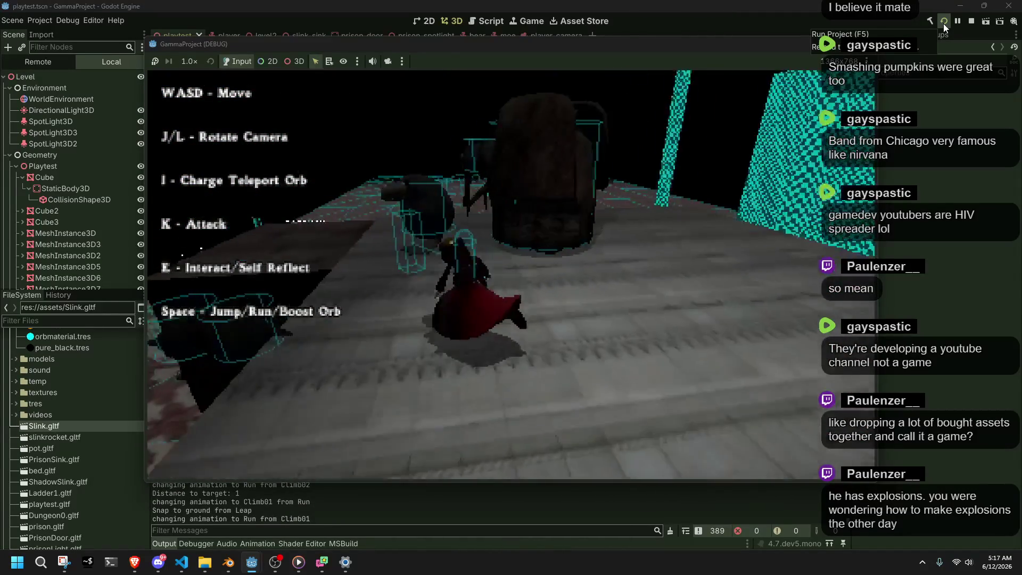
pyautogui.press('w')
pyautogui.press('w')
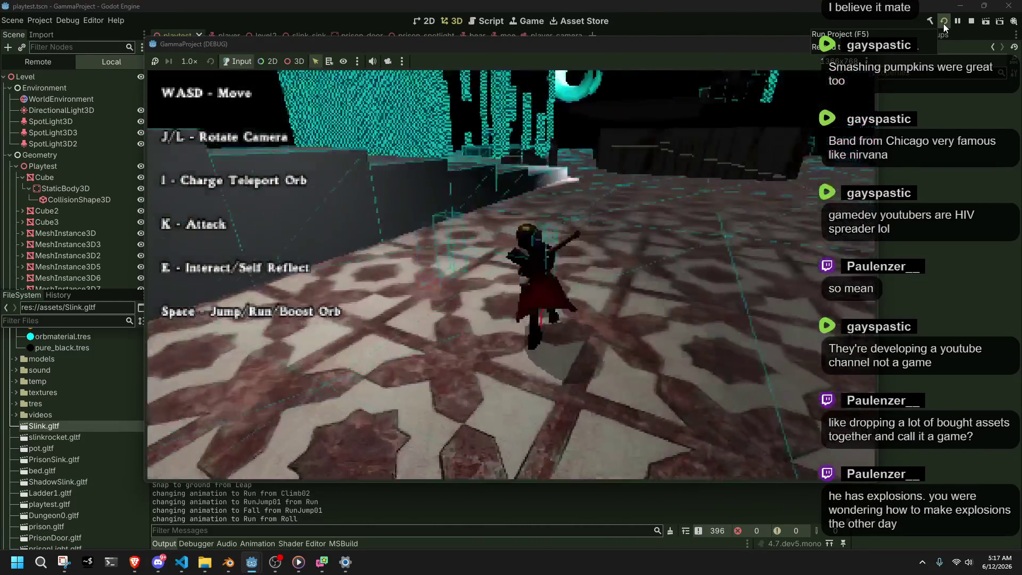
# Repeatedly climb onto ledges, leap off and roll on landing, then stop the game with F8.
pyautogui.press('w')
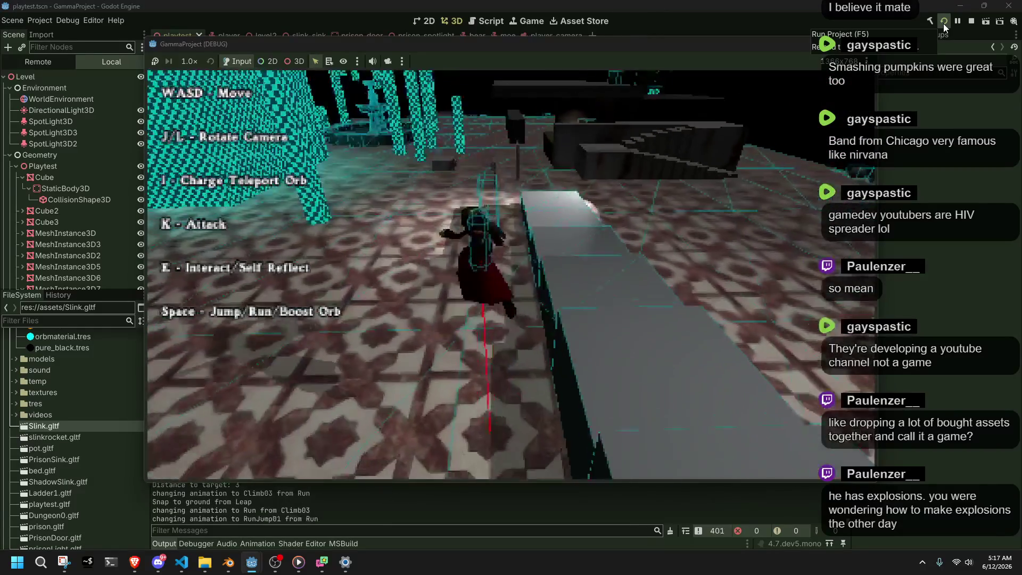
pyautogui.press('l')
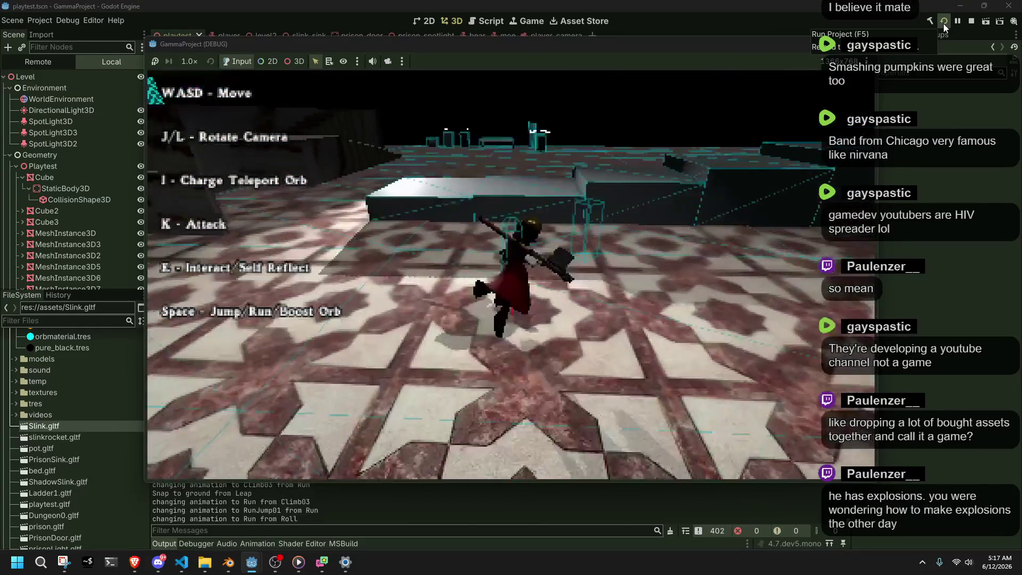
pyautogui.press('w')
pyautogui.press('space')
pyautogui.press('w')
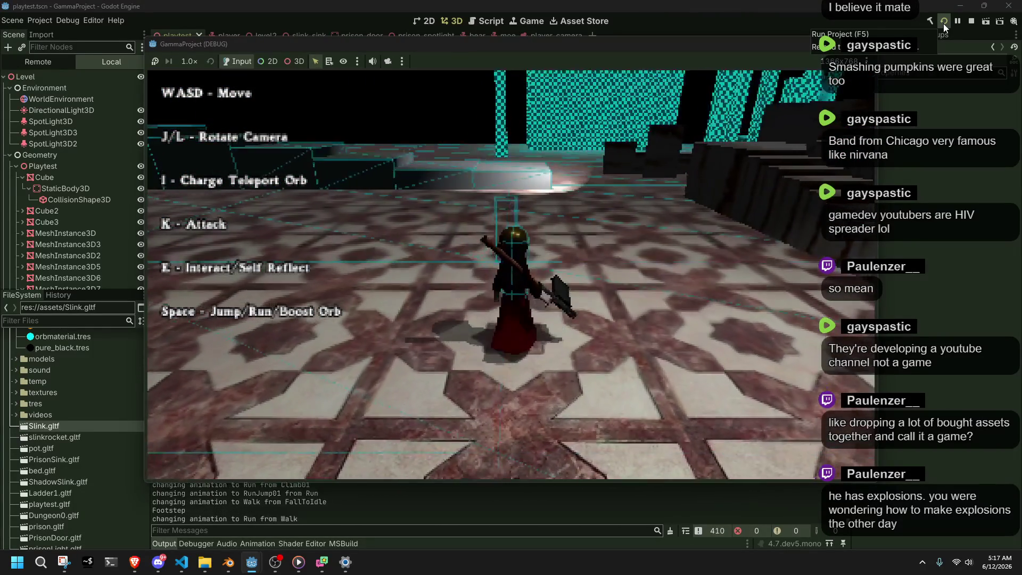
pyautogui.press('w')
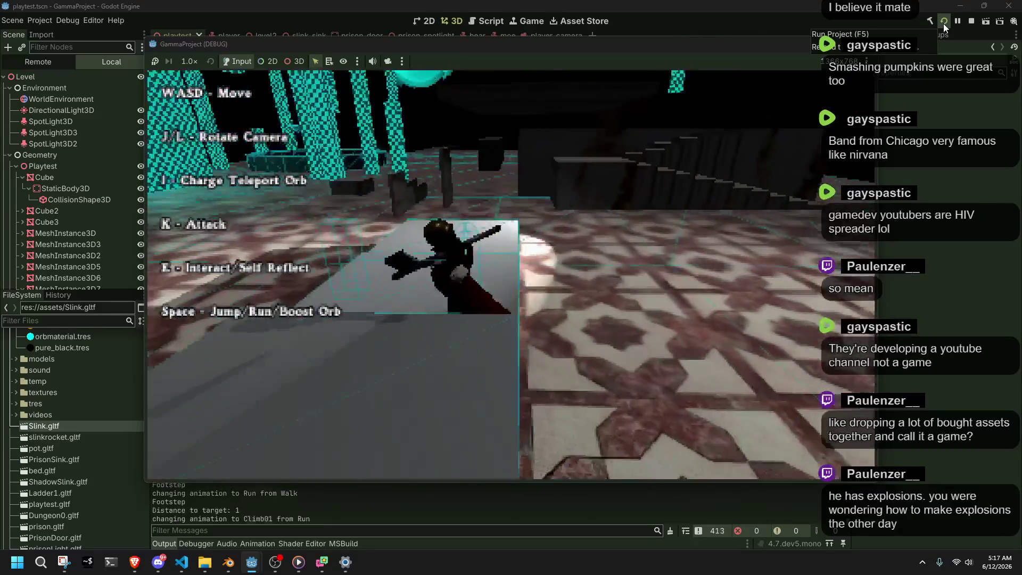
pyautogui.press('space')
pyautogui.press('w')
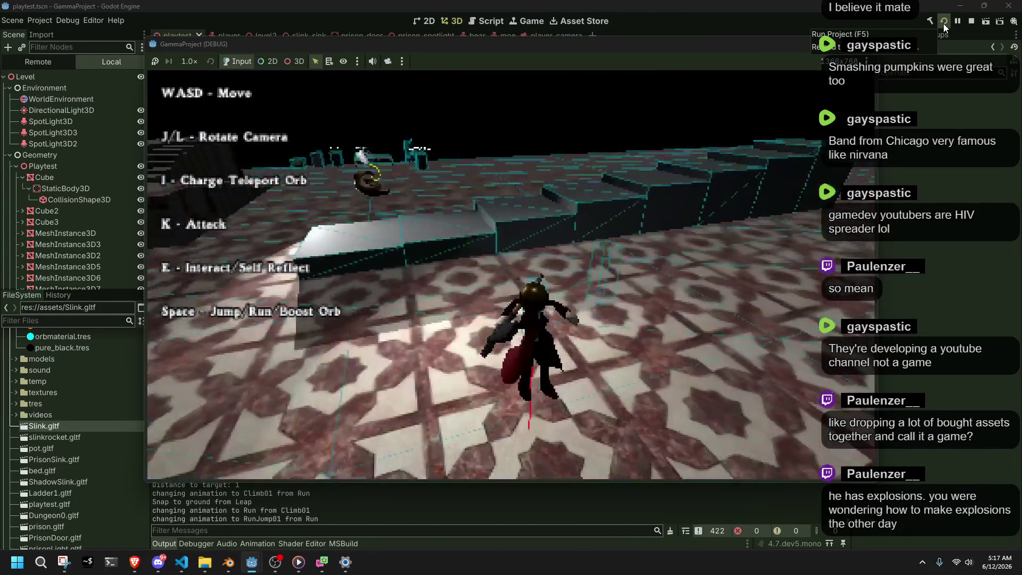
pyautogui.press('w')
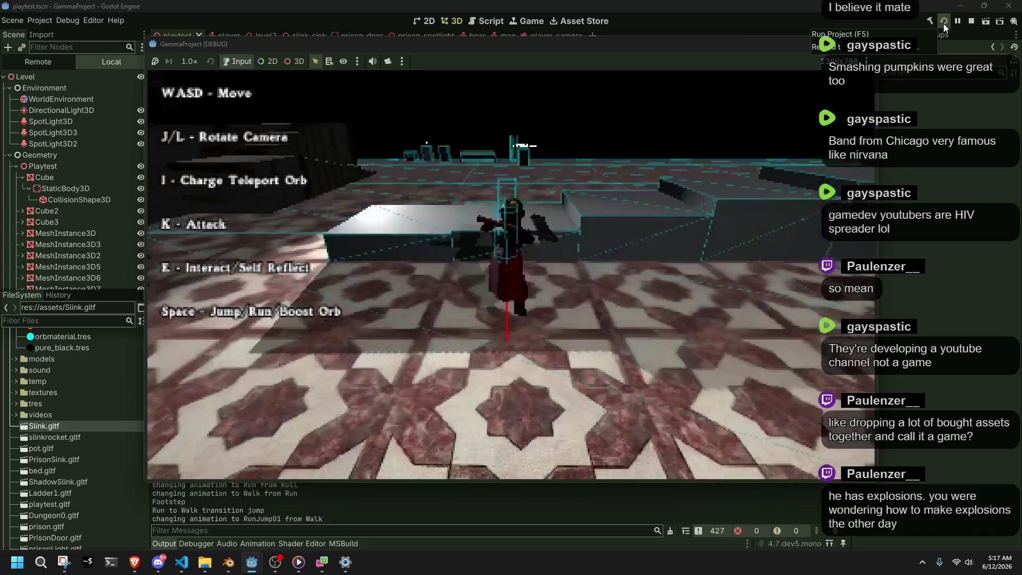
pyautogui.press('w')
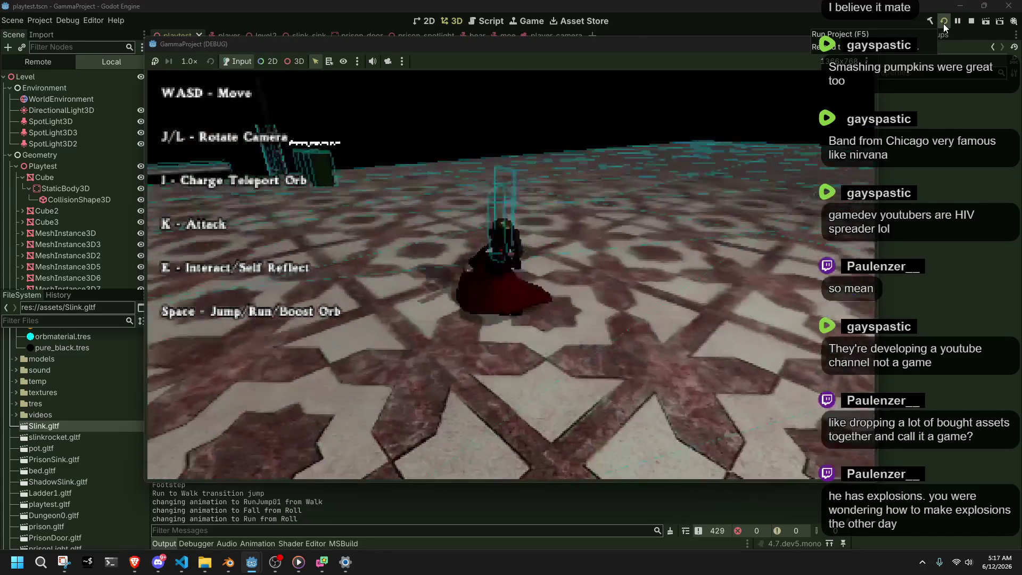
pyautogui.press('w')
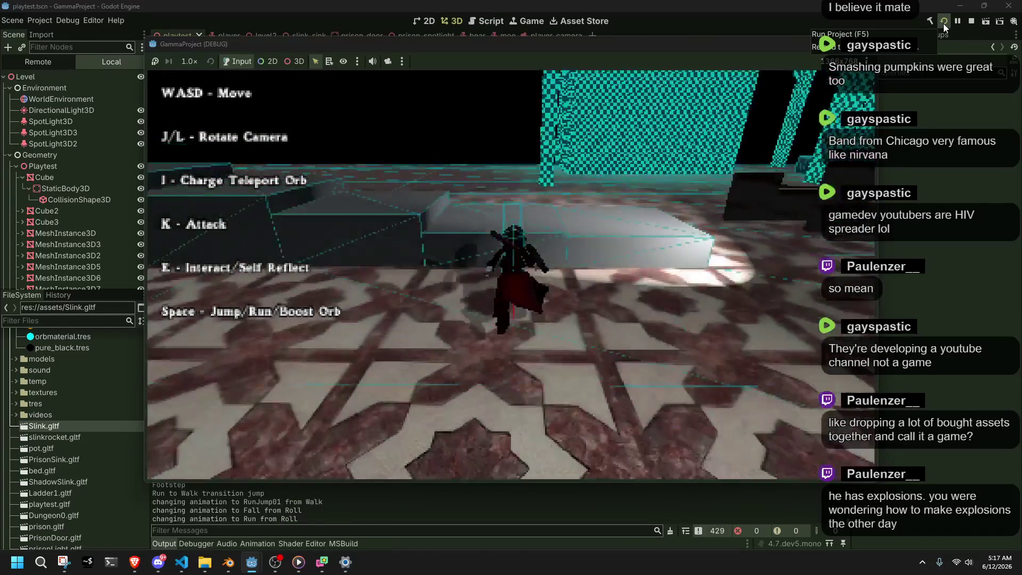
pyautogui.press('space')
pyautogui.press('F8')
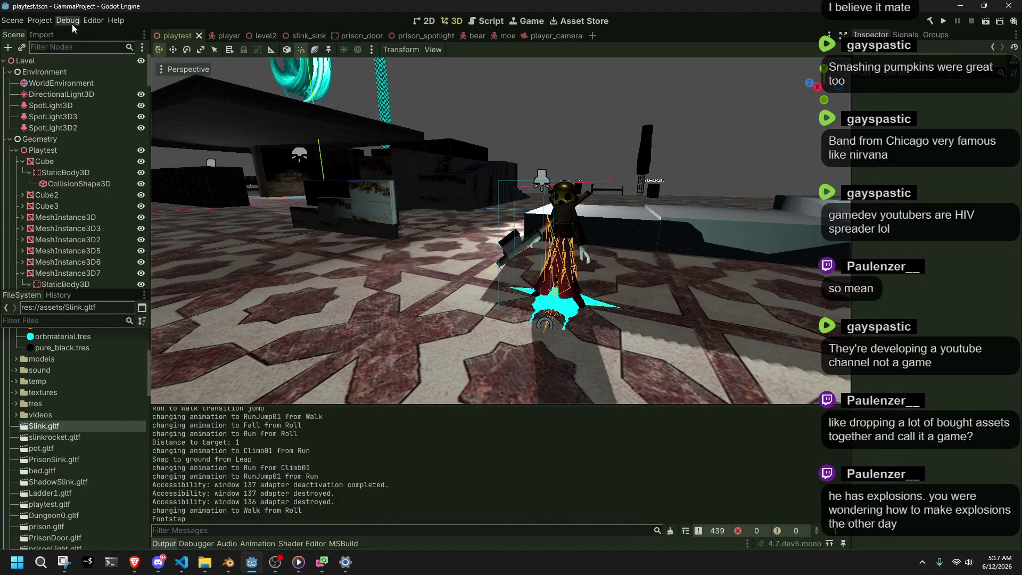
# Check the Debug menu, then run alongside the long ledge and climb onto the stair ledge.
pyautogui.click(75, 24)
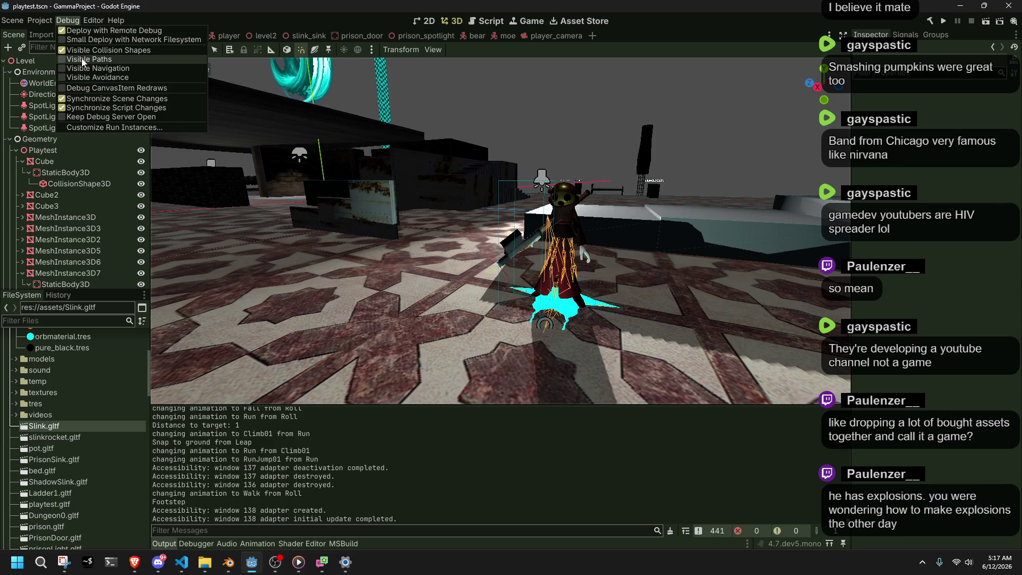
pyautogui.click(339, 17)
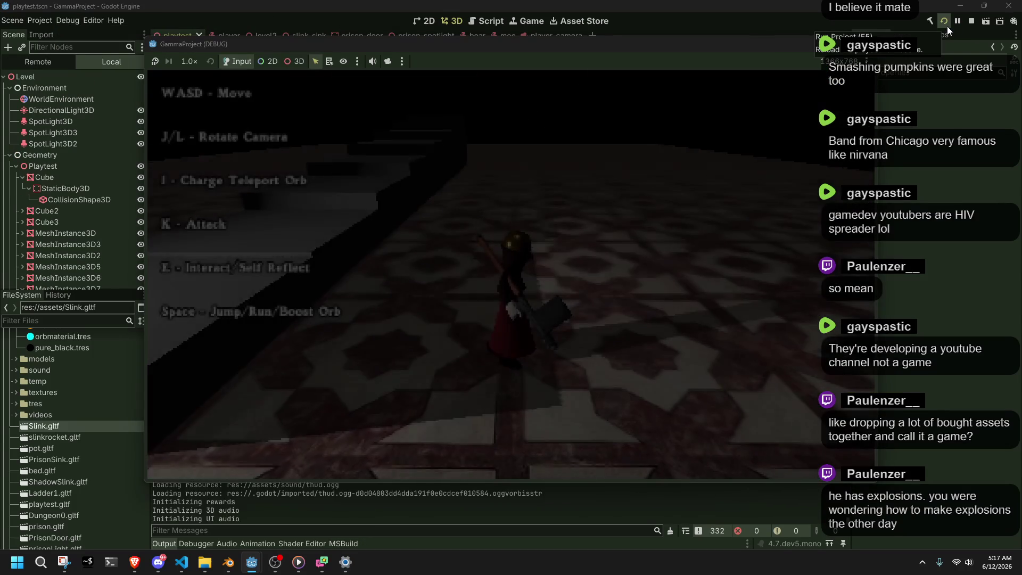
pyautogui.press('w')
pyautogui.press('l')
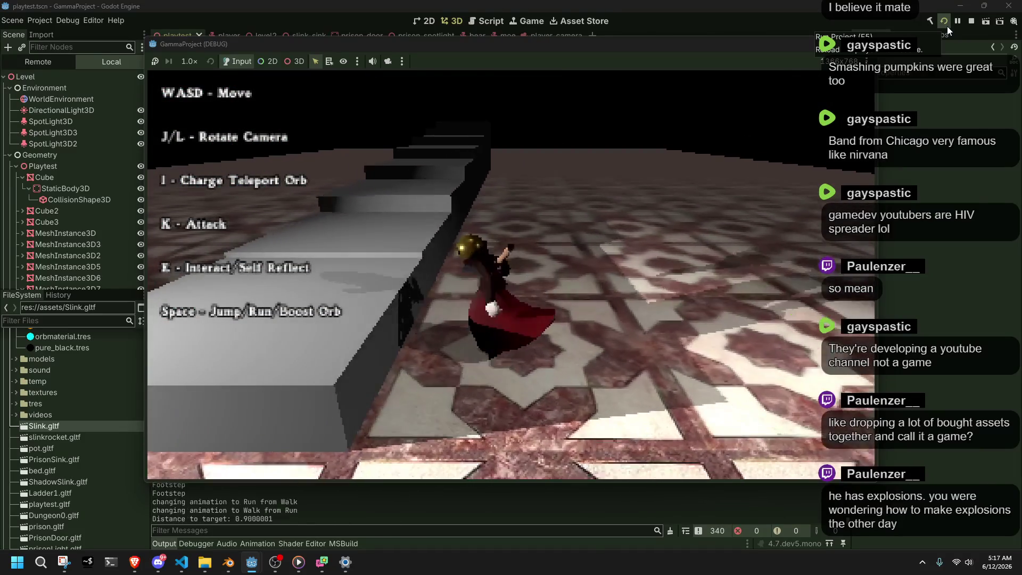
pyautogui.press('l')
pyautogui.press('space')
pyautogui.press('w')
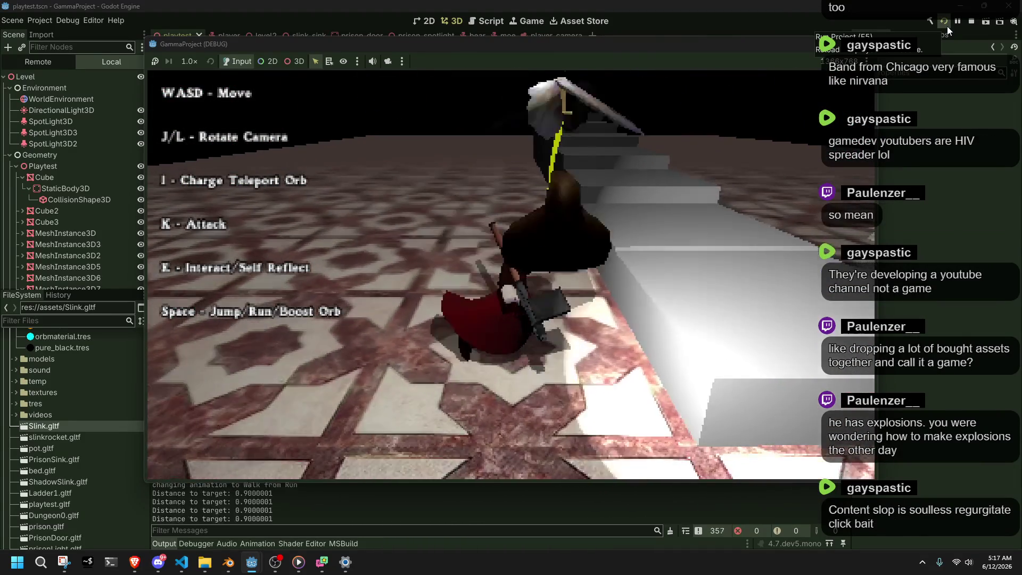
pyautogui.press('w')
pyautogui.press('space')
# Walk up the stairs, then run, jump and grab ledges along the path.
pyautogui.press('w')
pyautogui.press('w')
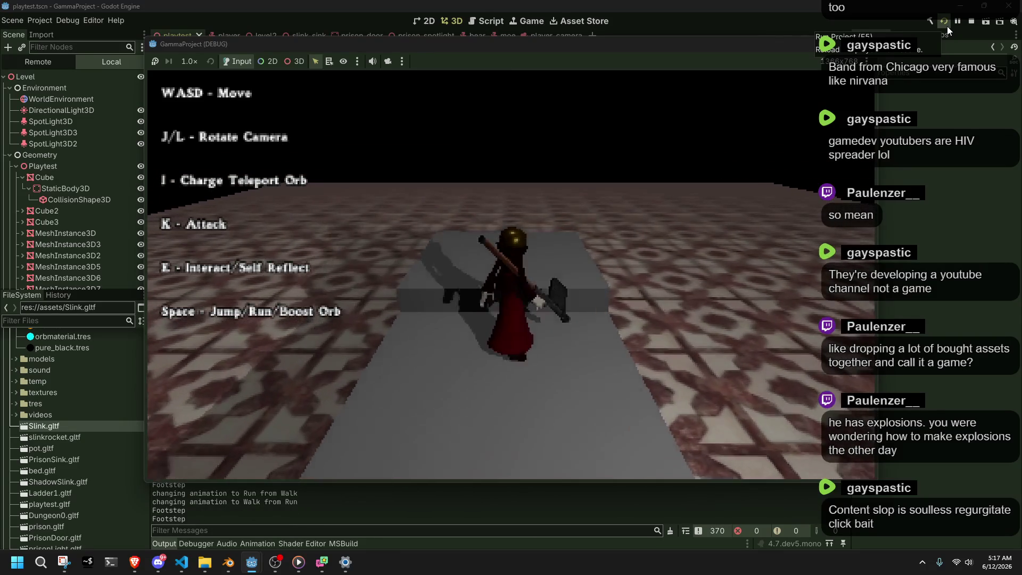
pyautogui.press('a')
pyautogui.press('w')
pyautogui.press('space')
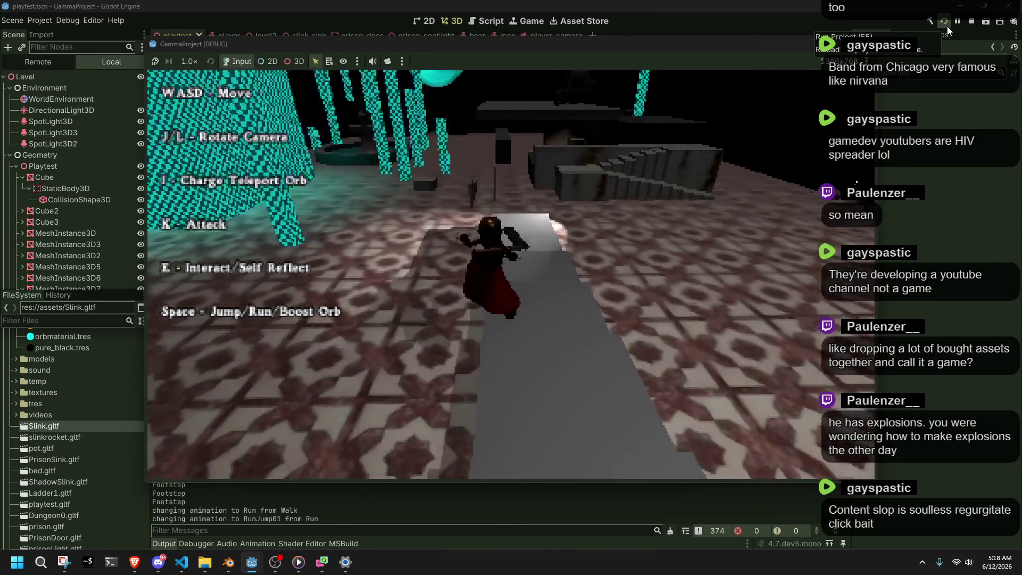
pyautogui.press('l')
pyautogui.press('w')
pyautogui.press('space')
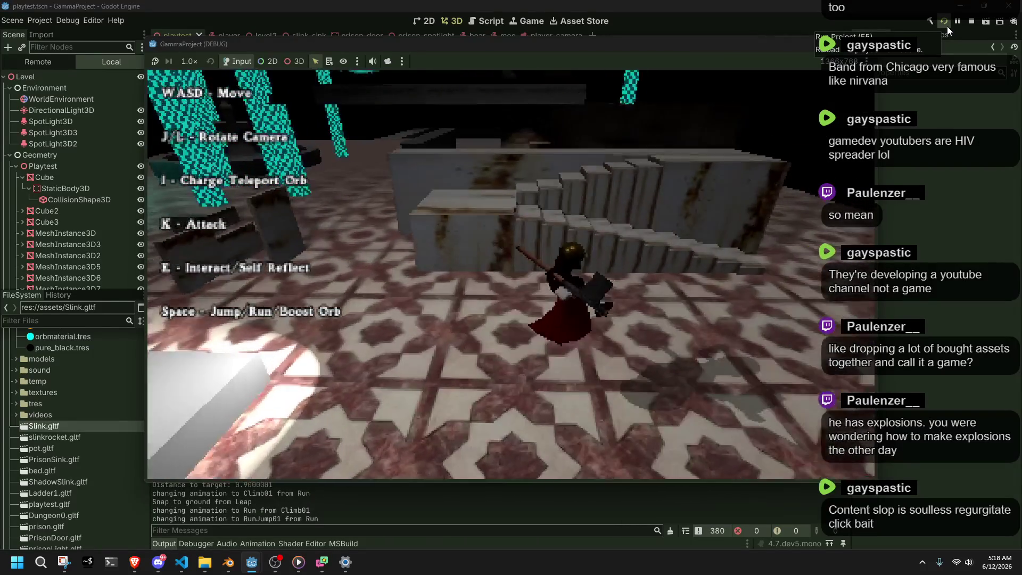
pyautogui.press('w')
pyautogui.press('w')
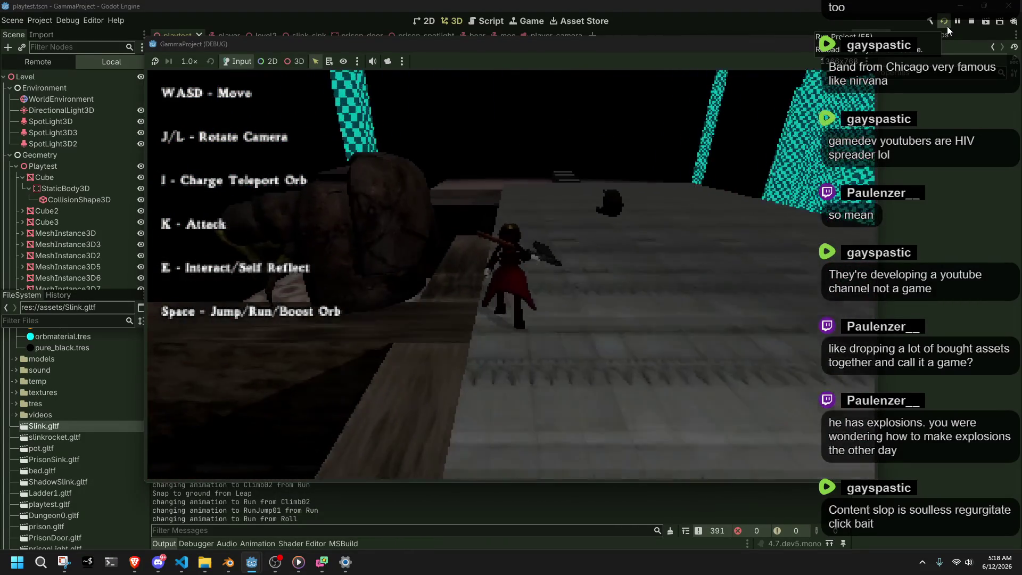
pyautogui.press('space')
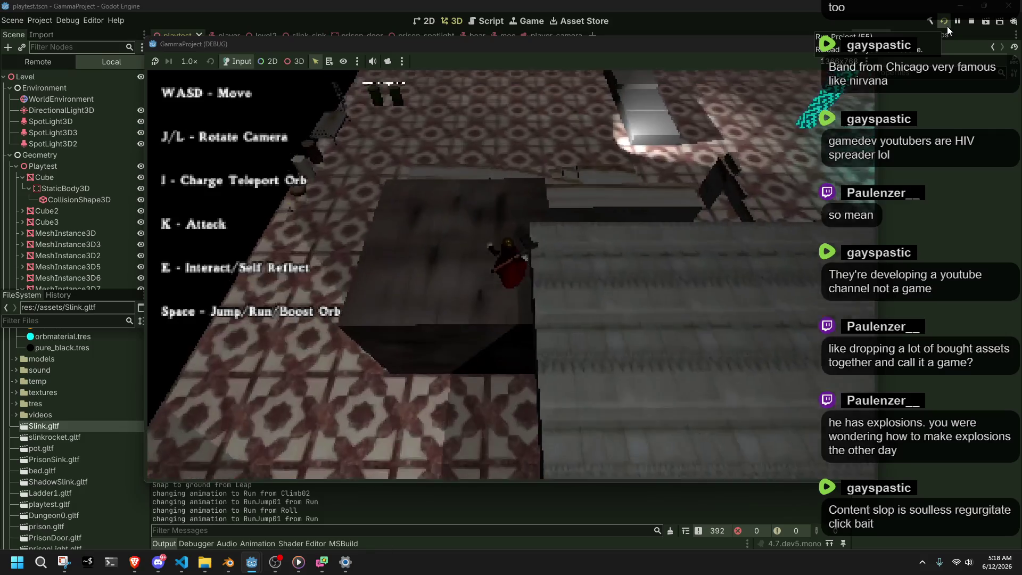
pyautogui.press('space')
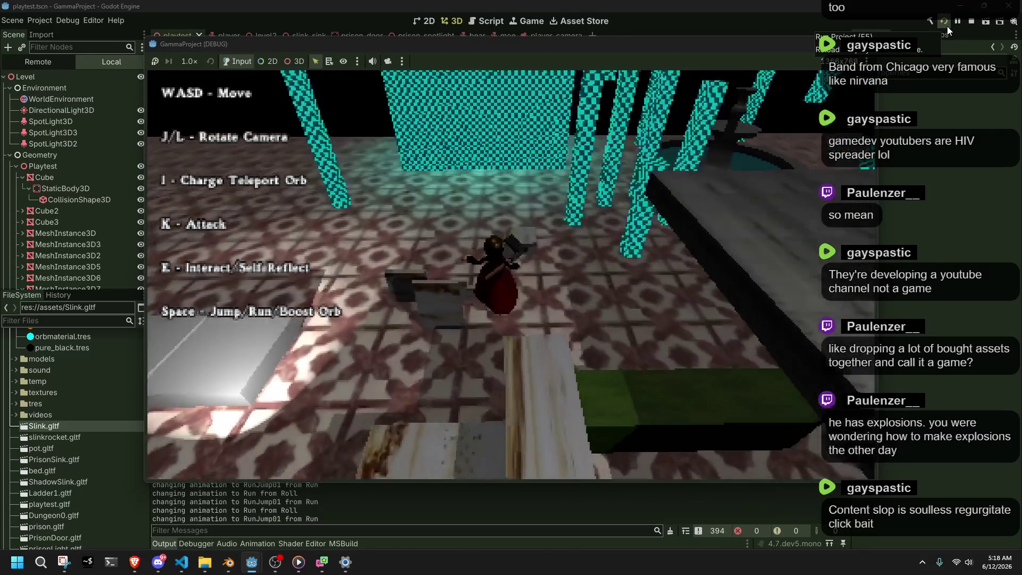
pyautogui.press('space')
# Climb onto the white platform via Climb01, stop the game with F8, and bring up Player.cs.
pyautogui.press('w')
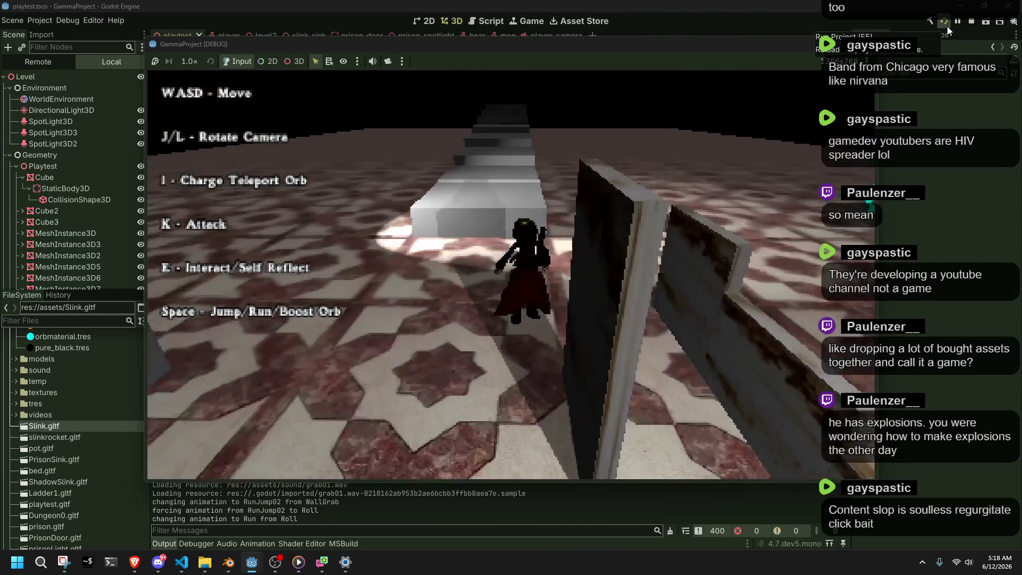
pyautogui.press('w')
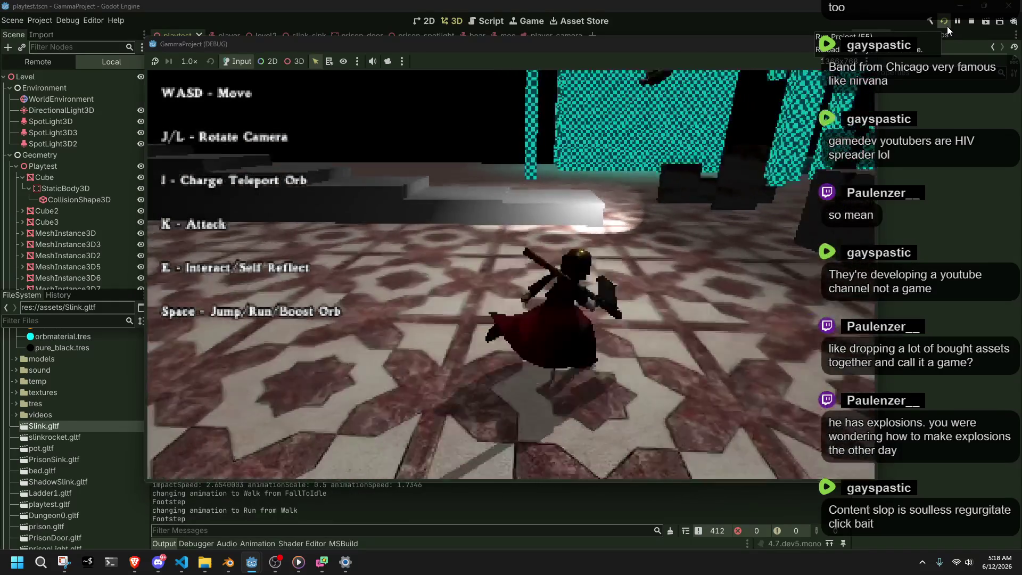
pyautogui.press('w')
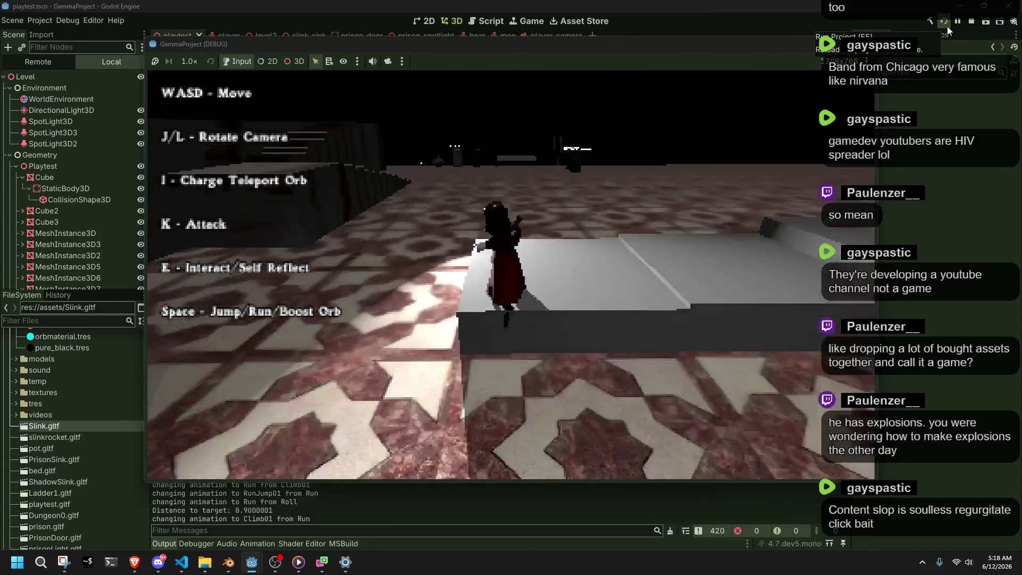
pyautogui.press('l')
pyautogui.press('w')
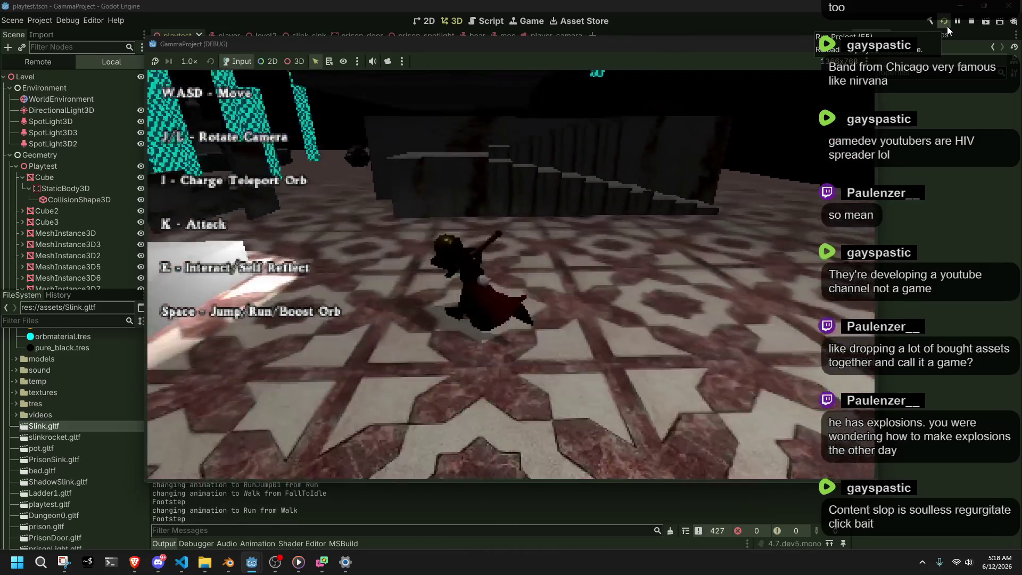
pyautogui.press('w')
pyautogui.press('j')
pyautogui.press('w')
pyautogui.press('w')
pyautogui.press('w')
pyautogui.press('w')
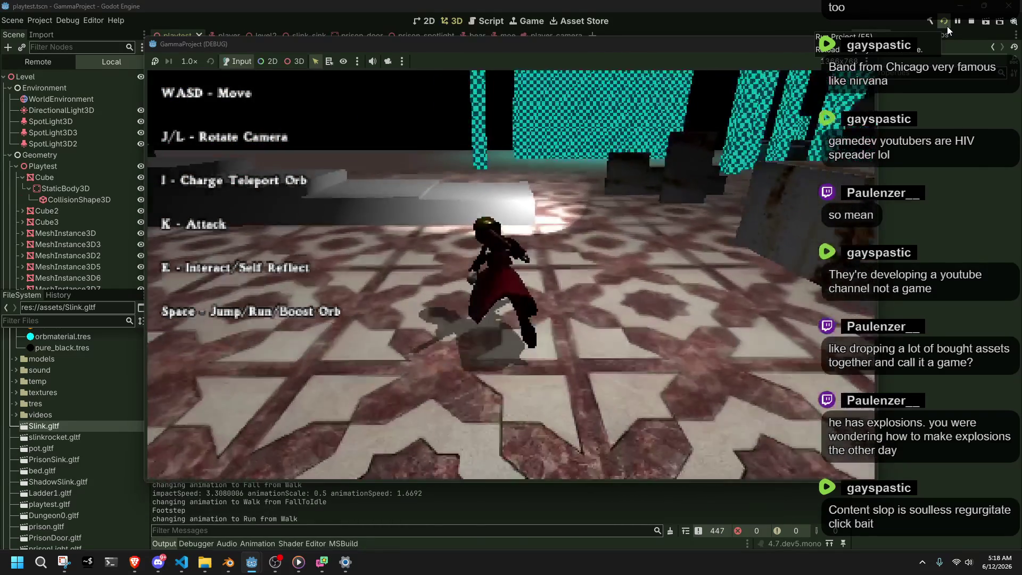
pyautogui.press('w')
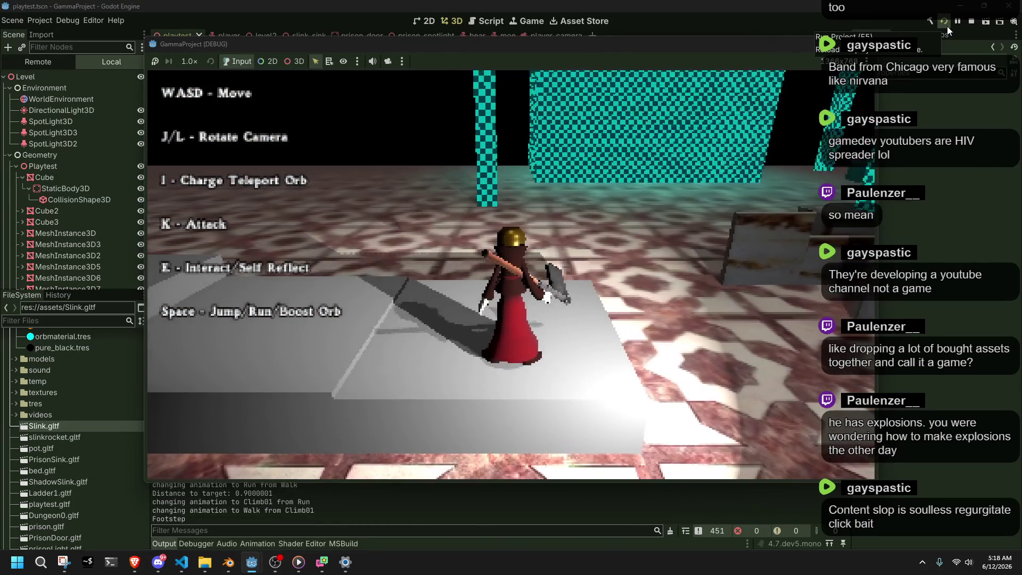
pyautogui.press('F8')
pyautogui.click(181, 562)
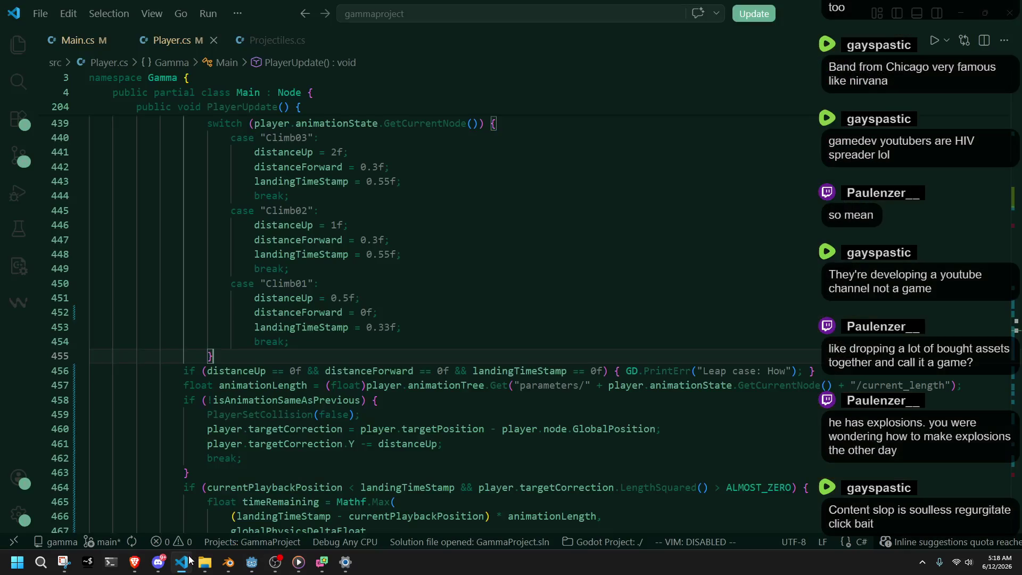
pyautogui.scroll(3, 424, 395)
pyautogui.scroll(-5, 372, 346)
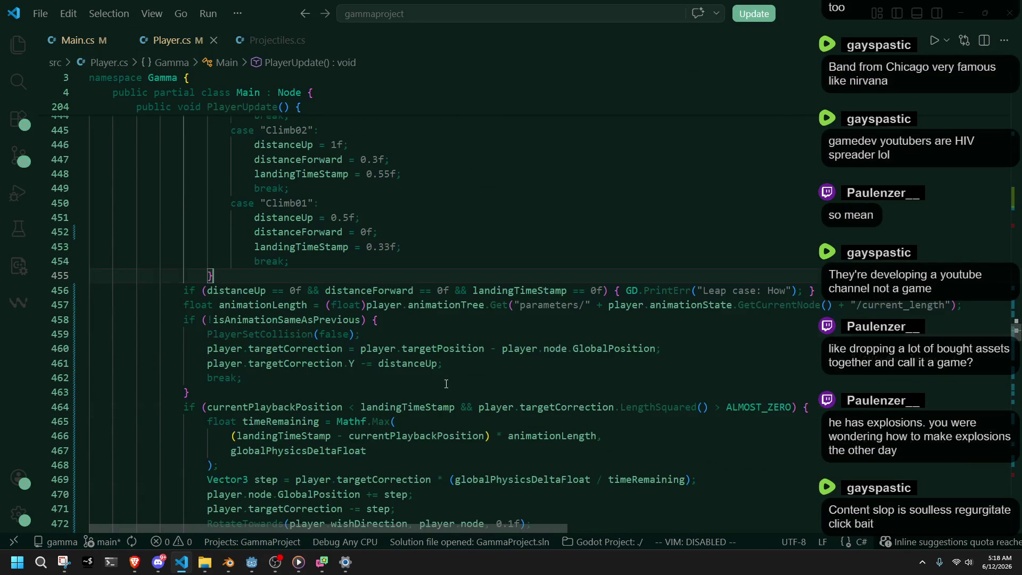
pyautogui.click(250, 289)
pyautogui.scroll(-6, 298, 352)
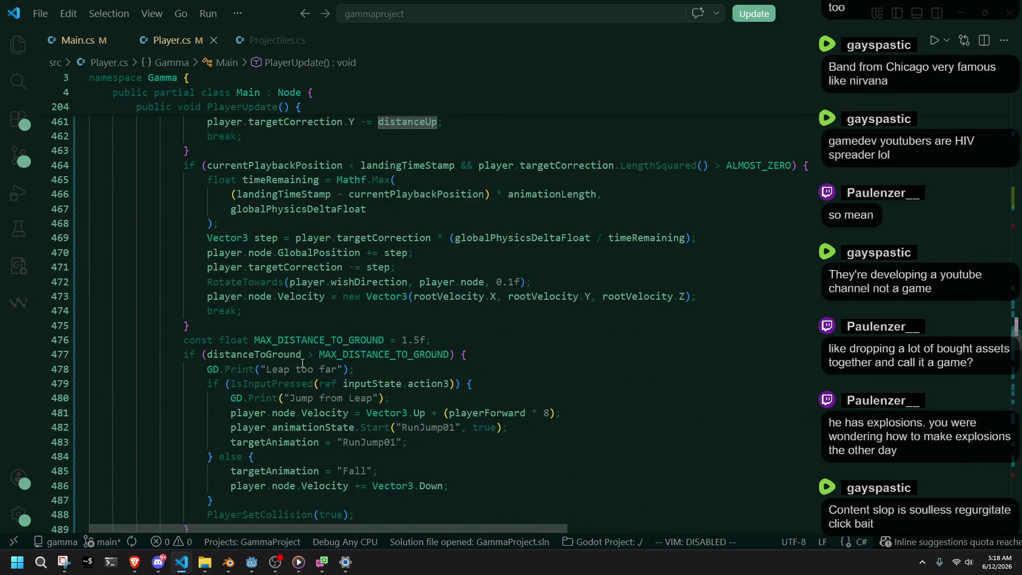
pyautogui.scroll(4, 277, 330)
pyautogui.click(257, 317)
pyautogui.doubleClick(234, 212)
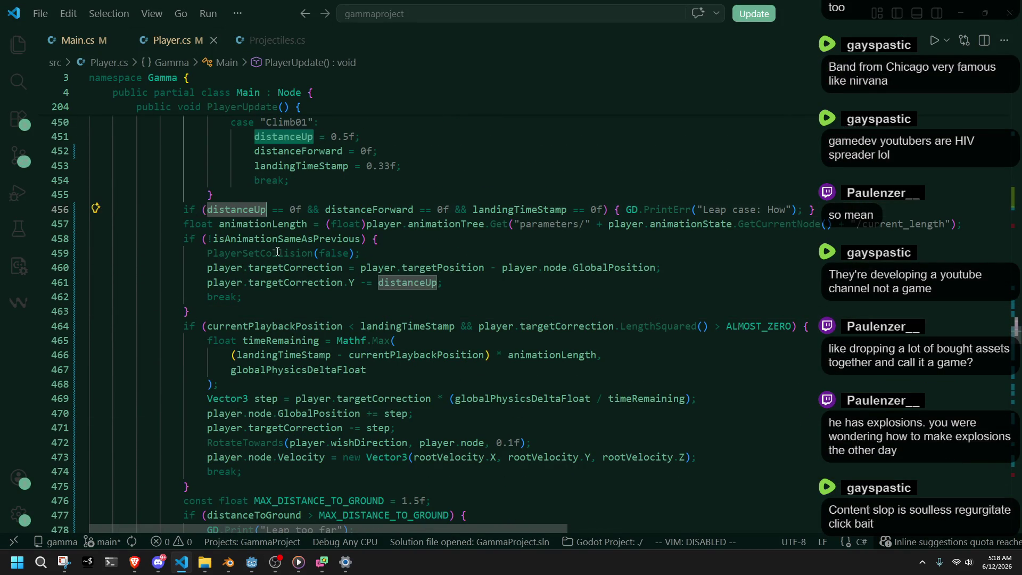
pyautogui.click(258, 331)
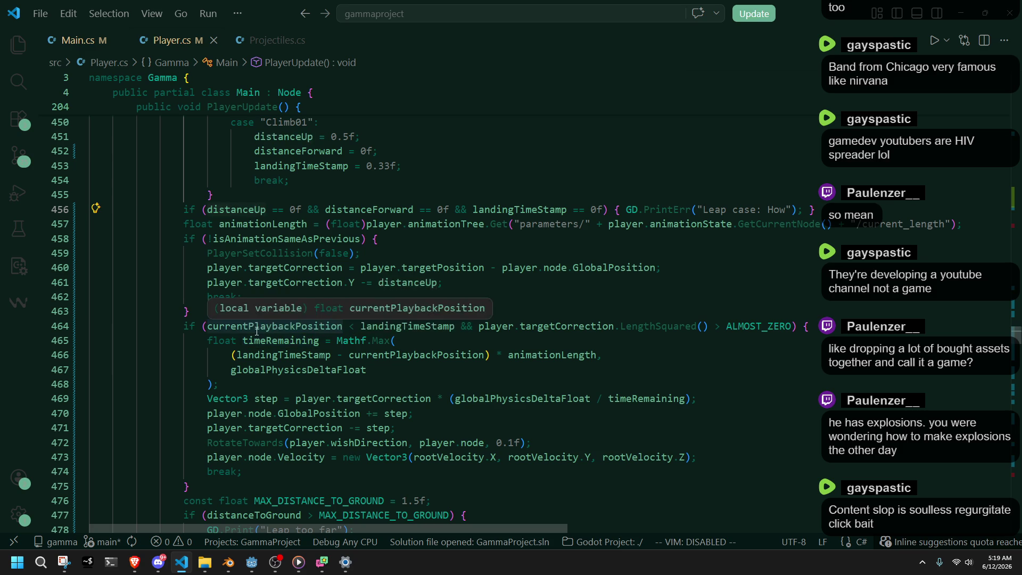
pyautogui.click(389, 386)
pyautogui.scroll(-5, 388, 385)
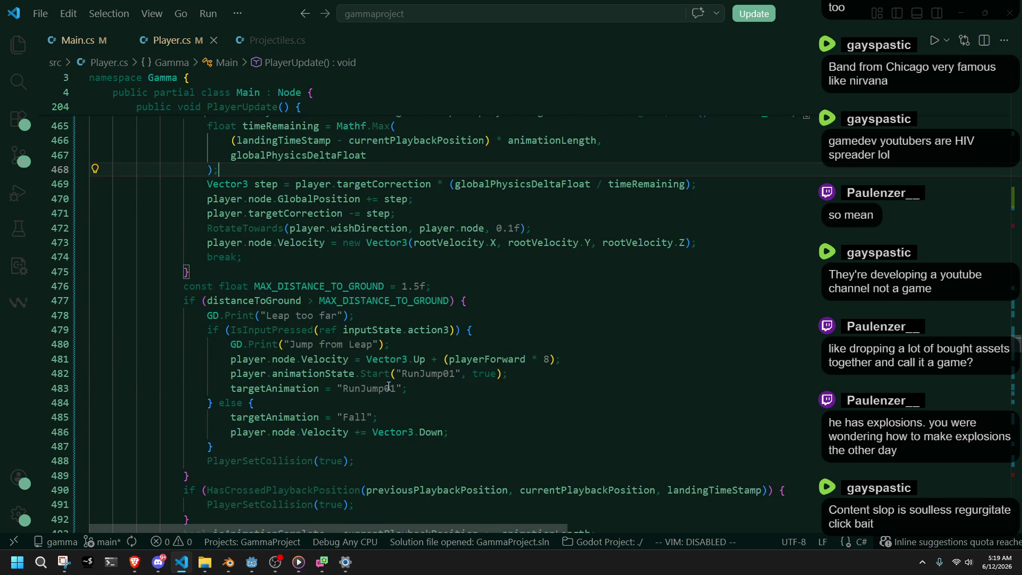
pyautogui.scroll(-1, 389, 385)
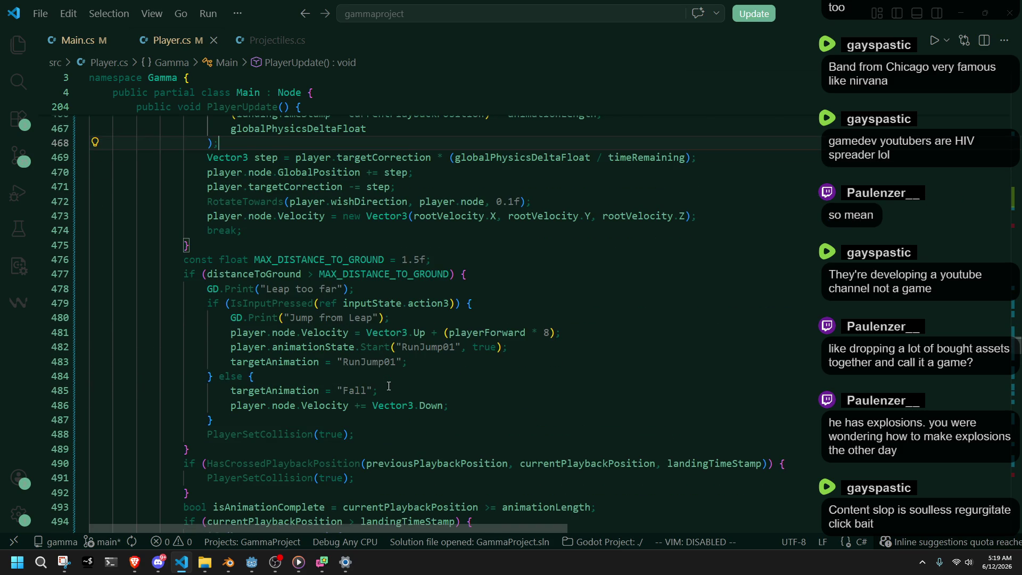
pyautogui.scroll(-10, 389, 386)
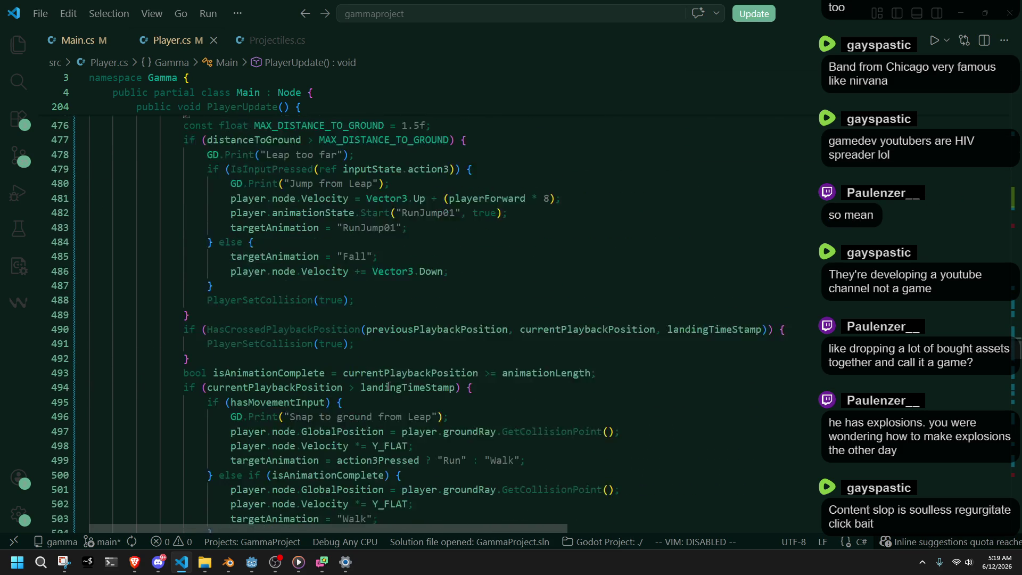
pyautogui.scroll(-1, 239, 274)
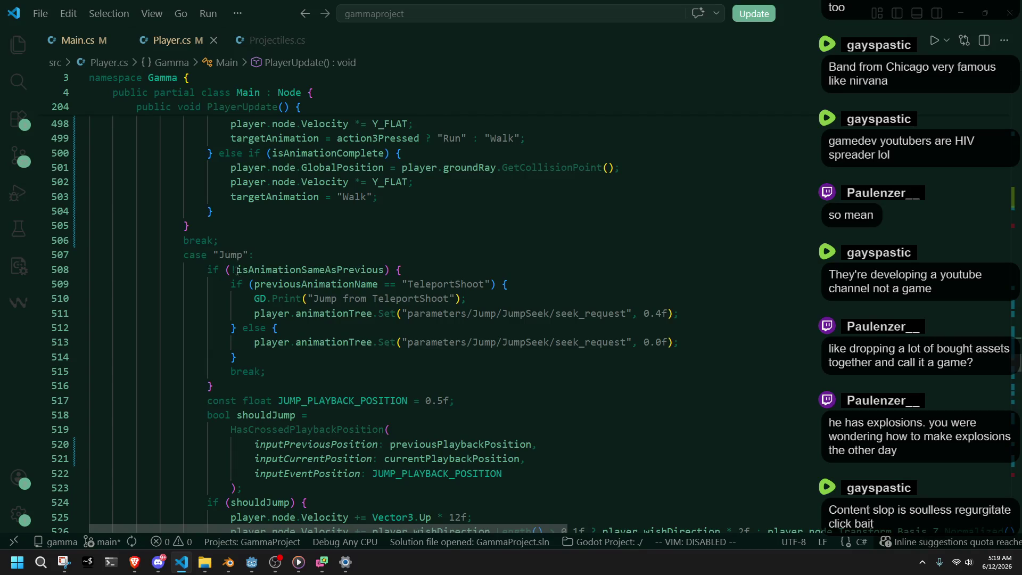
pyautogui.scroll(-18, 293, 359)
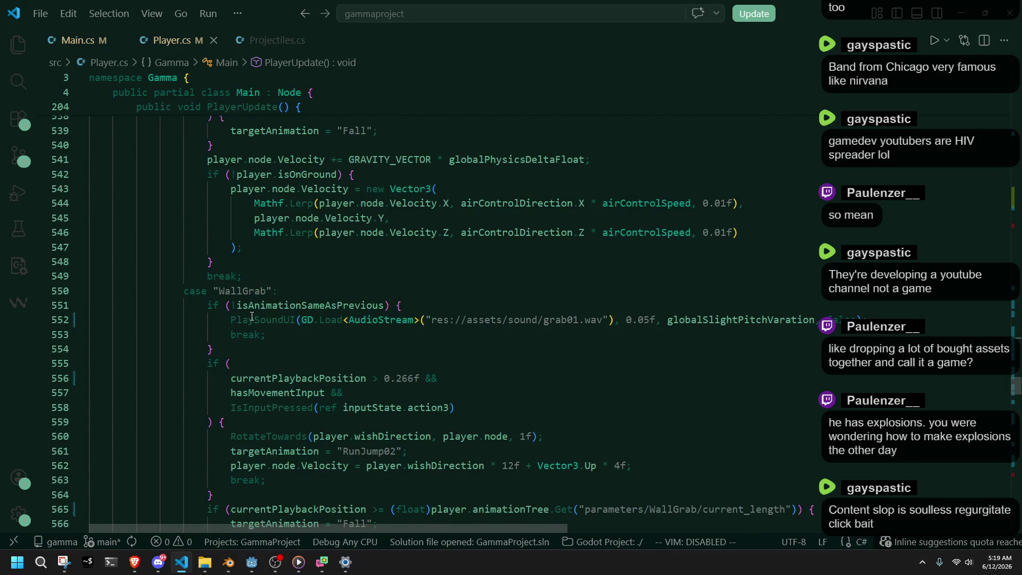
pyautogui.scroll(-15, 252, 317)
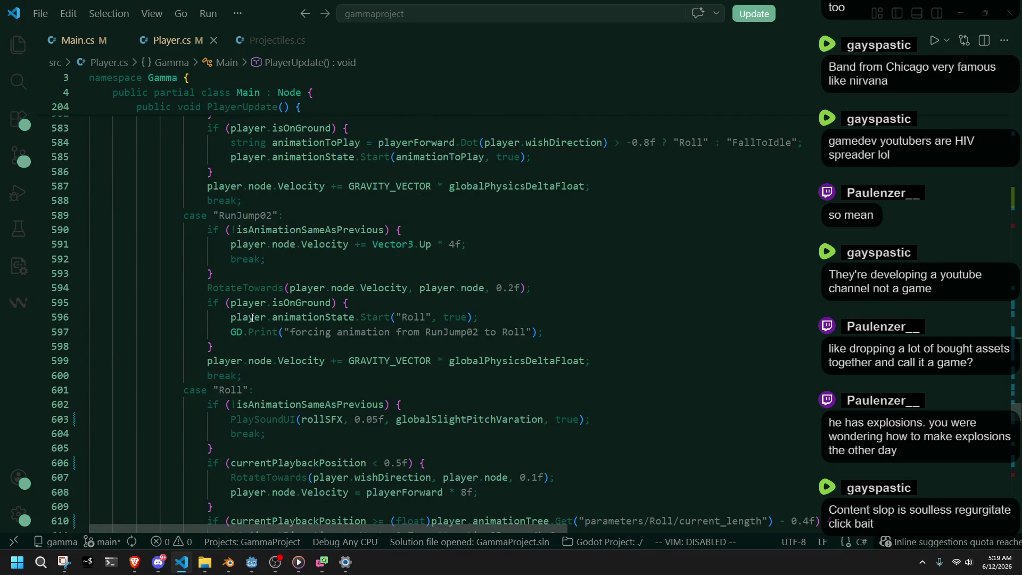
pyautogui.scroll(-14, 252, 317)
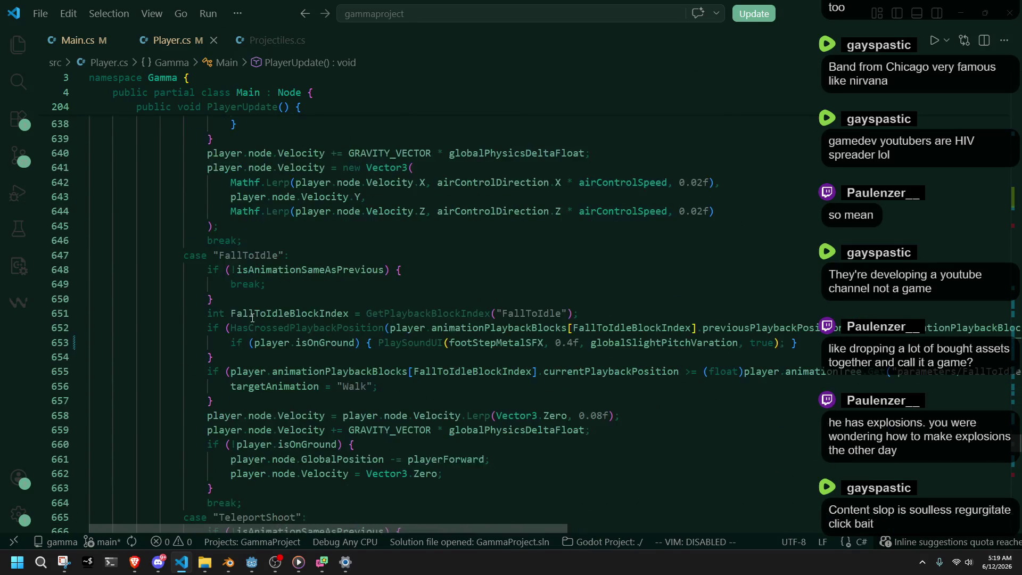
pyautogui.moveTo(1018, 449)
pyautogui.mouseDown()
pyautogui.moveTo(1018, 495)
pyautogui.moveTo(1011, 219)
pyautogui.moveTo(1016, 320)
pyautogui.mouseUp()
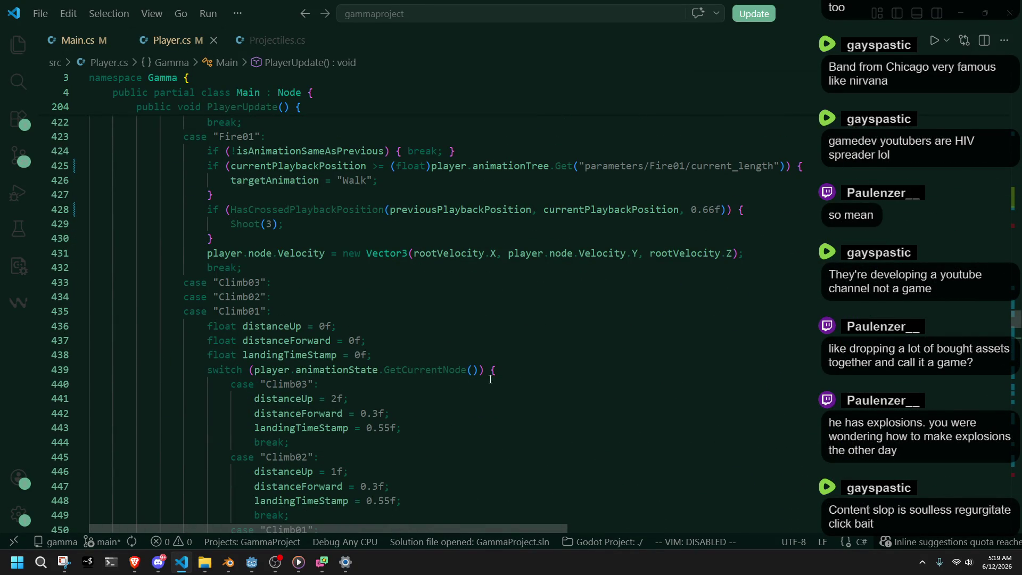
pyautogui.scroll(-5, 490, 379)
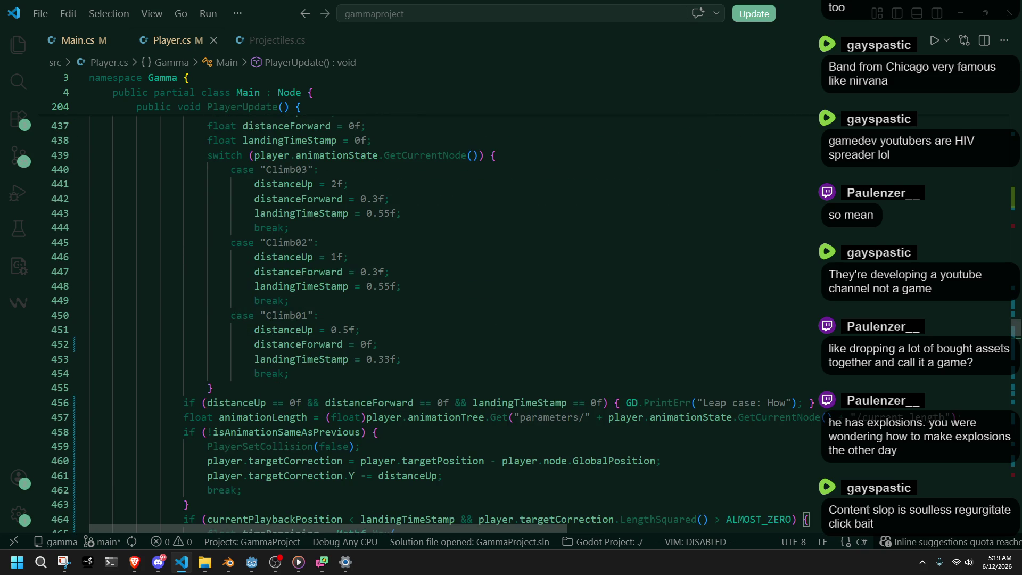
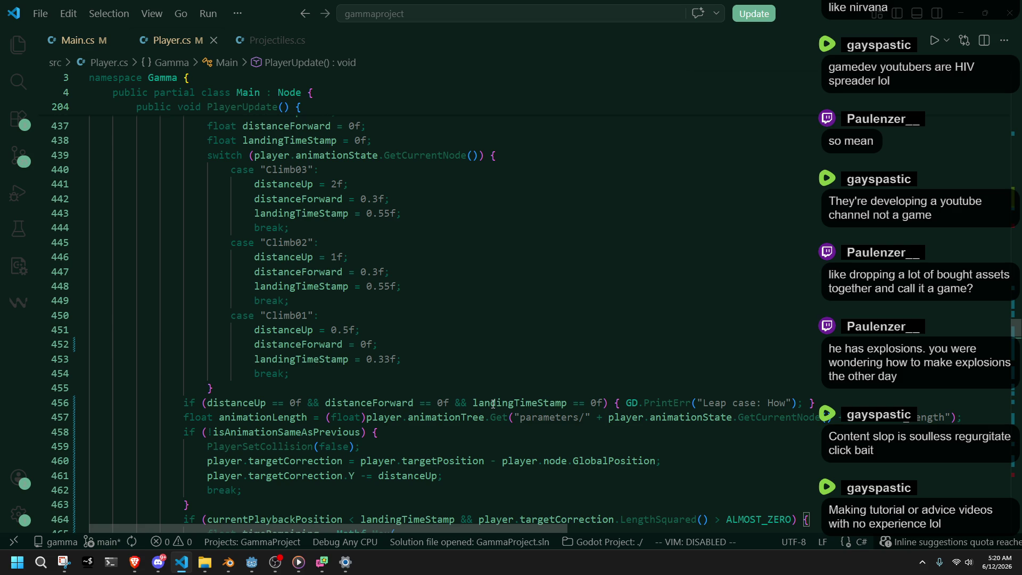
# Move the PlayerSetCollision(false) line below the targetCorrection lines in the climb block.
pyautogui.click(361, 489)
pyautogui.click(622, 472)
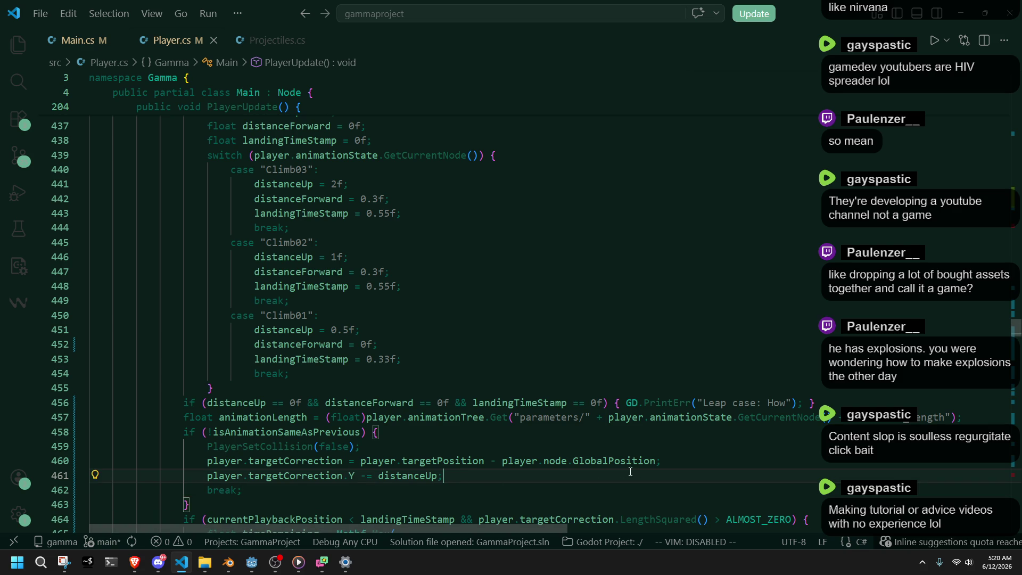
pyautogui.doubleClick(605, 458)
pyautogui.doubleClick(281, 445)
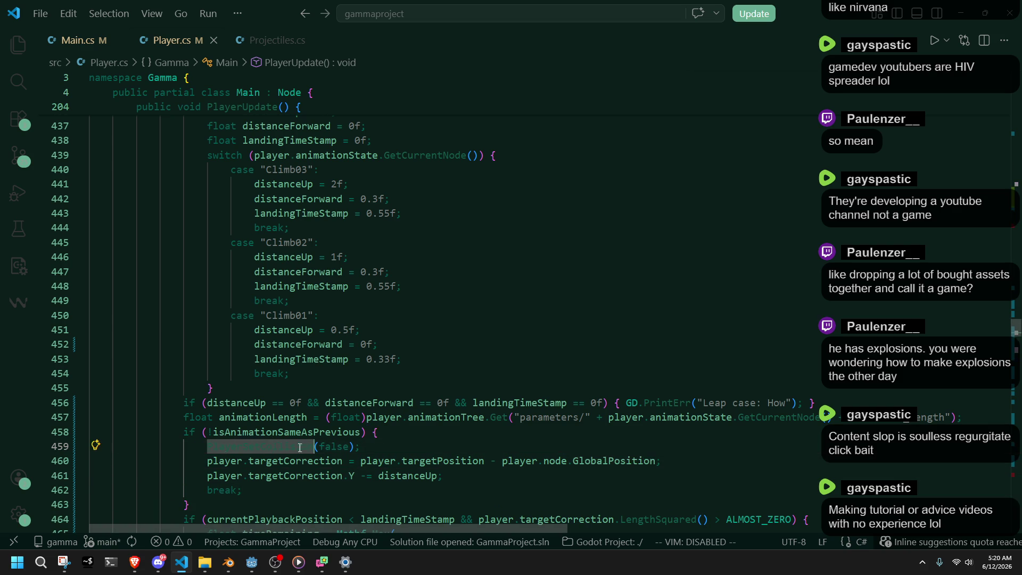
pyautogui.scroll(-1, 454, 473)
pyautogui.click(358, 437)
pyautogui.click(411, 393)
pyautogui.hotkey('ctrl', 'shift', 'k')
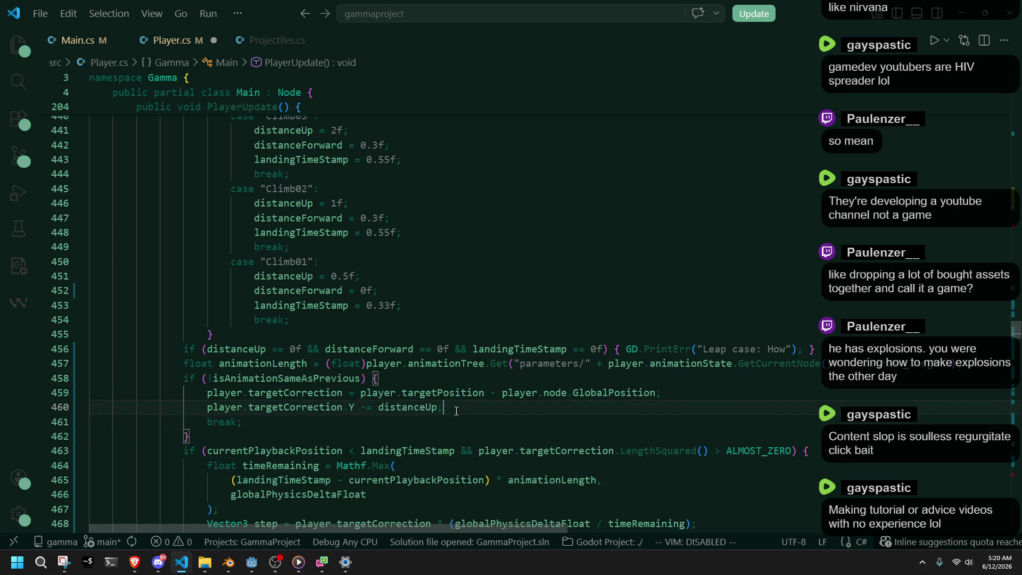
pyautogui.press('Return')
pyautogui.write('PlayerSetCollision(false);')
# Add player.node.Velocity = Vector3.Zero; after it, save Player.cs, and run the game in Godot.
pyautogui.press('Return')
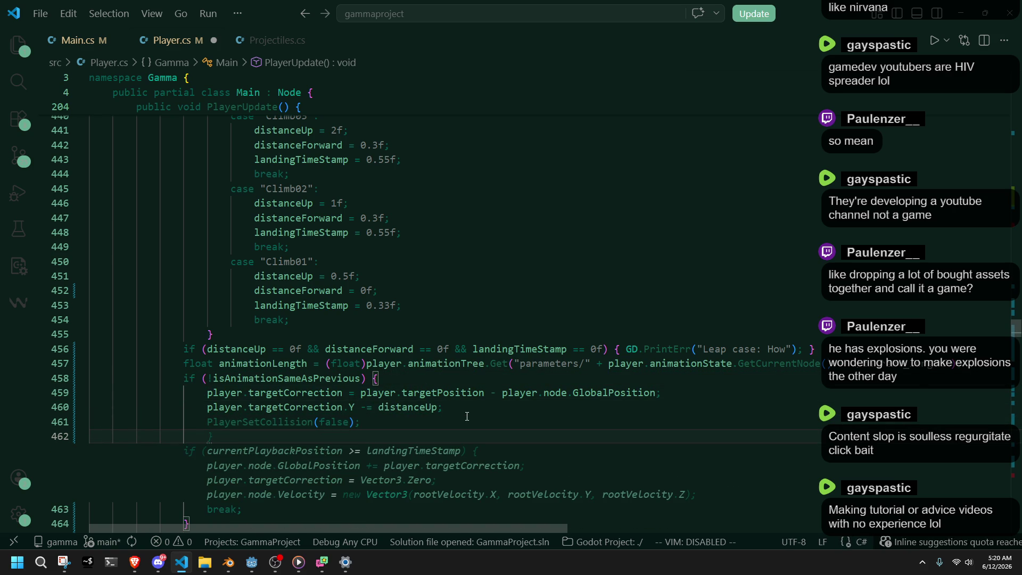
pyautogui.write('player.ve')
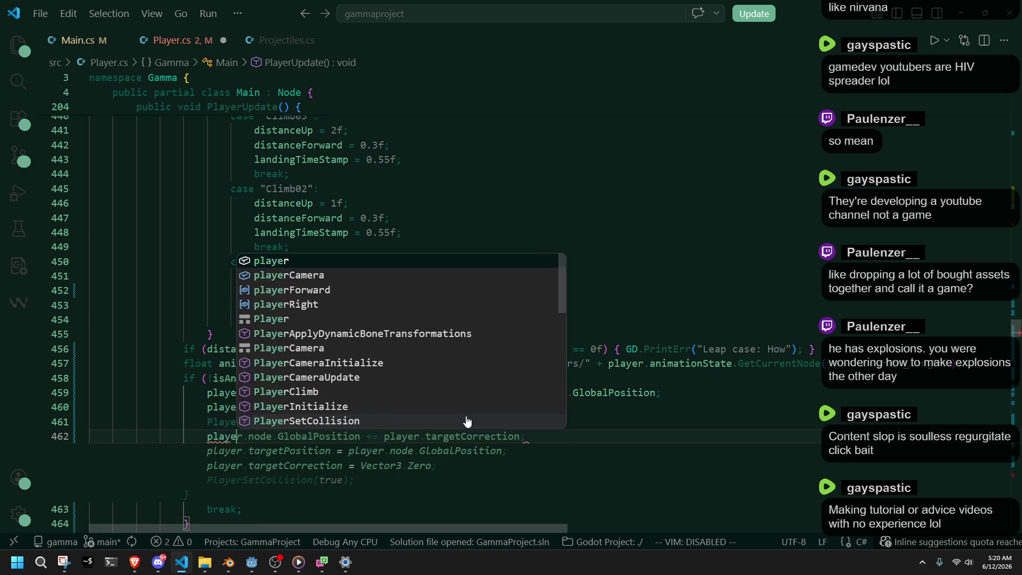
pyautogui.press('BackSpace')
pyautogui.press('BackSpace')
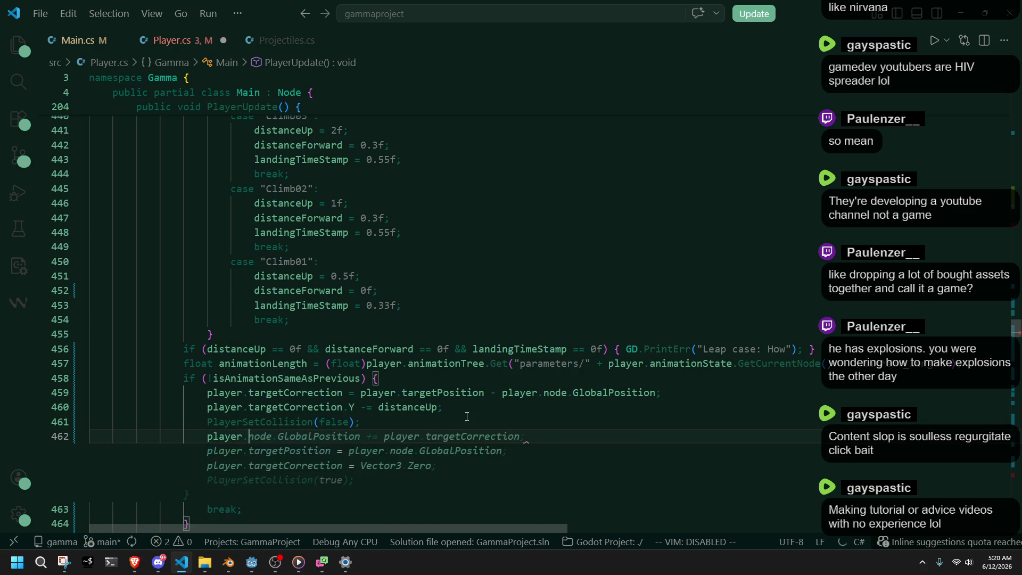
pyautogui.write('node.ve')
pyautogui.press('Tab')
pyautogui.press('Tab')
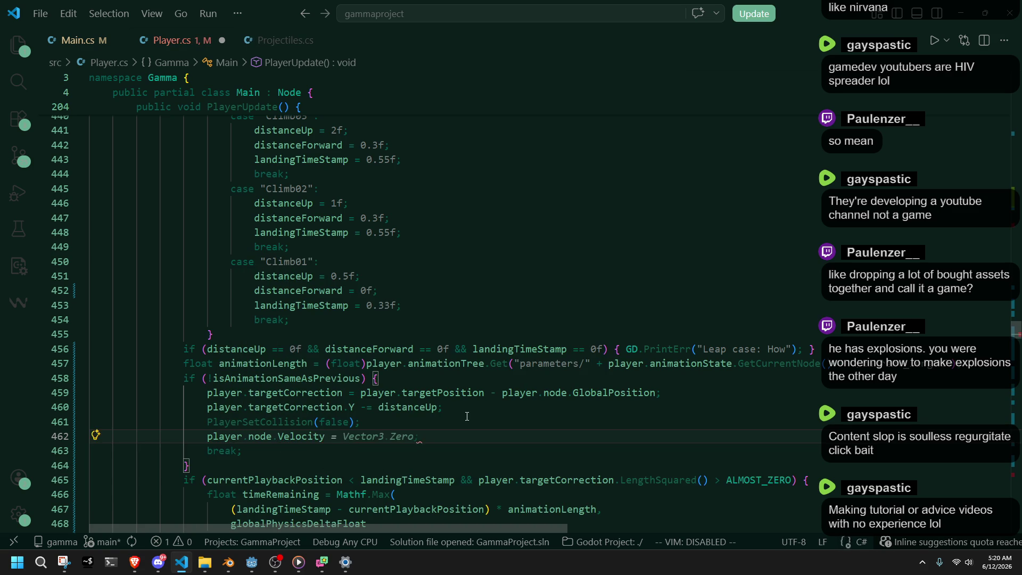
pyautogui.hotkey('ctrl', 's')
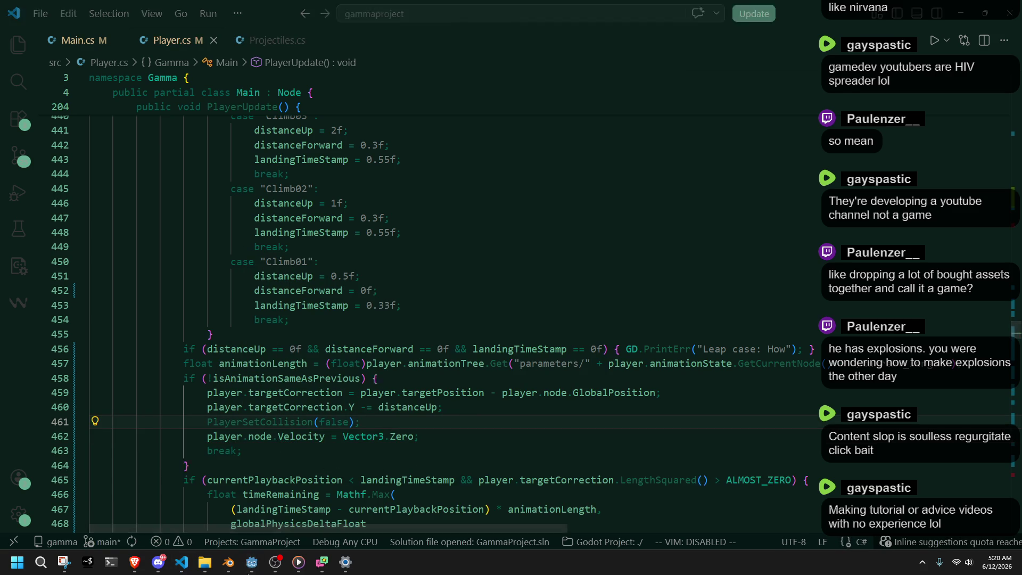
pyautogui.hotkey('alt', 'Tab')
pyautogui.click(945, 21)
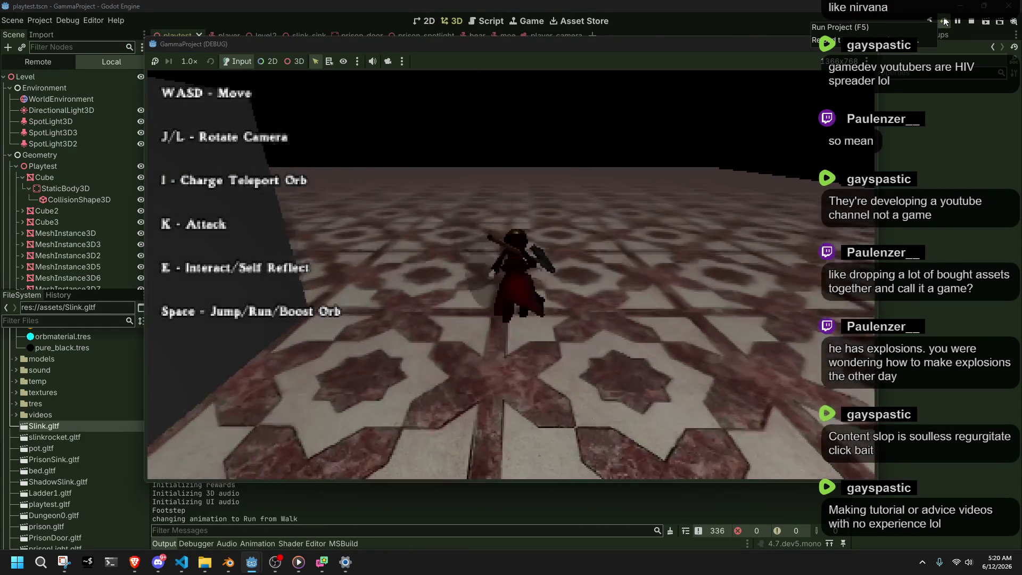
# Run the character onto the white ledge, jump off, and climb the white stair ledge.
pyautogui.press('a')
pyautogui.press('l')
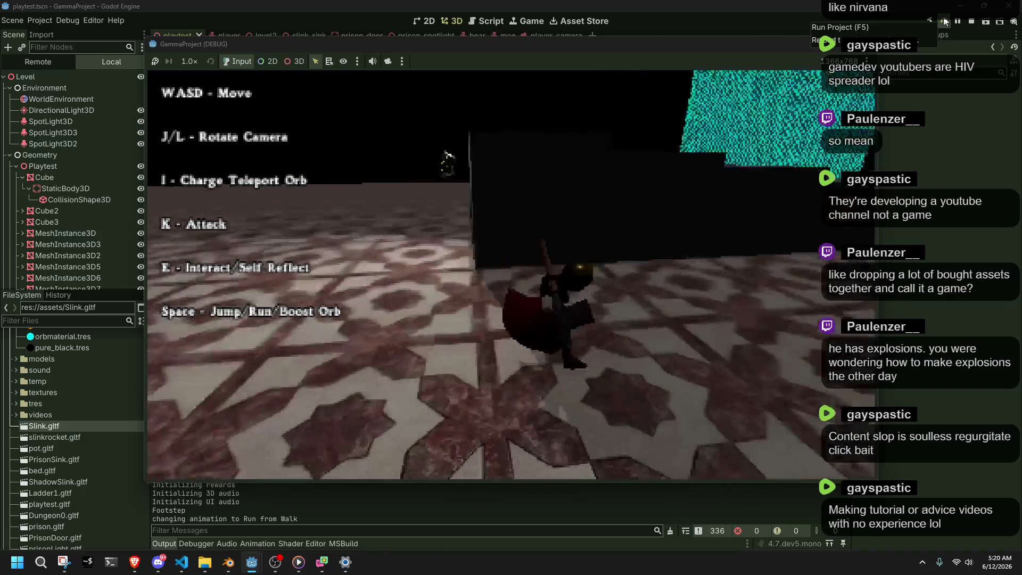
pyautogui.press('j')
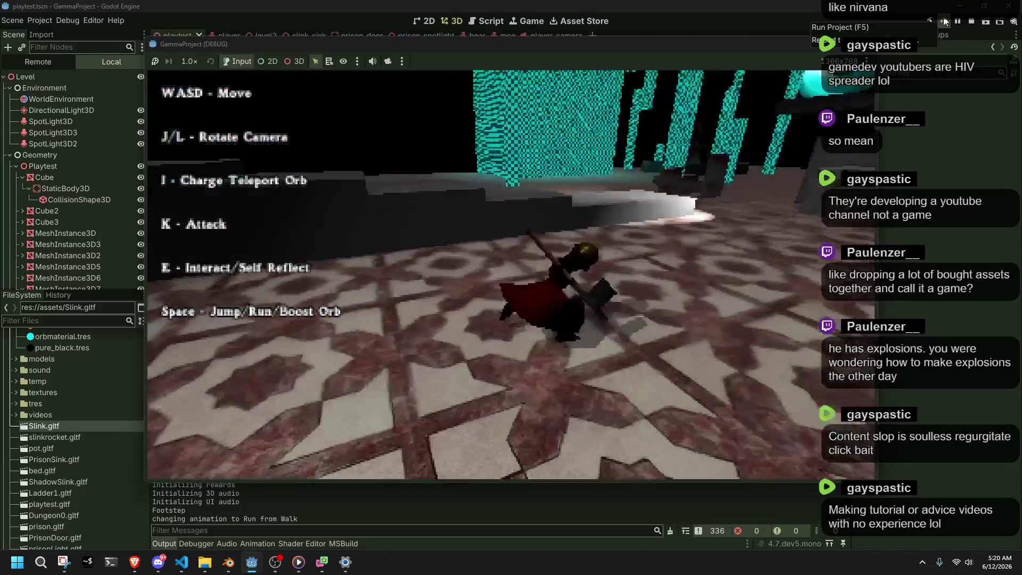
pyautogui.press('w')
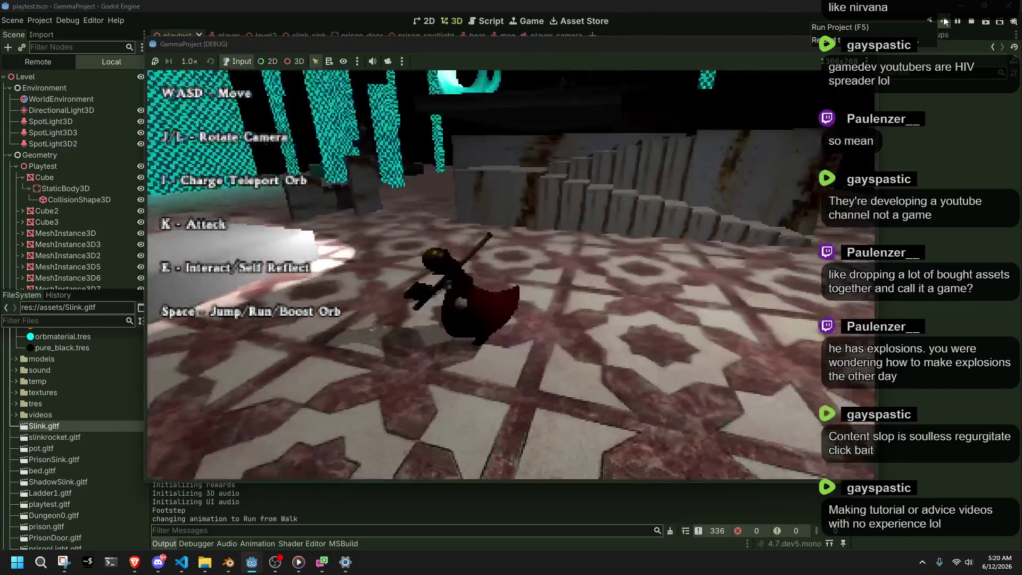
pyautogui.press('space')
pyautogui.press('j')
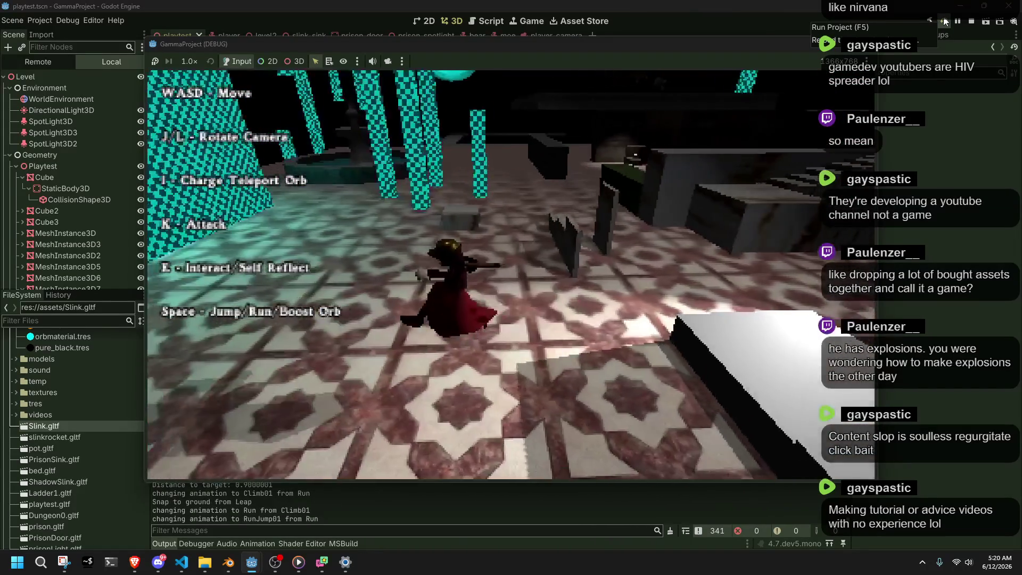
pyautogui.press('j')
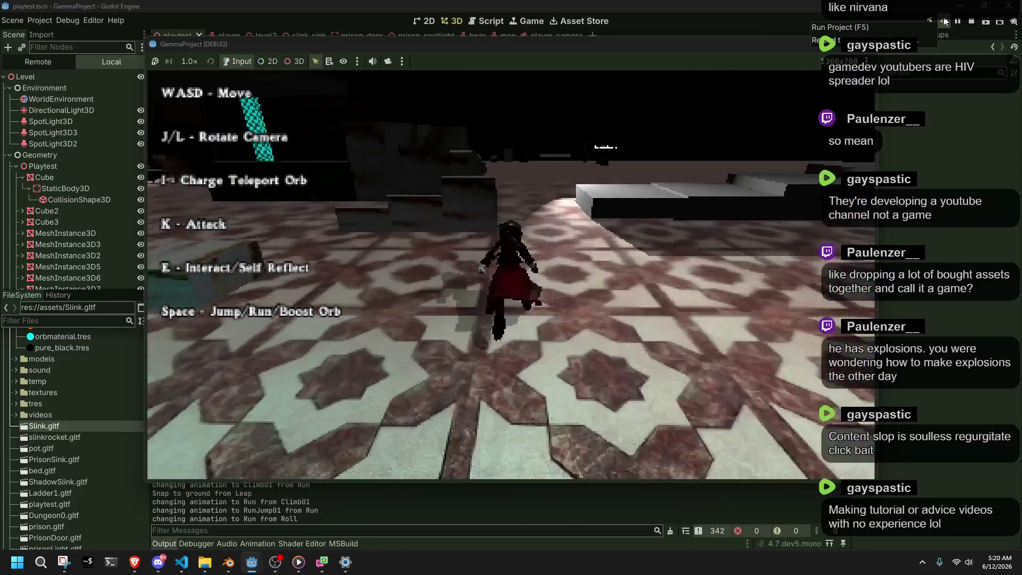
pyautogui.press('w')
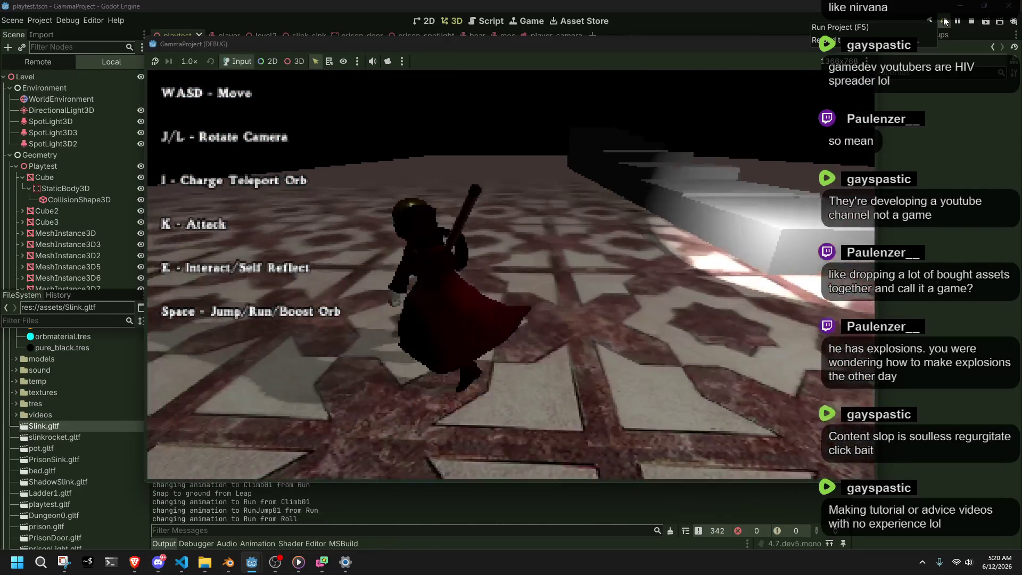
# Climb the character onto the white block in the dark room, then stop the game.
pyautogui.press('d')
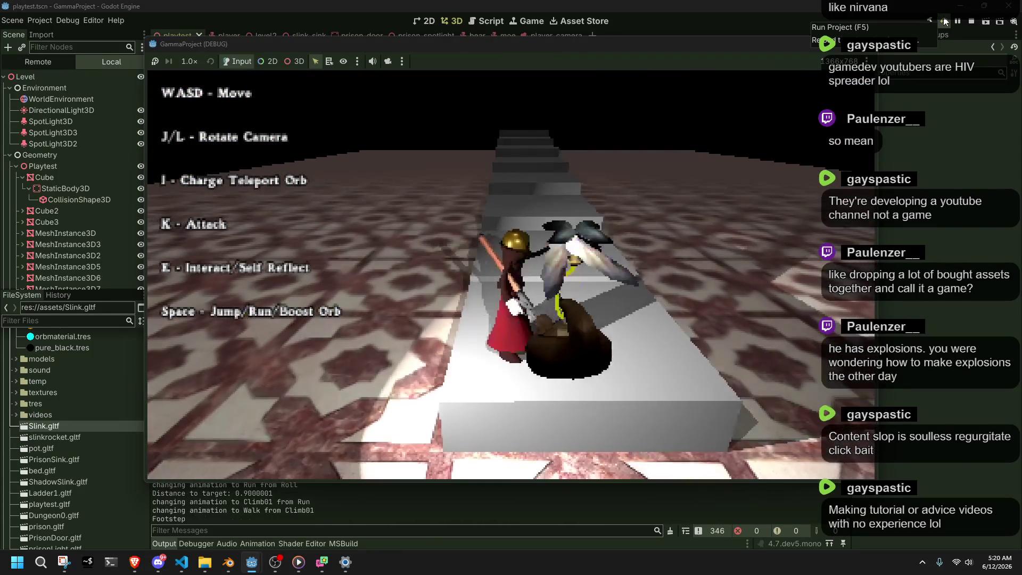
pyautogui.press('l')
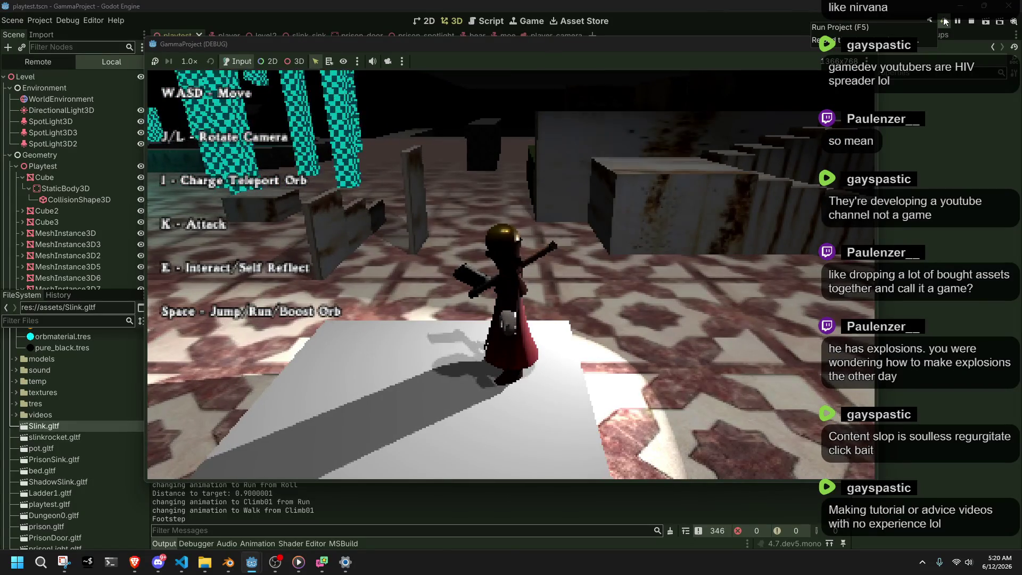
pyautogui.press('s')
pyautogui.press('a')
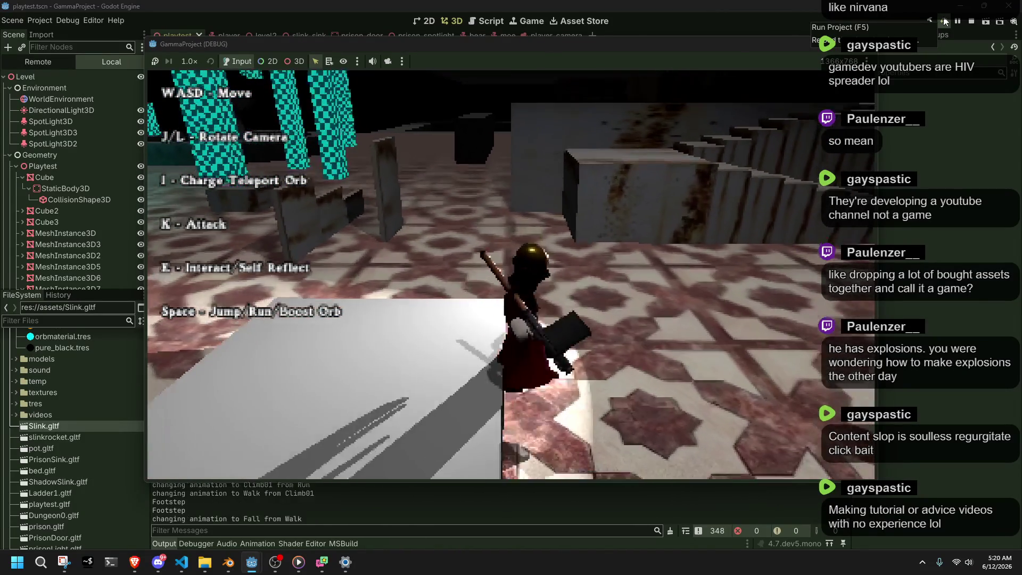
pyautogui.press('w')
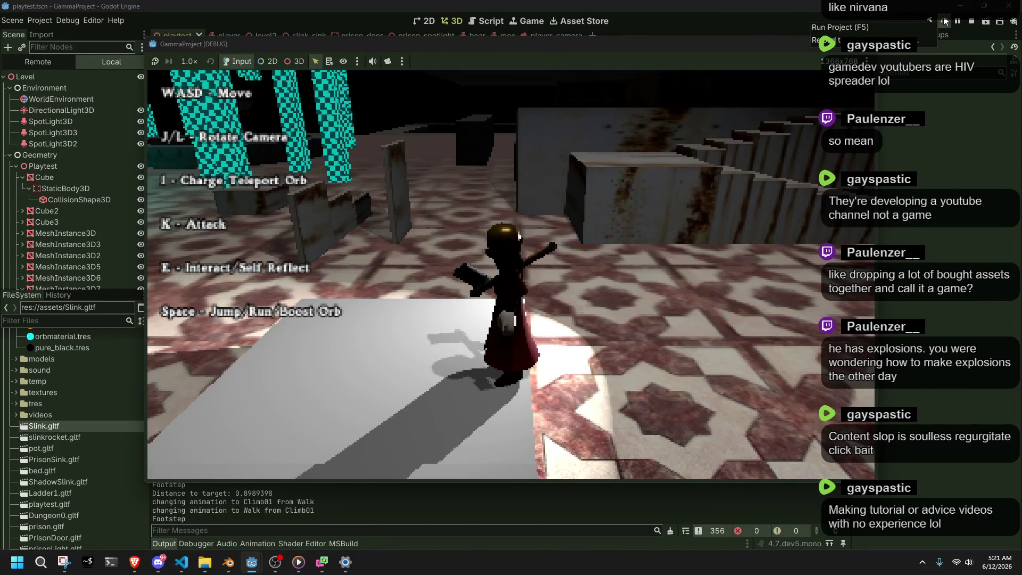
pyautogui.click(944, 21)
pyautogui.hotkey('alt', 'Tab')
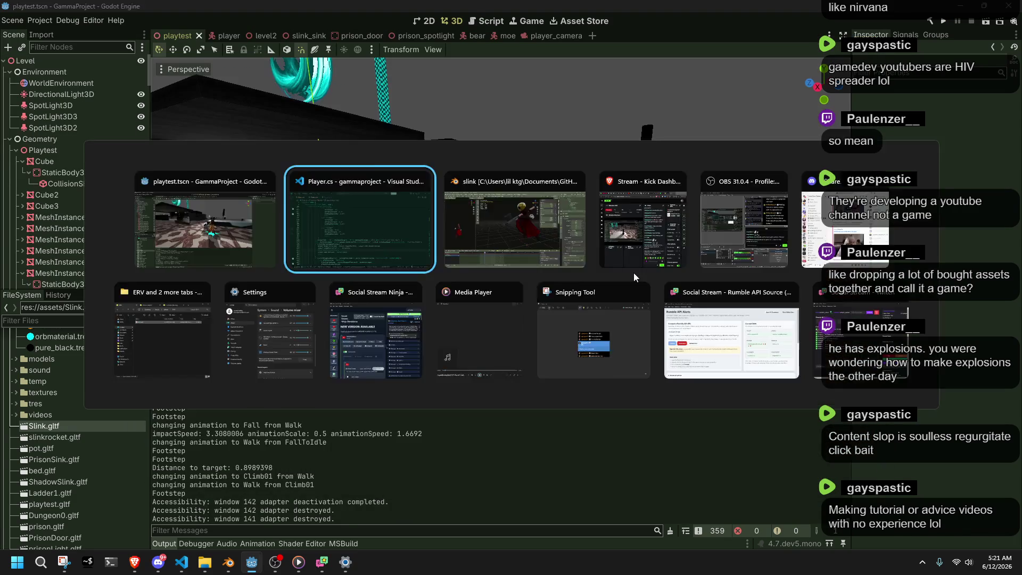
# Swap the Velocity = Vector3.Zero line for shouldMoveAndSlide = false and rerun the game in Godot.
pyautogui.click(431, 440)
pyautogui.click(296, 433)
pyautogui.click(459, 424)
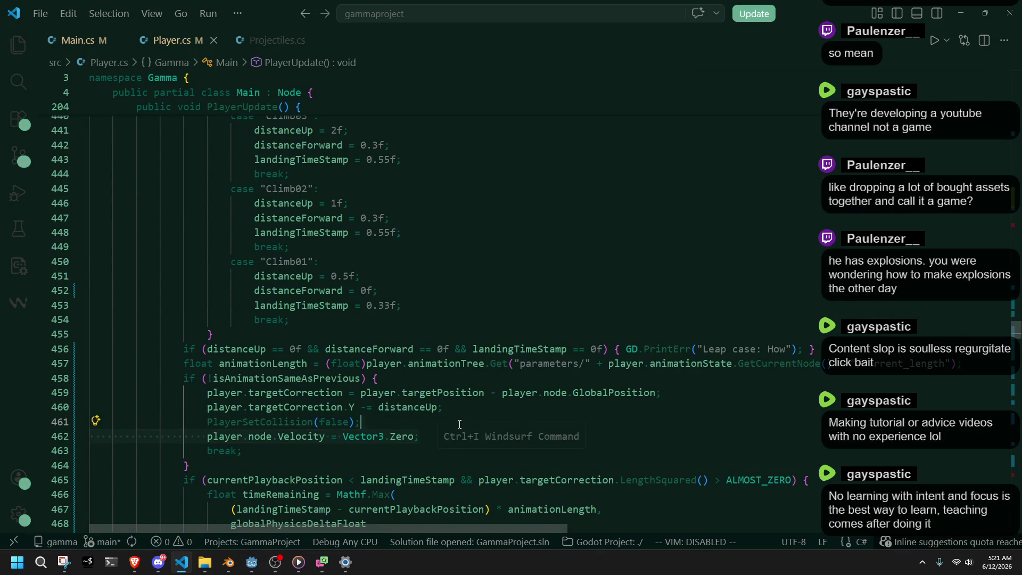
pyautogui.scroll(-4, 460, 436)
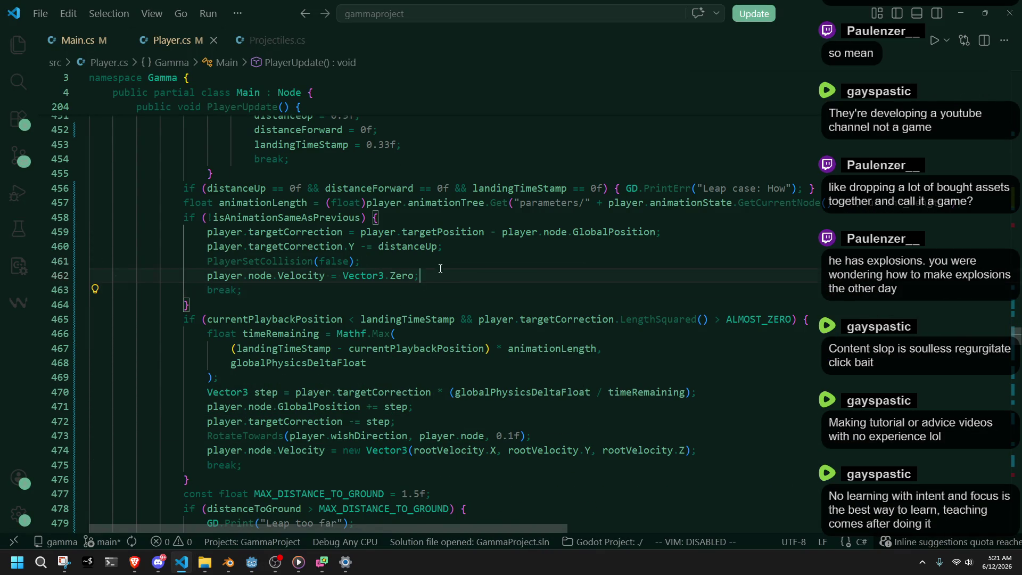
pyautogui.press('BackSpace')
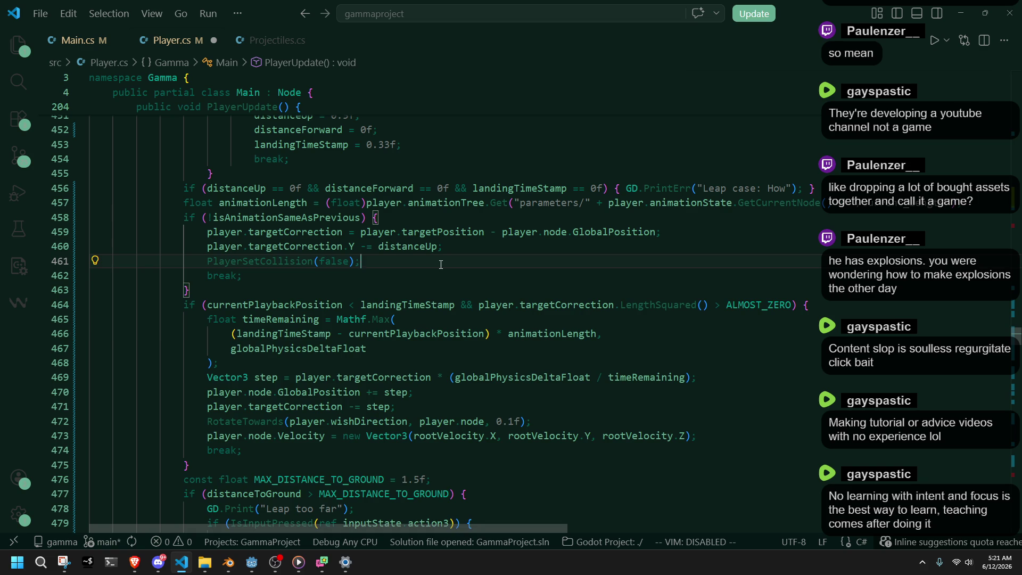
pyautogui.press('Return')
pyautogui.write('shouldM')
pyautogui.press('Tab')
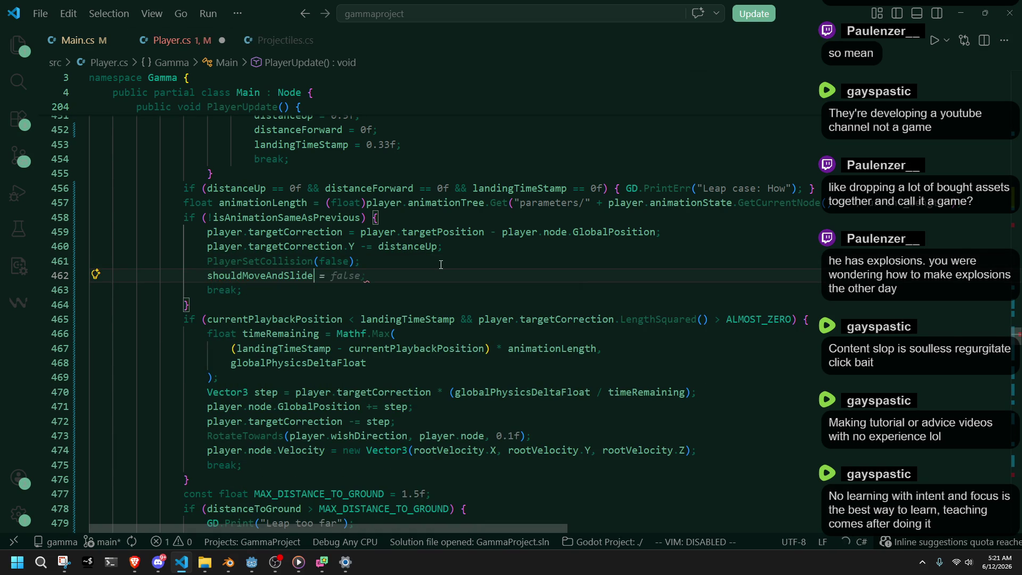
pyautogui.hotkey('alt', 'Tab')
pyautogui.click(944, 21)
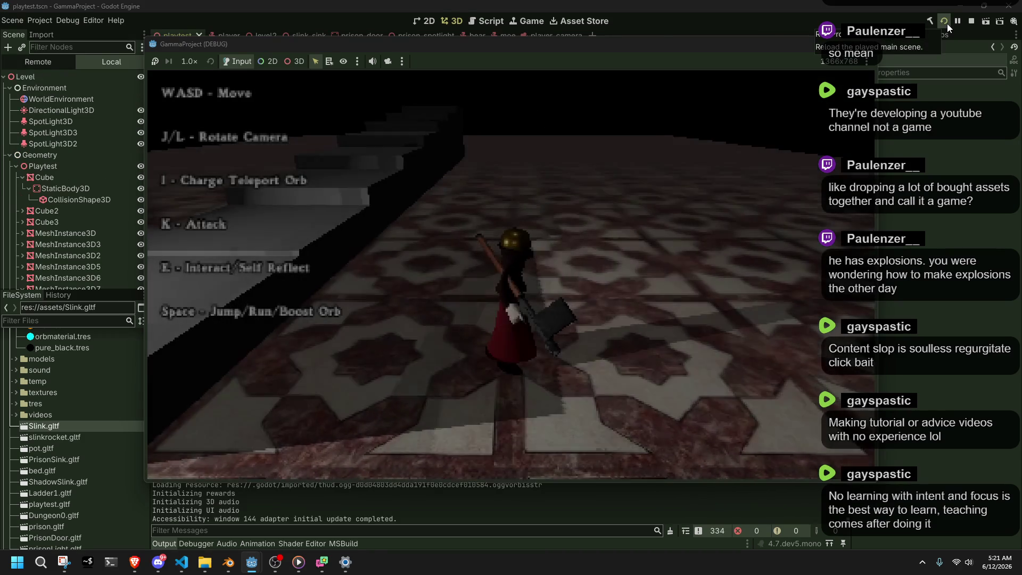
# Run the character across the floor, climb onto the ledge, and walk up the stairs.
pyautogui.press('w')
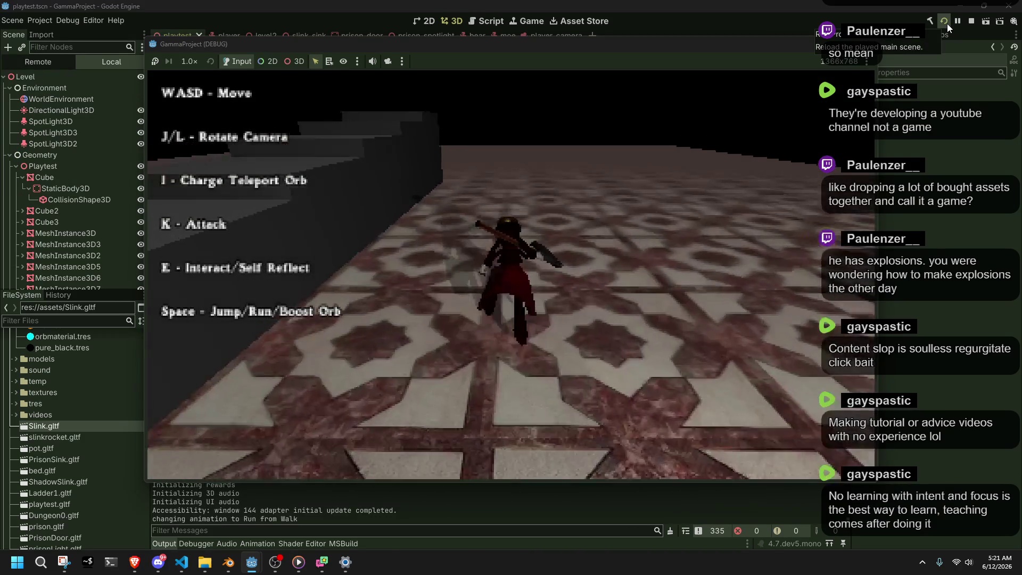
pyautogui.press('j')
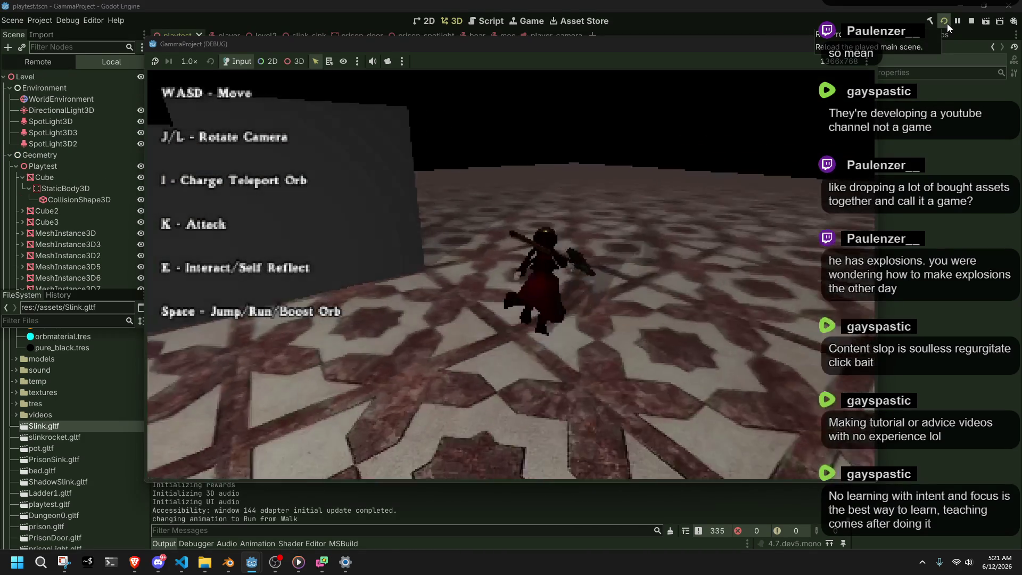
pyautogui.press('w')
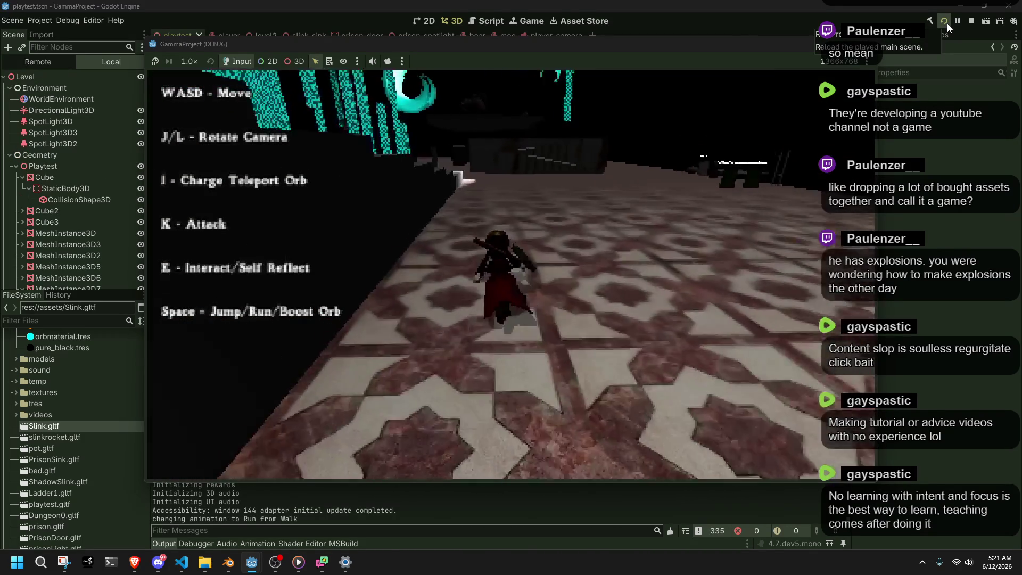
pyautogui.press('w')
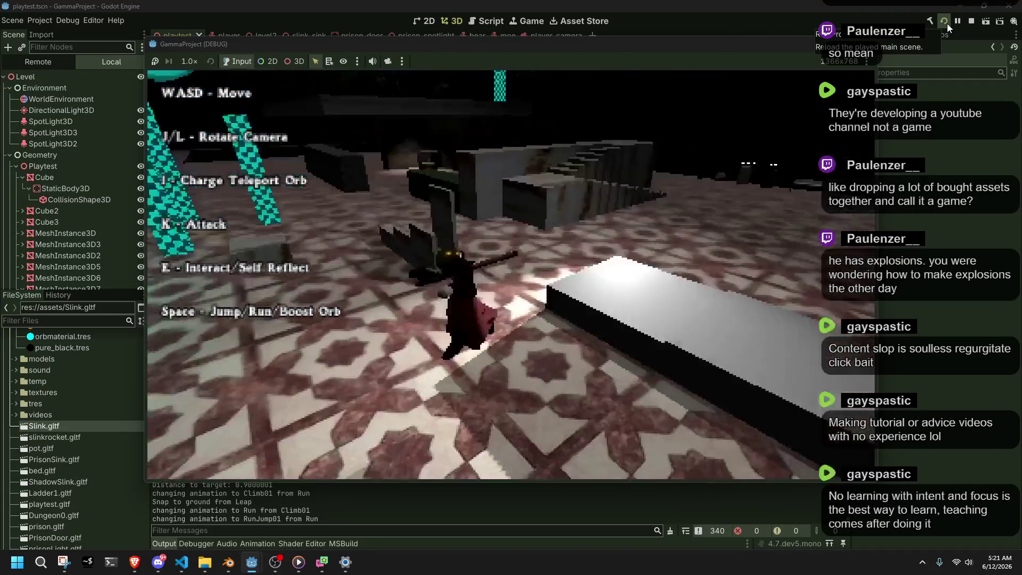
pyautogui.press('space')
pyautogui.press('w')
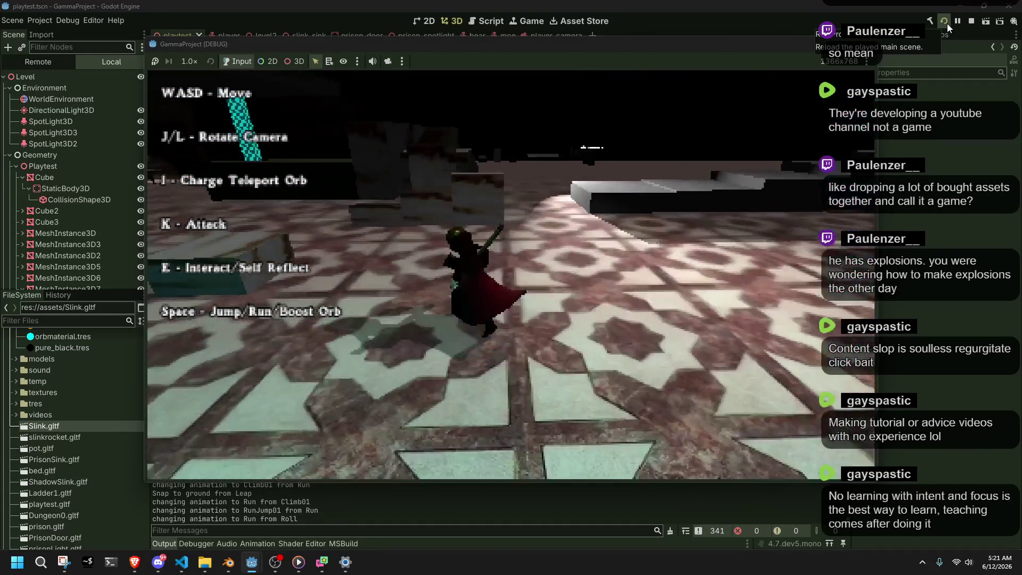
pyautogui.press('space')
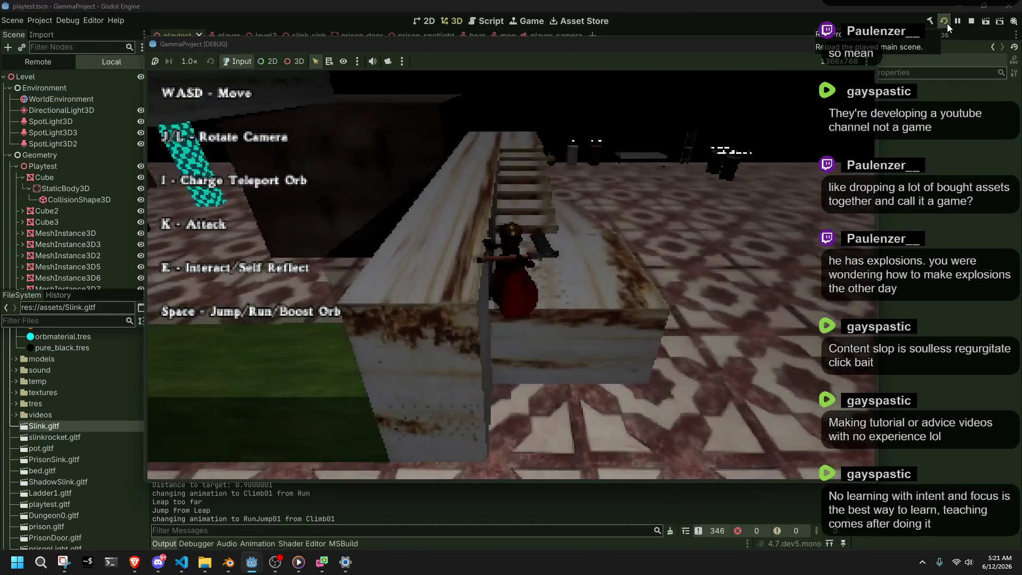
pyautogui.press('w')
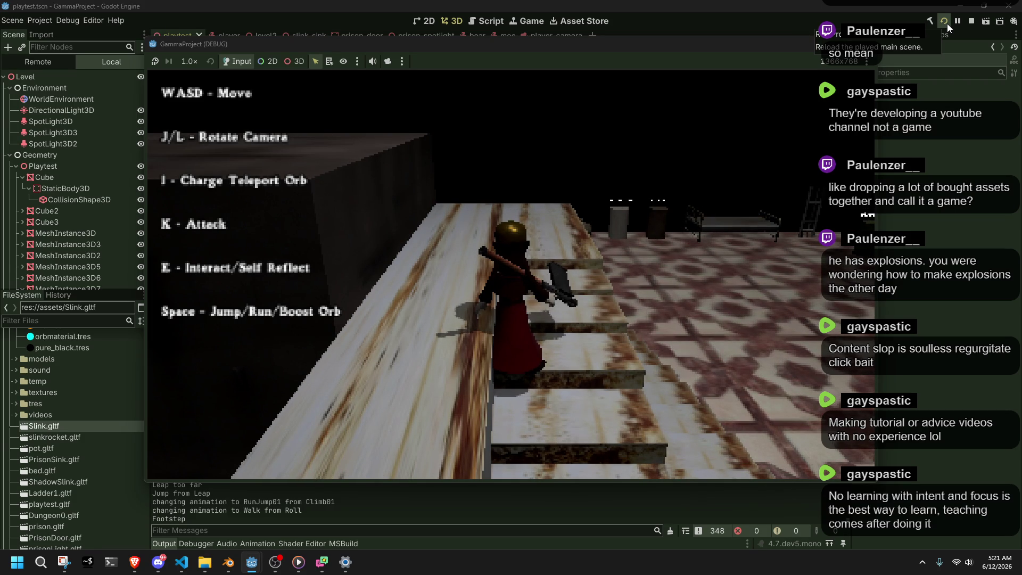
# Jump across the tiled floor, run at the teal wall, and retry climbing the white ledge.
pyautogui.press('w')
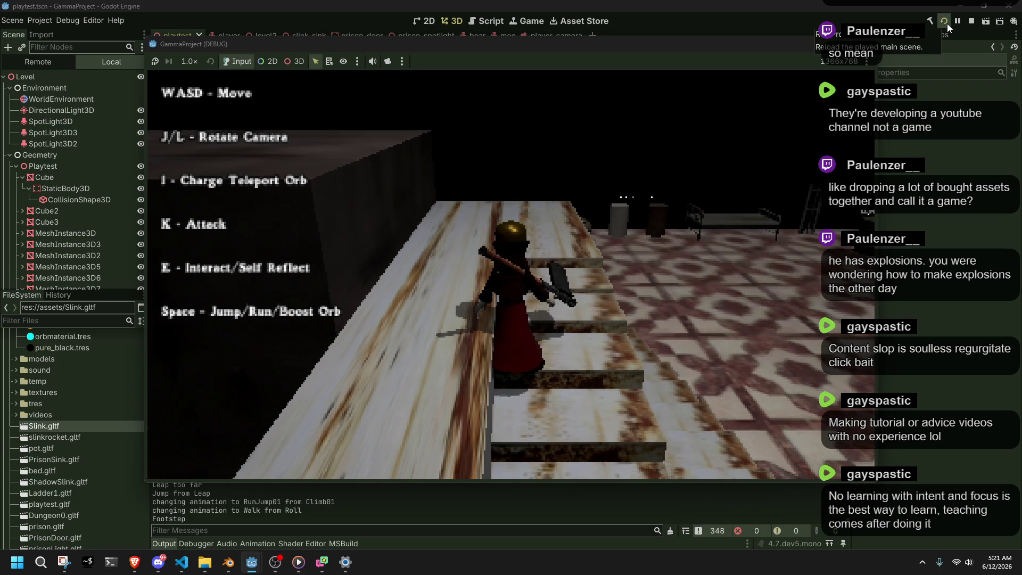
pyautogui.press('space')
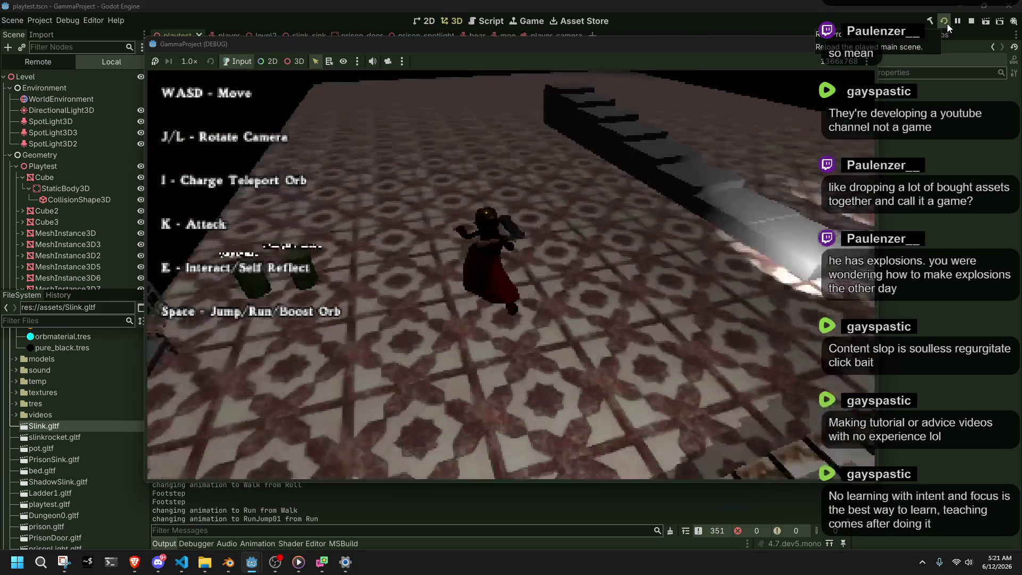
pyautogui.press('w')
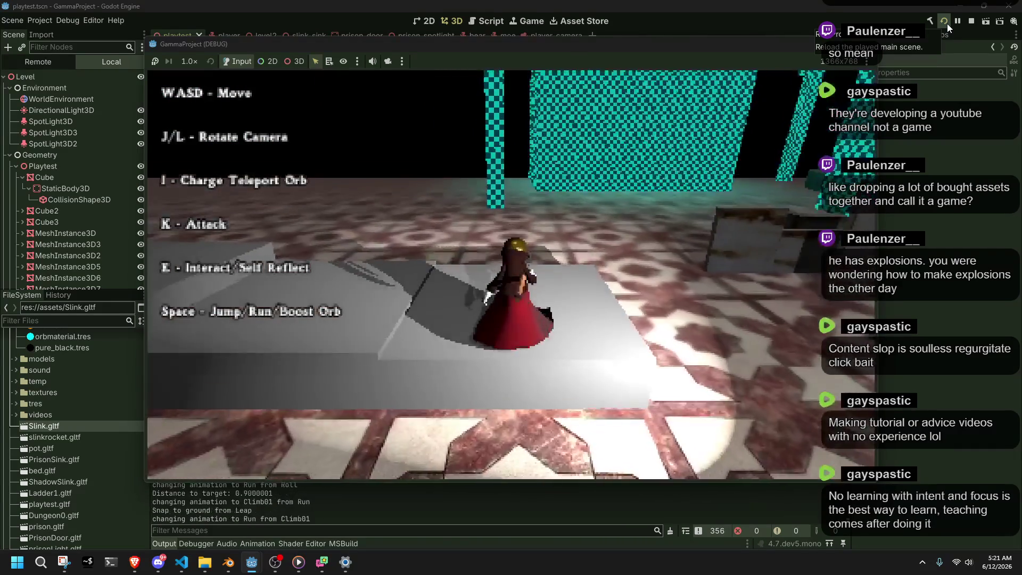
pyautogui.press('space')
pyautogui.press('w')
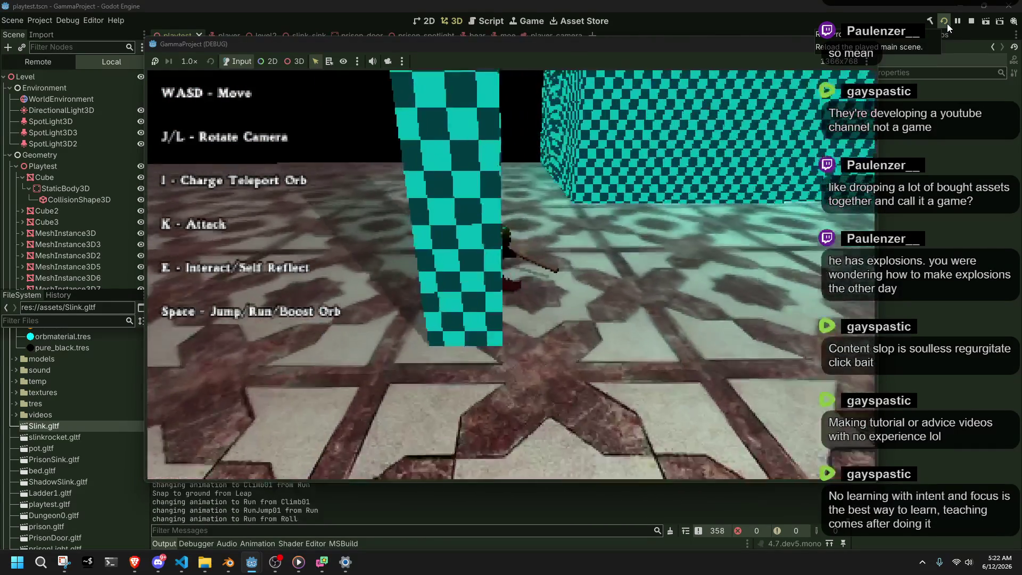
pyautogui.press('w')
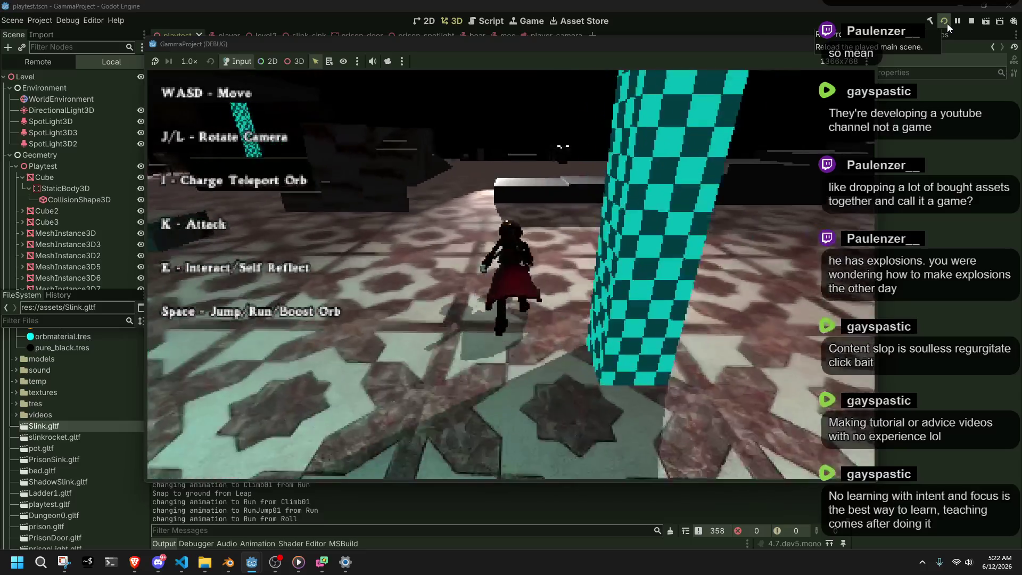
pyautogui.press('space')
pyautogui.press('w')
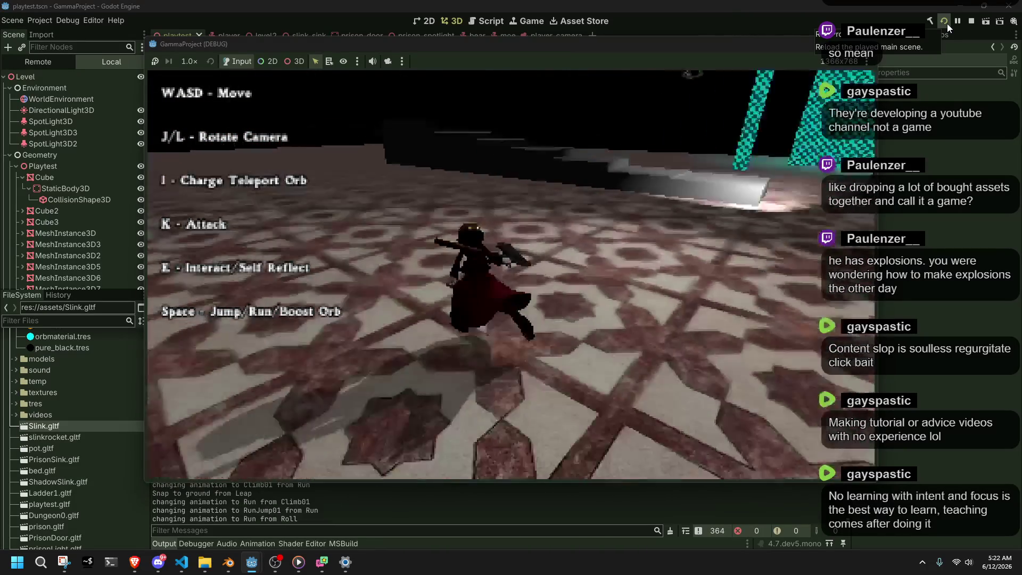
pyautogui.press('w')
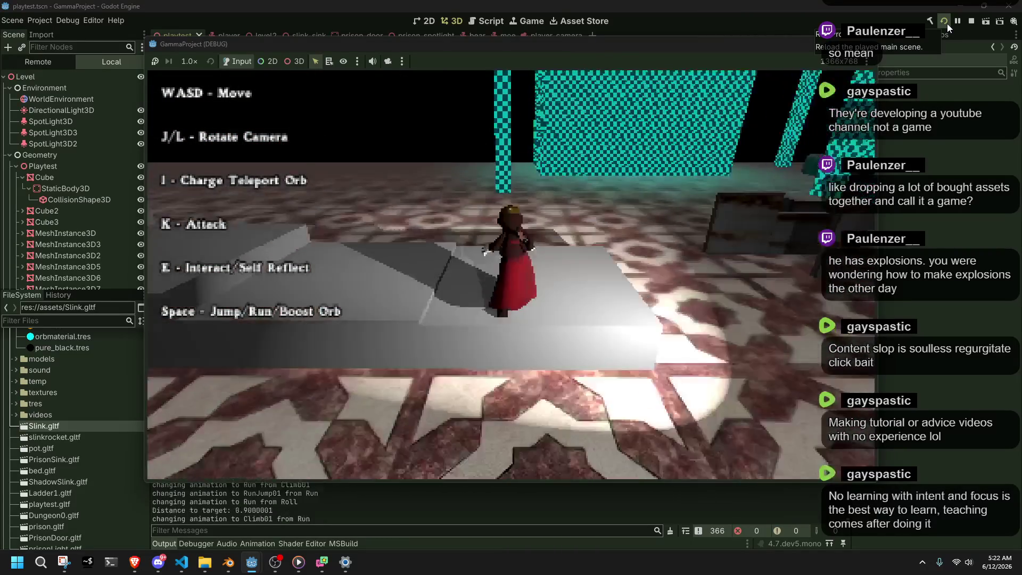
pyautogui.press('space')
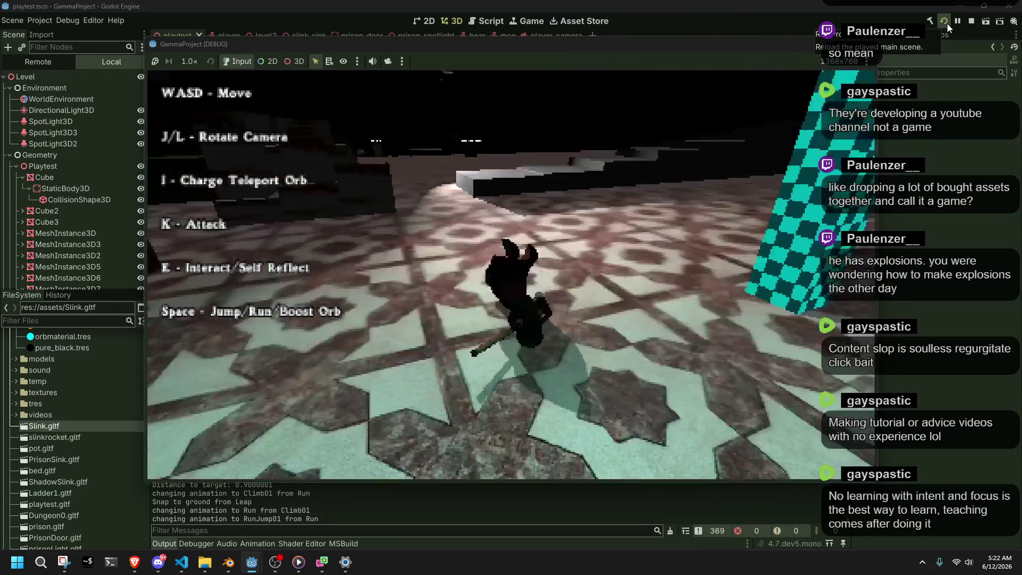
pyautogui.press('w')
pyautogui.press('w')
pyautogui.press('w')
pyautogui.press('w')
pyautogui.press('w')
pyautogui.press('w')
pyautogui.press('w')
pyautogui.press('w')
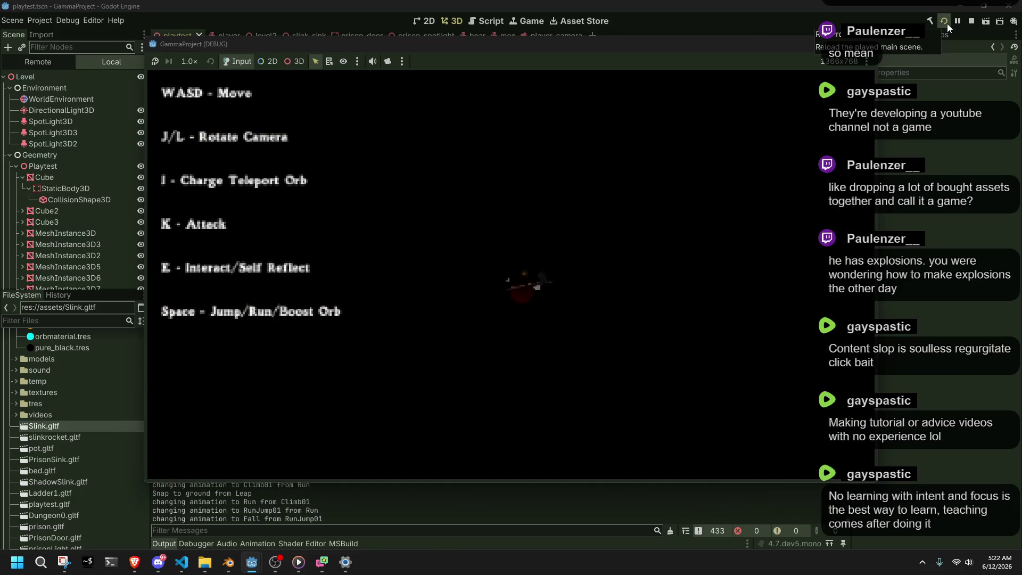
# Restart the playtest, climb the character onto the block, and run along it.
pyautogui.click(947, 23)
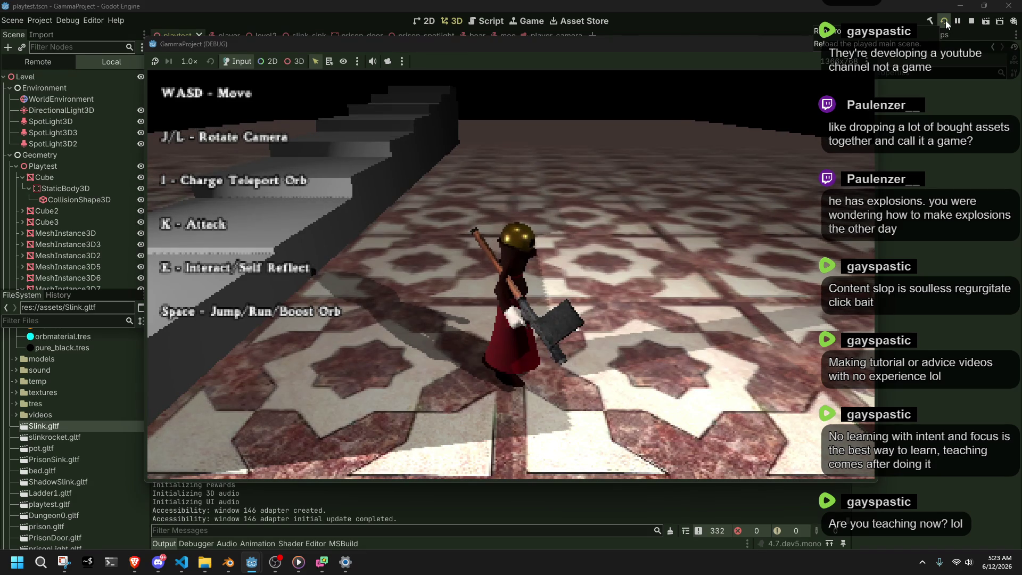
pyautogui.press('w')
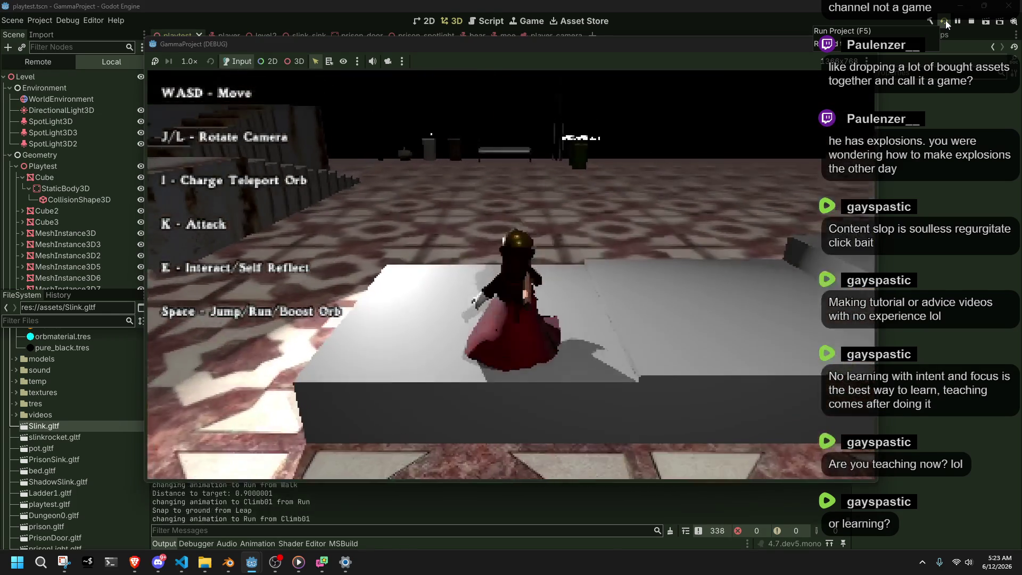
pyautogui.press('space')
pyautogui.press('a')
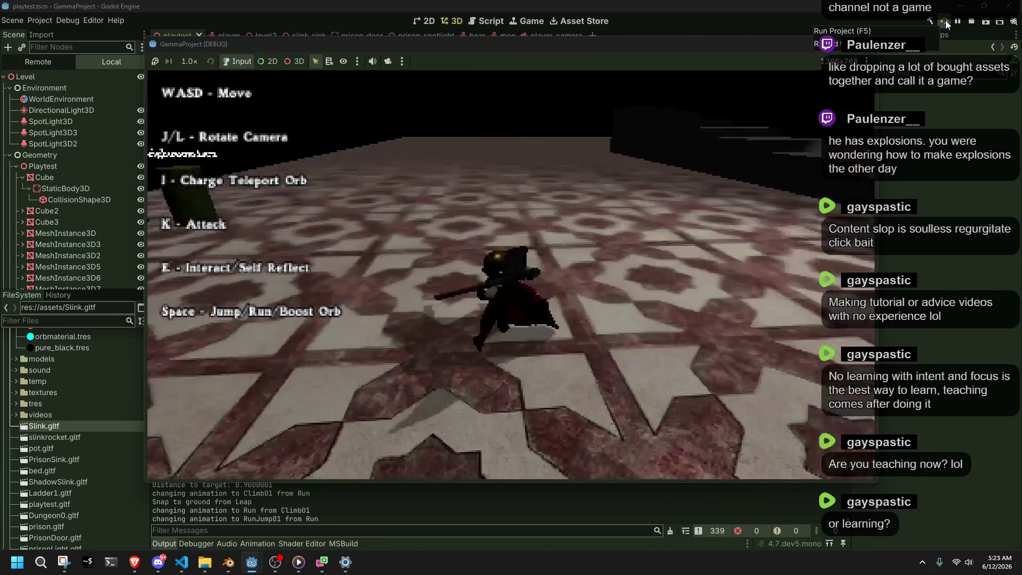
pyautogui.press('s')
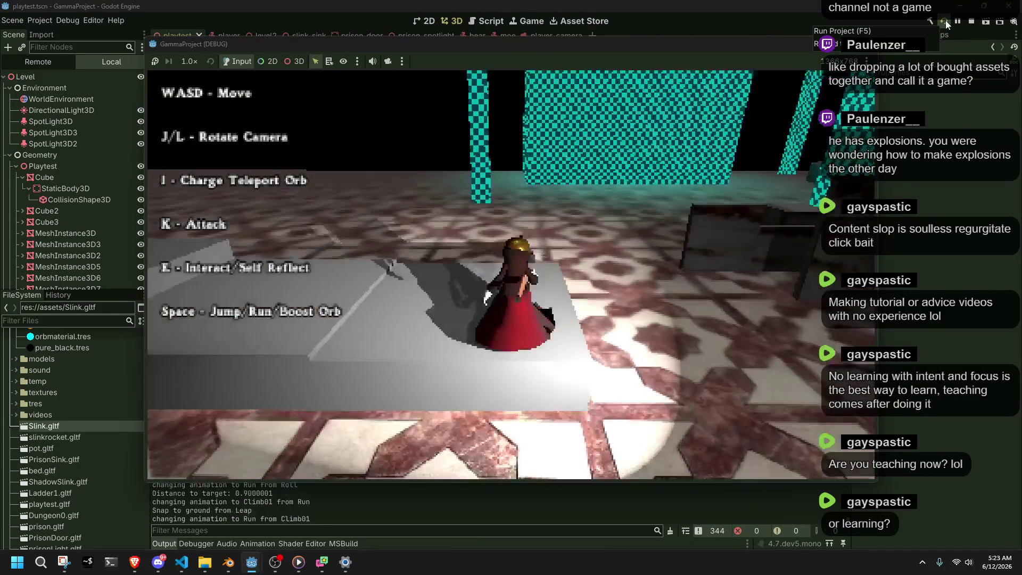
pyautogui.press('w')
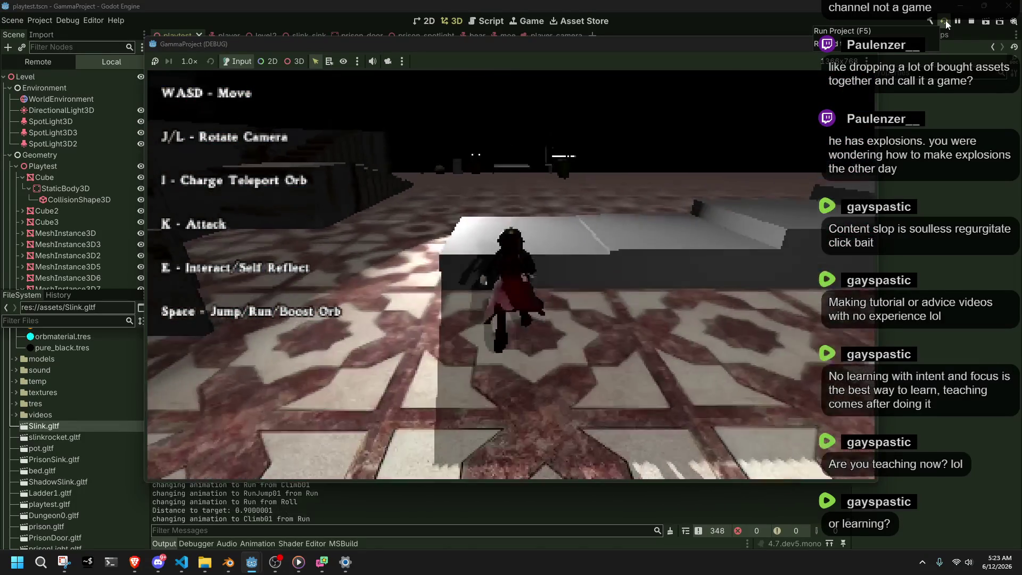
pyautogui.press('w')
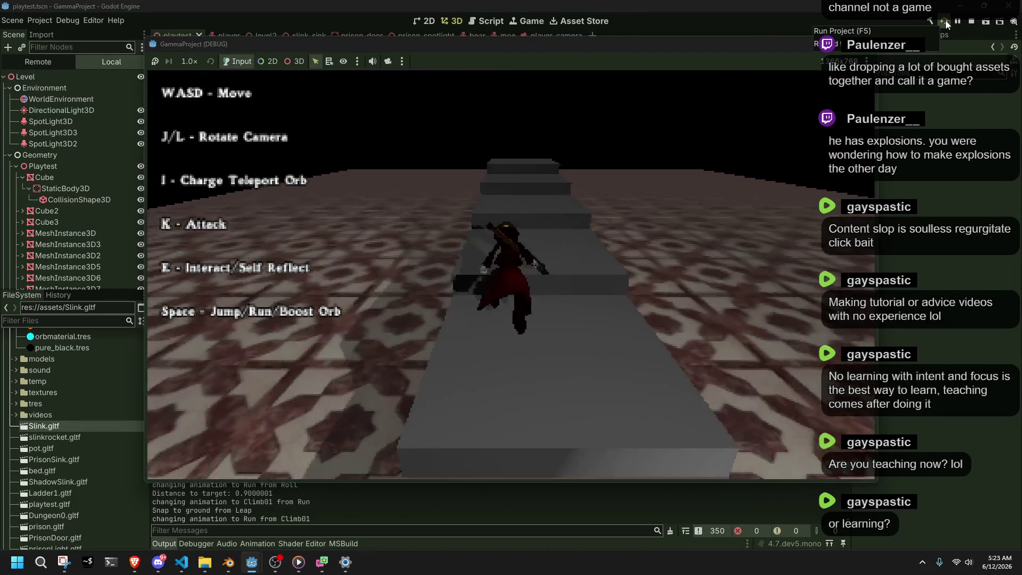
pyautogui.press('w')
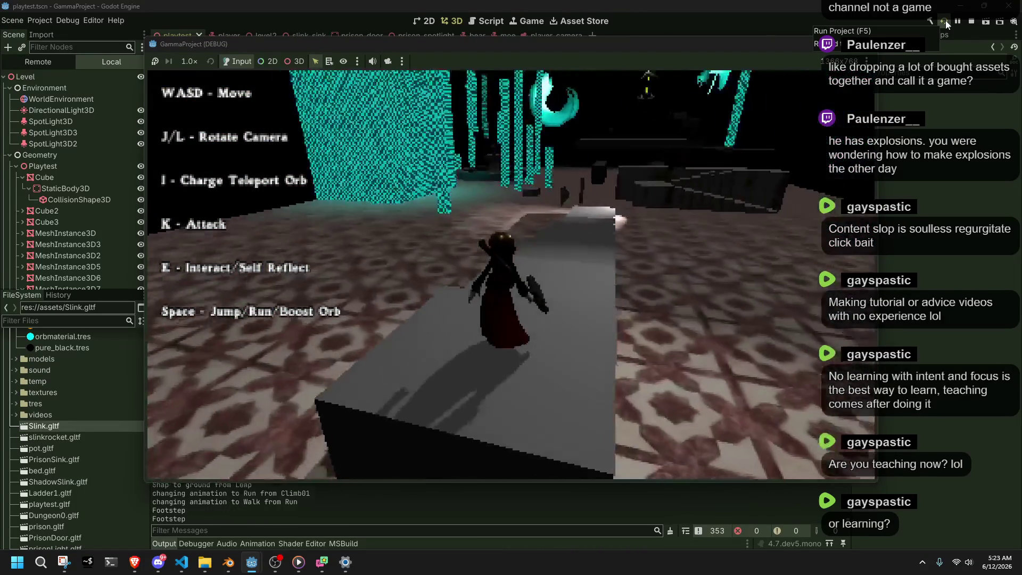
# Run and jump along the walkway, climb onto the ledge, and jump off it.
pyautogui.press('w')
pyautogui.press('space')
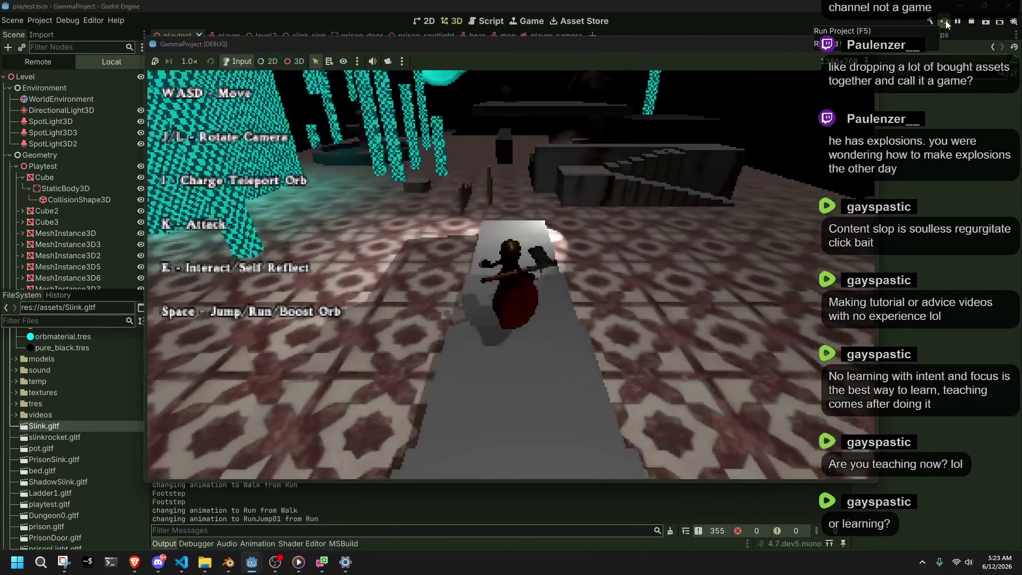
pyautogui.press('w')
pyautogui.press('space')
pyautogui.press('w')
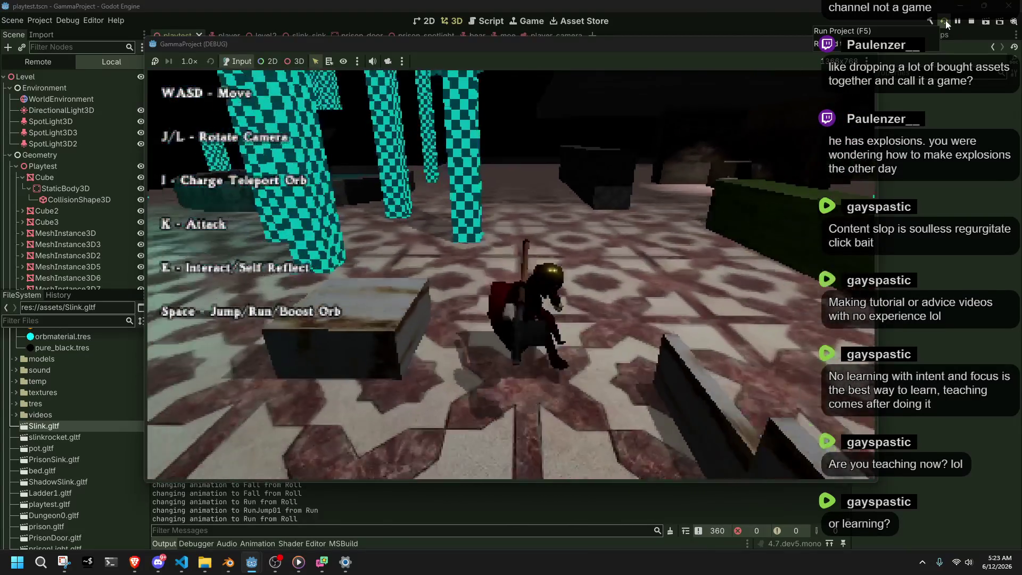
pyautogui.press('w')
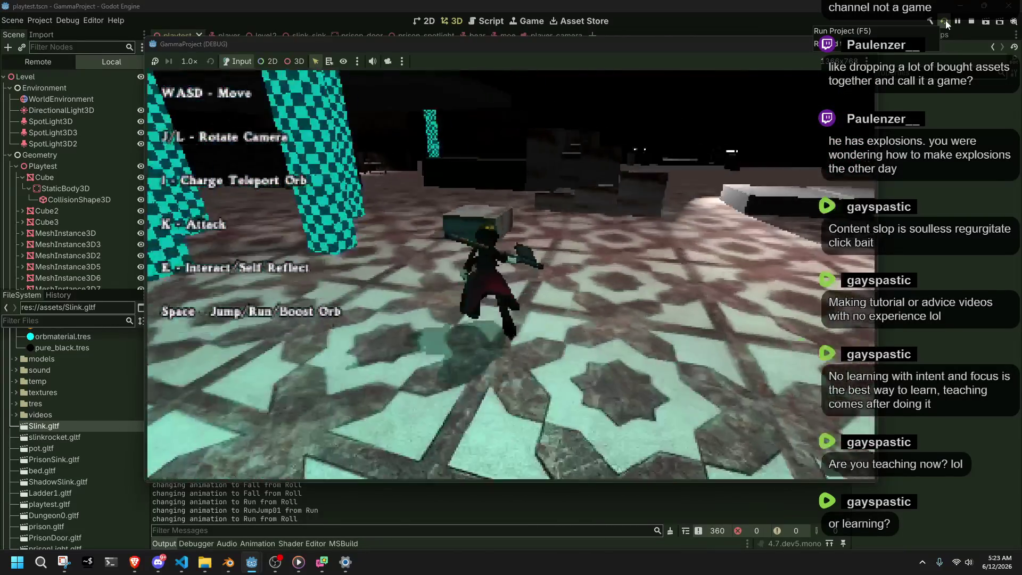
pyautogui.press('w')
pyautogui.press('space')
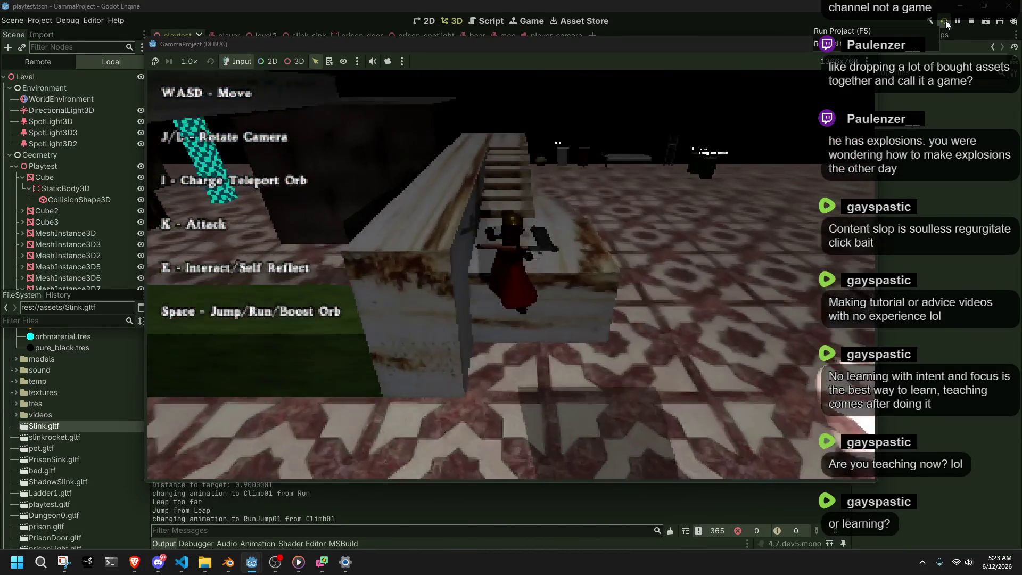
pyautogui.press('w')
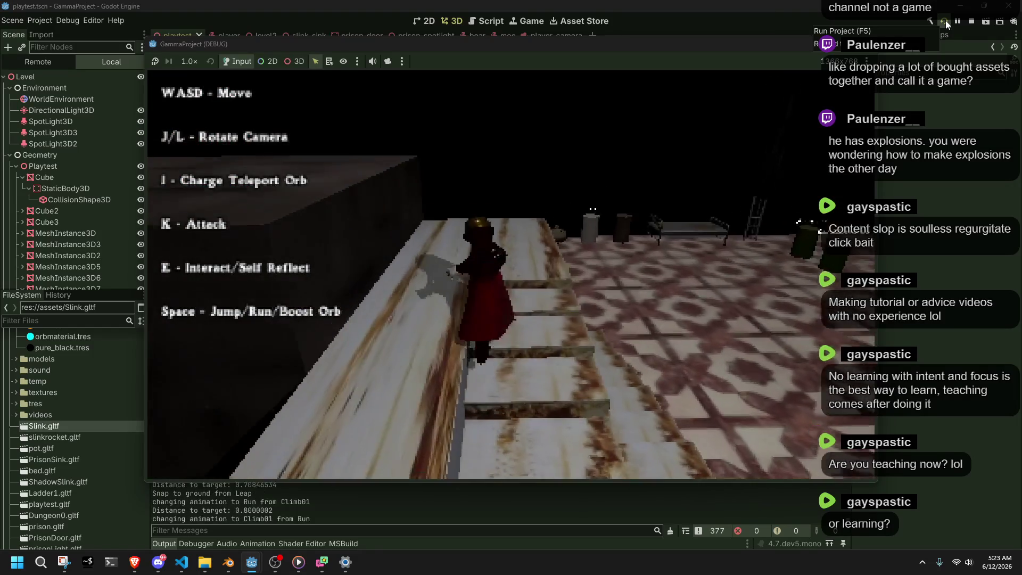
pyautogui.press('space')
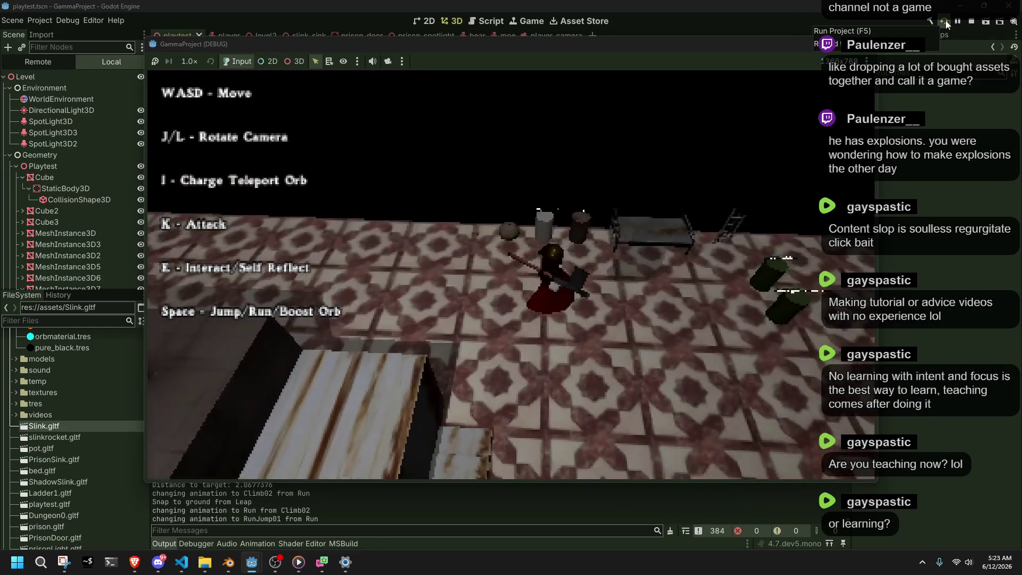
pyautogui.press('w')
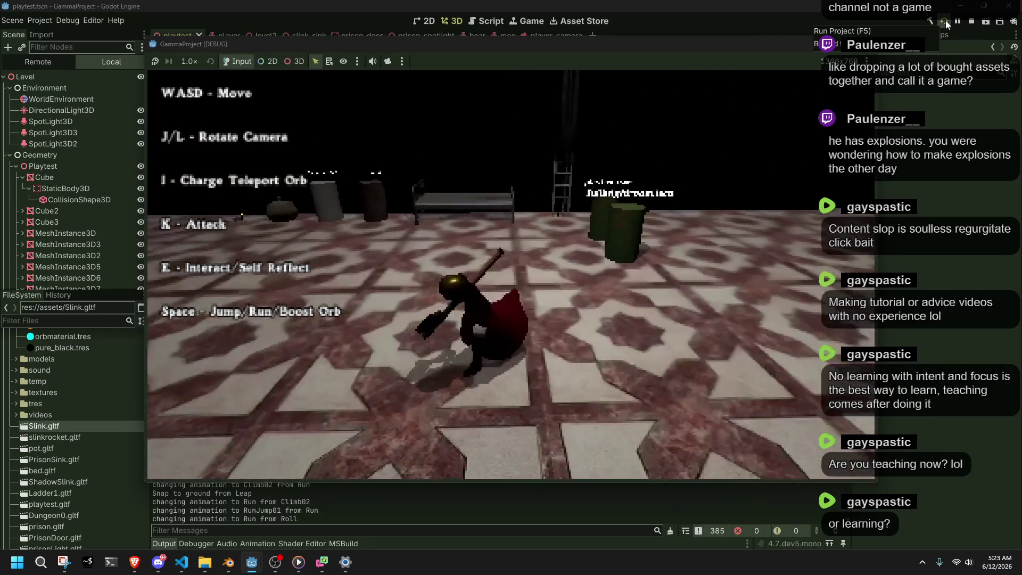
# Climb the staircase, then run and jump across the level into a ledge.
pyautogui.press('w')
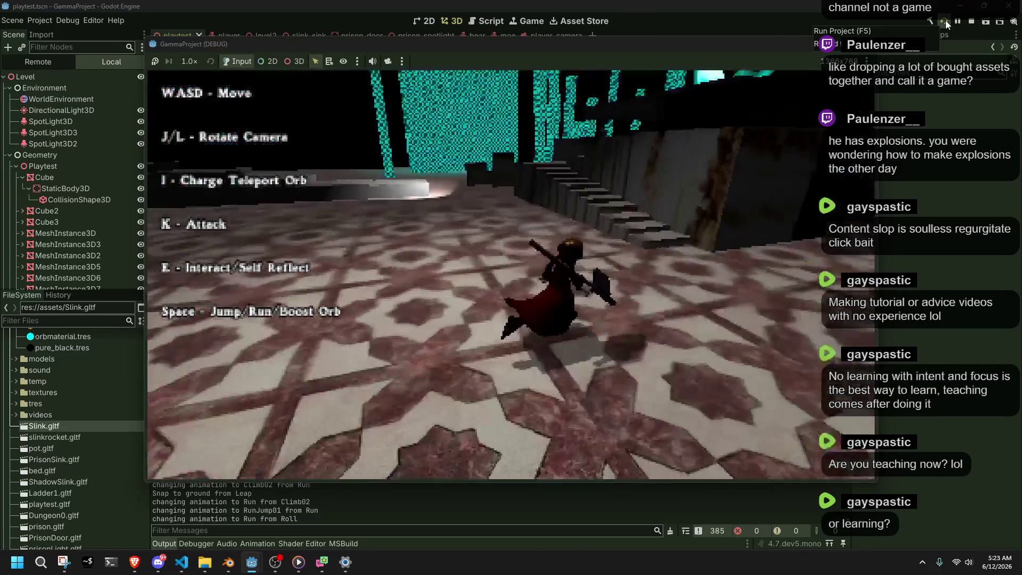
pyautogui.press('w')
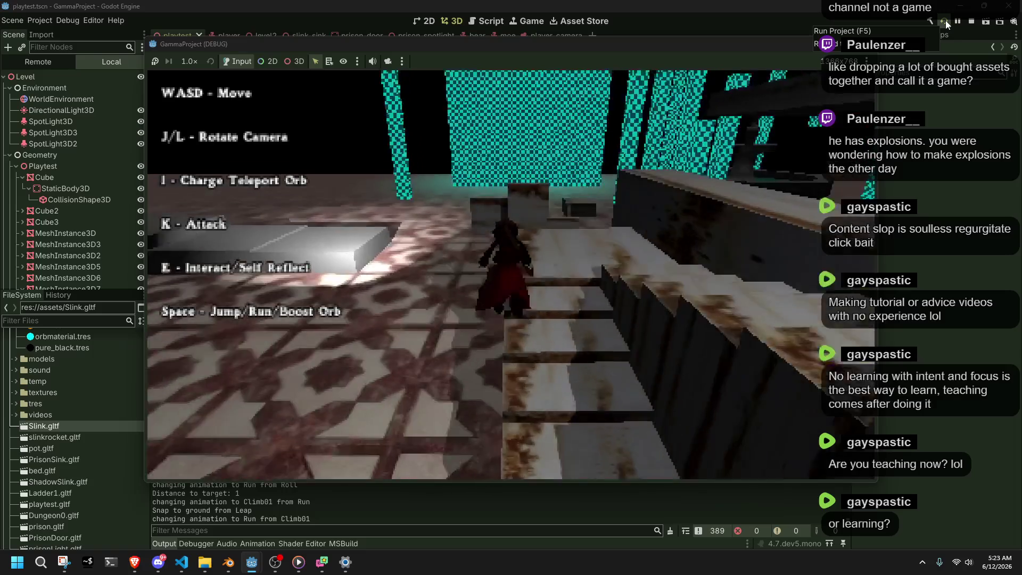
pyautogui.press('w')
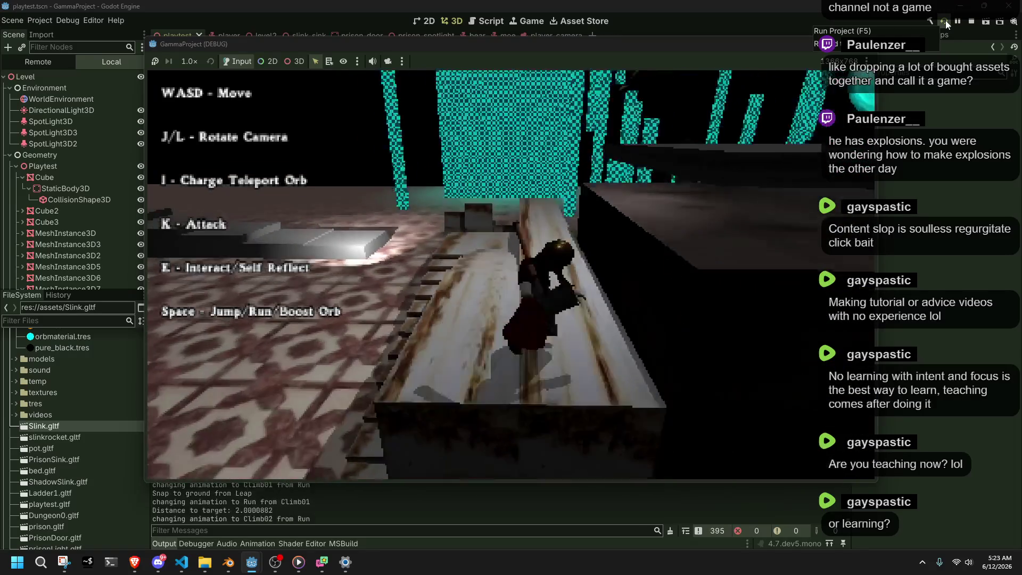
pyautogui.press('w')
pyautogui.press('space')
pyautogui.press('w')
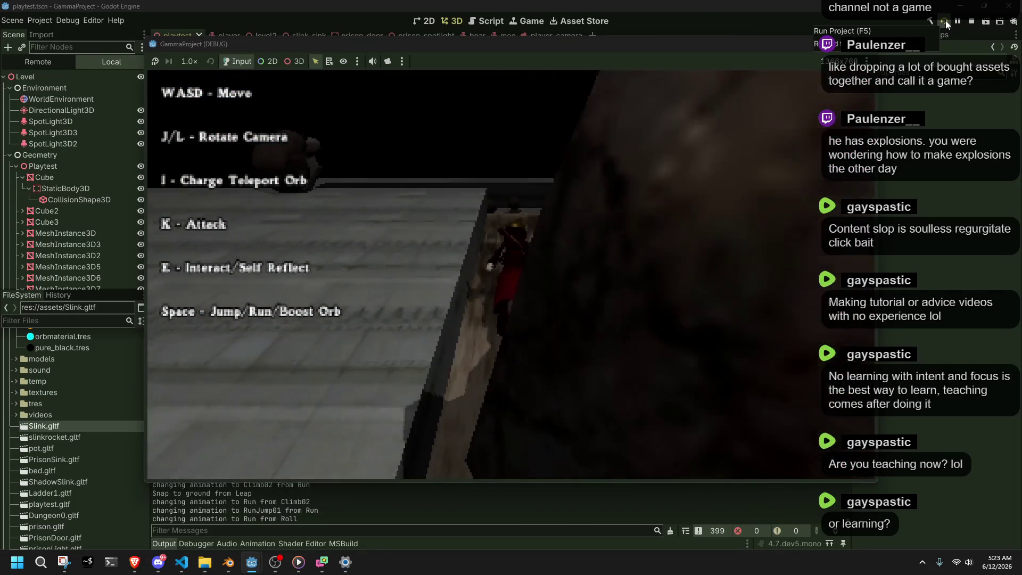
pyautogui.press('w')
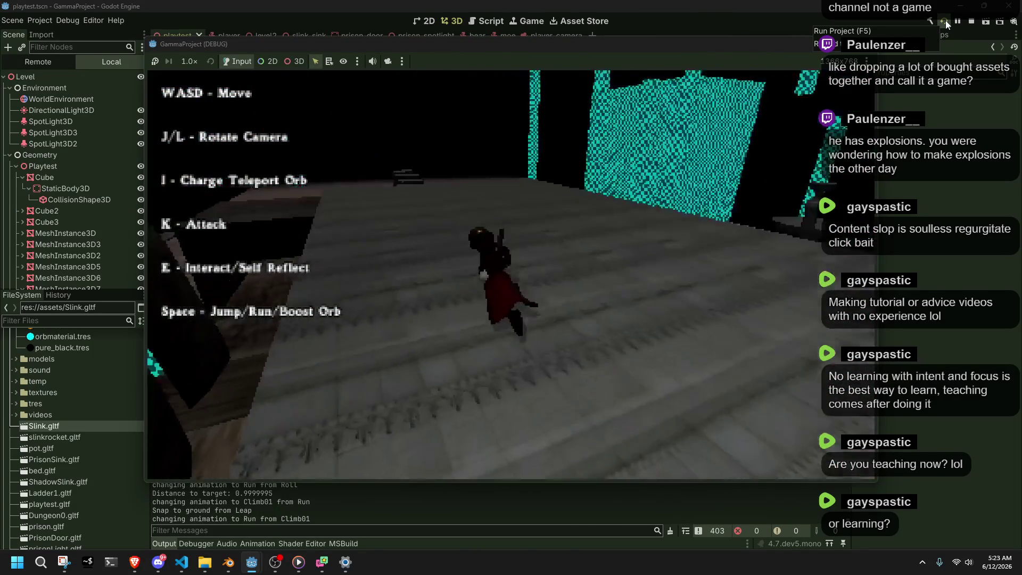
# Jump, climb and walk off the ledge, then stop the game with F8.
pyautogui.press('w')
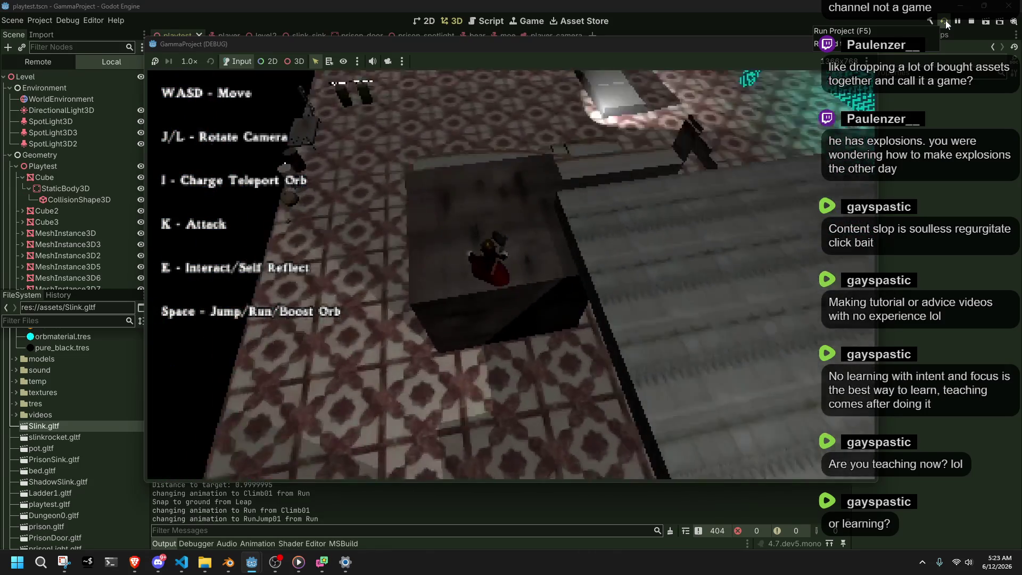
pyautogui.press('space')
pyautogui.press('w')
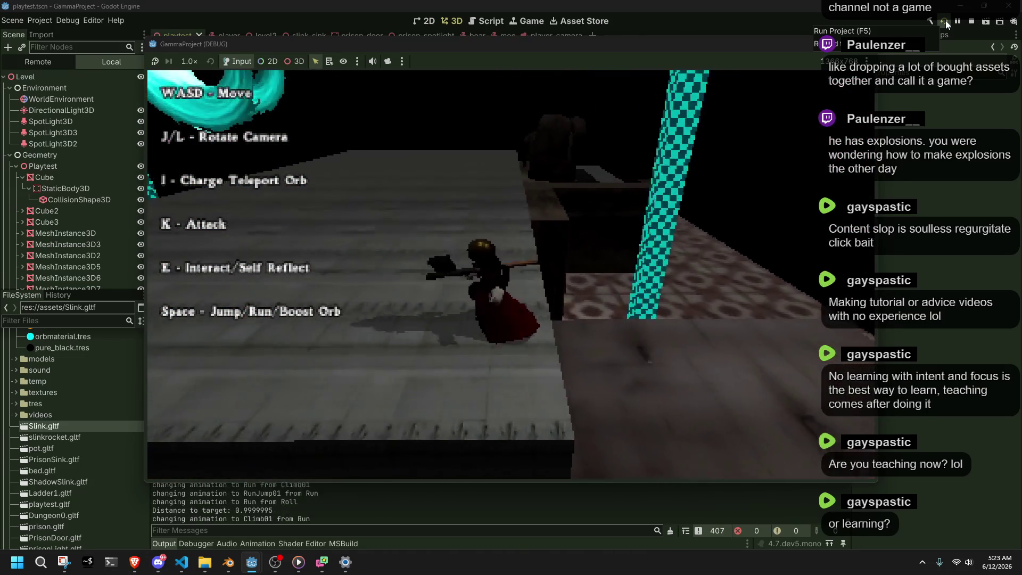
pyautogui.press('w')
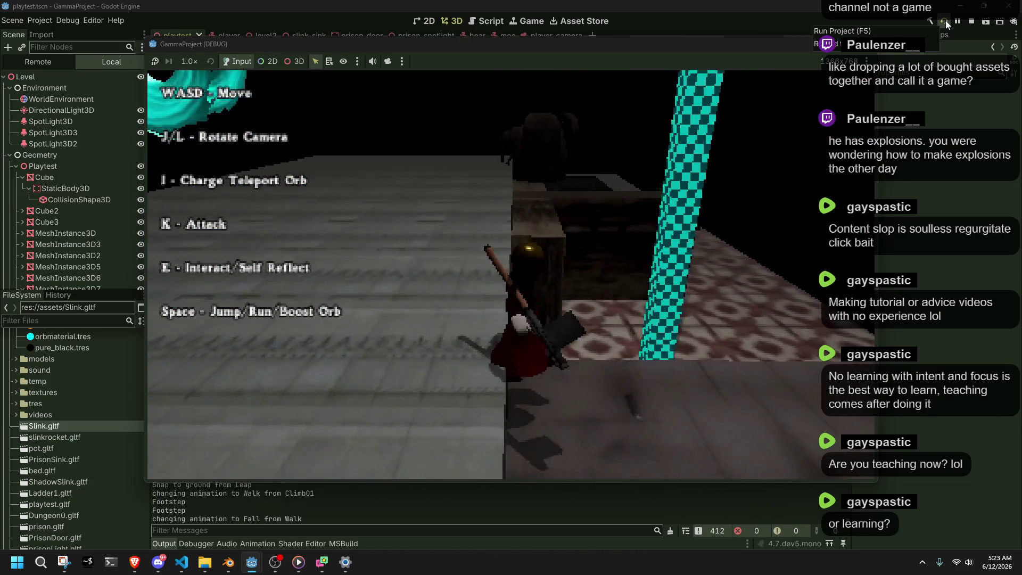
pyautogui.press('w')
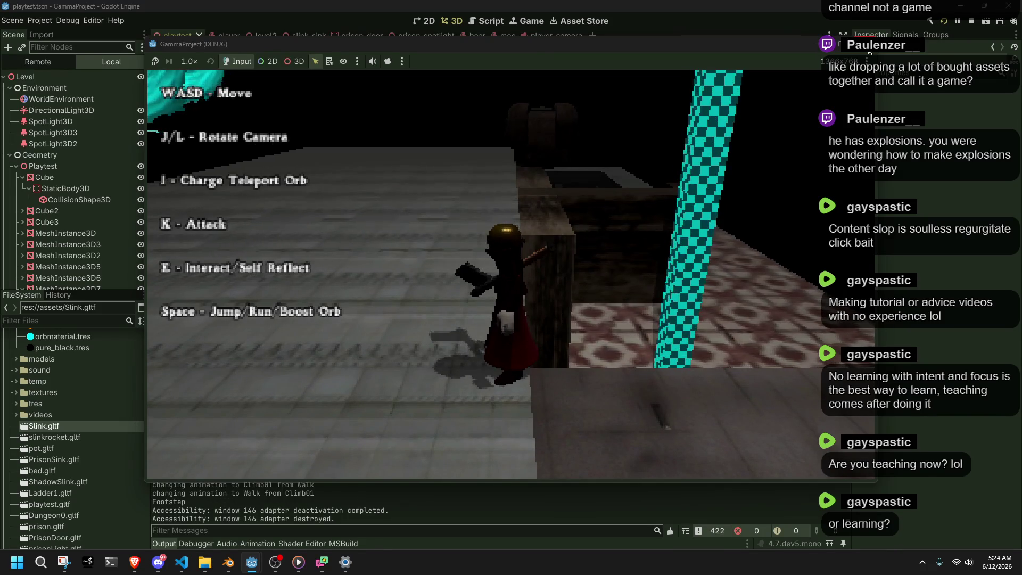
pyautogui.press('F8')
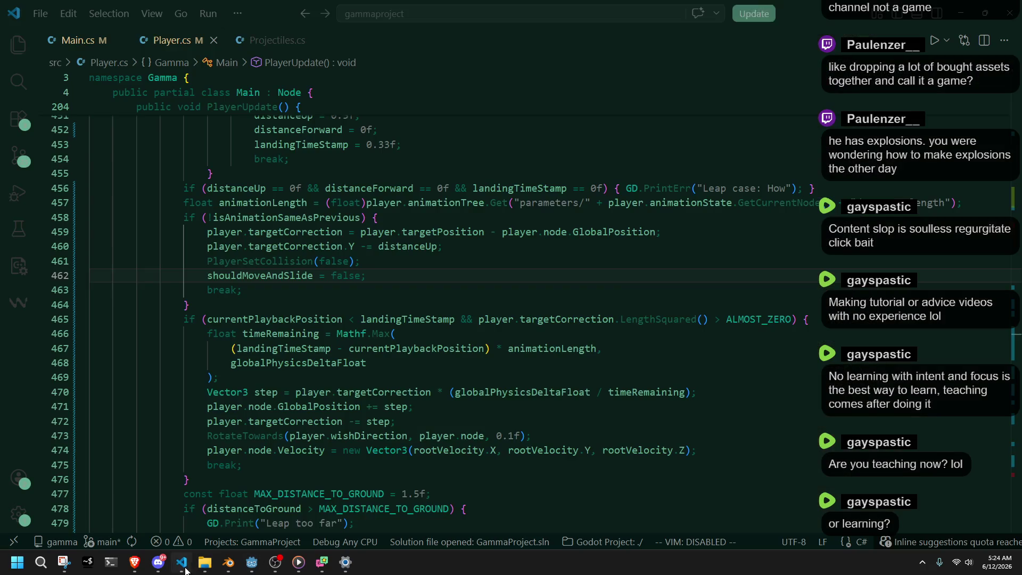
pyautogui.click(181, 562)
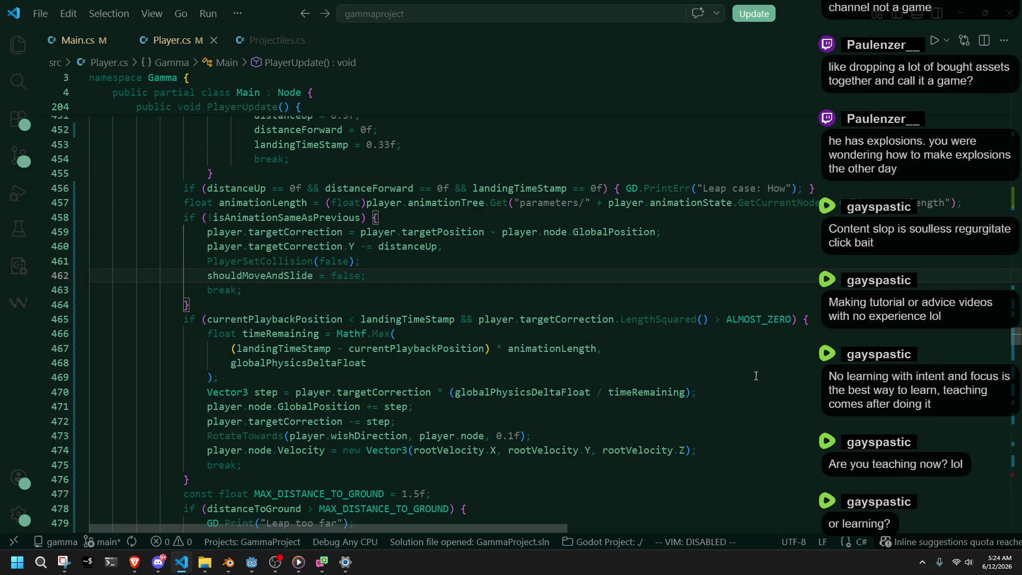
# Delete the shouldMoveAndSlide = false line 462 and save Player.cs.
pyautogui.scroll(3, 755, 375)
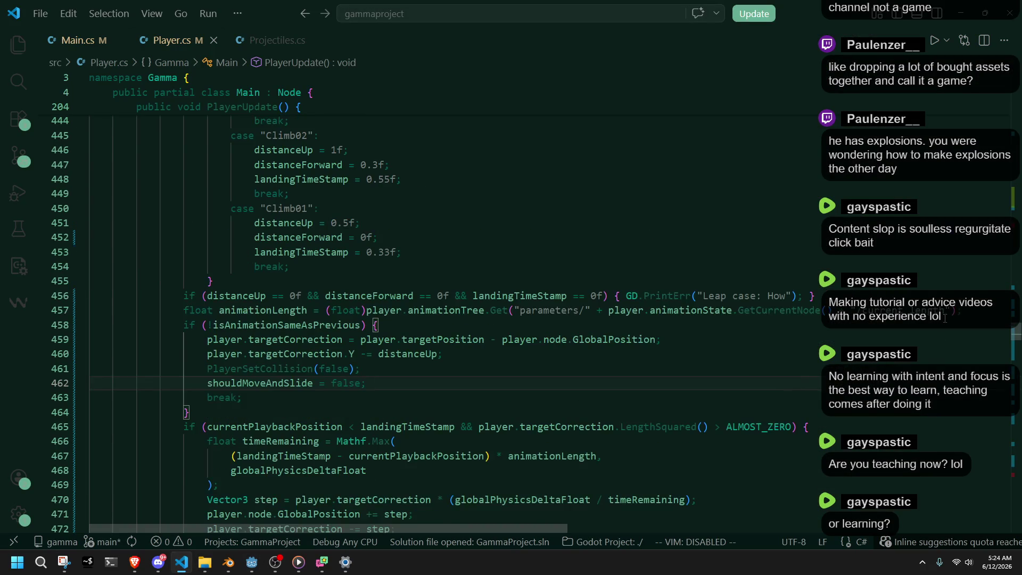
pyautogui.scroll(-17, 803, 398)
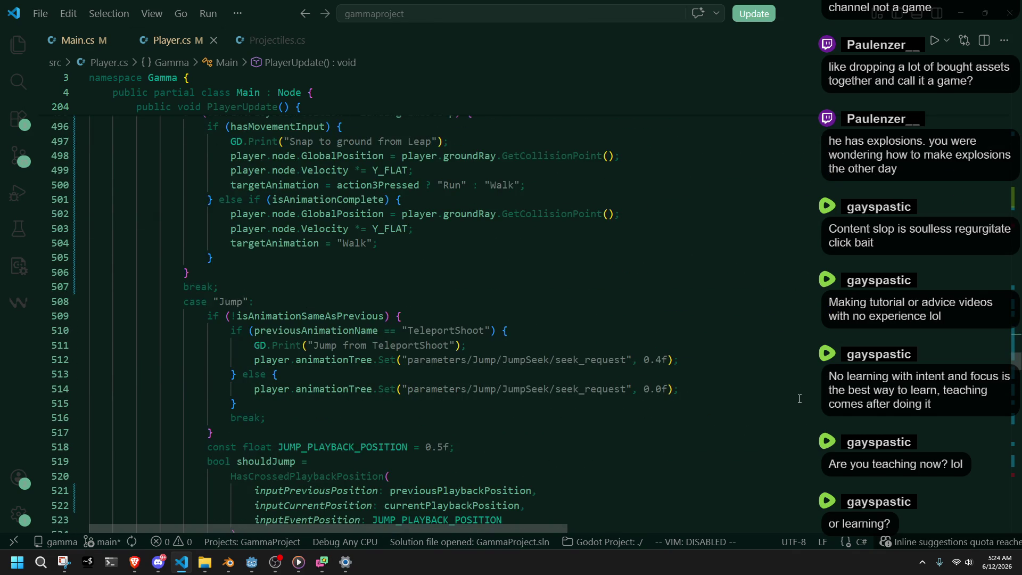
pyautogui.scroll(12, 802, 399)
pyautogui.press('BackSpace')
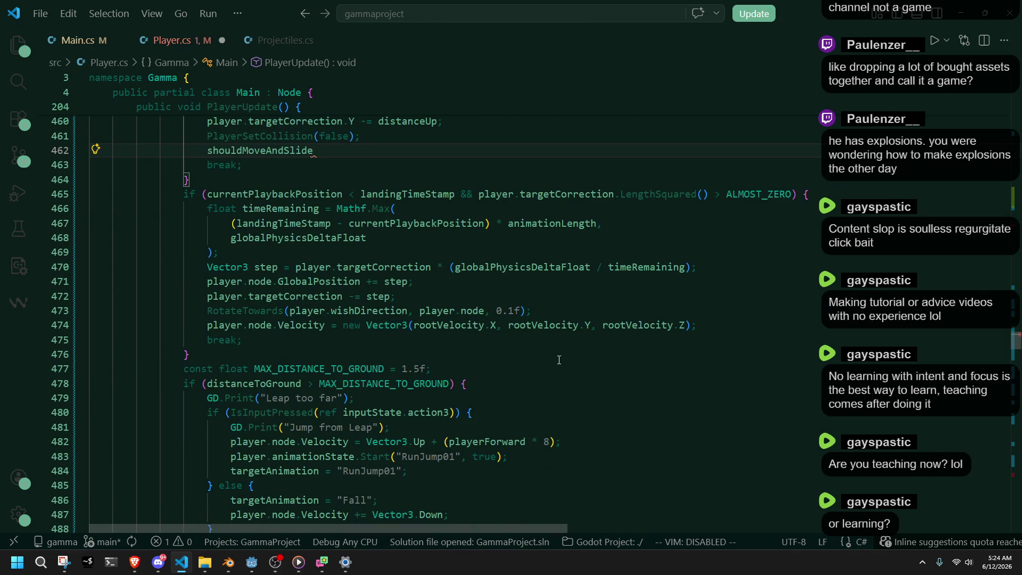
pyautogui.hotkey('ctrl', 'BackSpace')
pyautogui.hotkey('ctrl', 'BackSpace')
pyautogui.hotkey('ctrl', 's')
# Review PlayerSetCollision and the isAnimationSameAsPrevious uses higher up in Player.cs.
pyautogui.scroll(5, 559, 359)
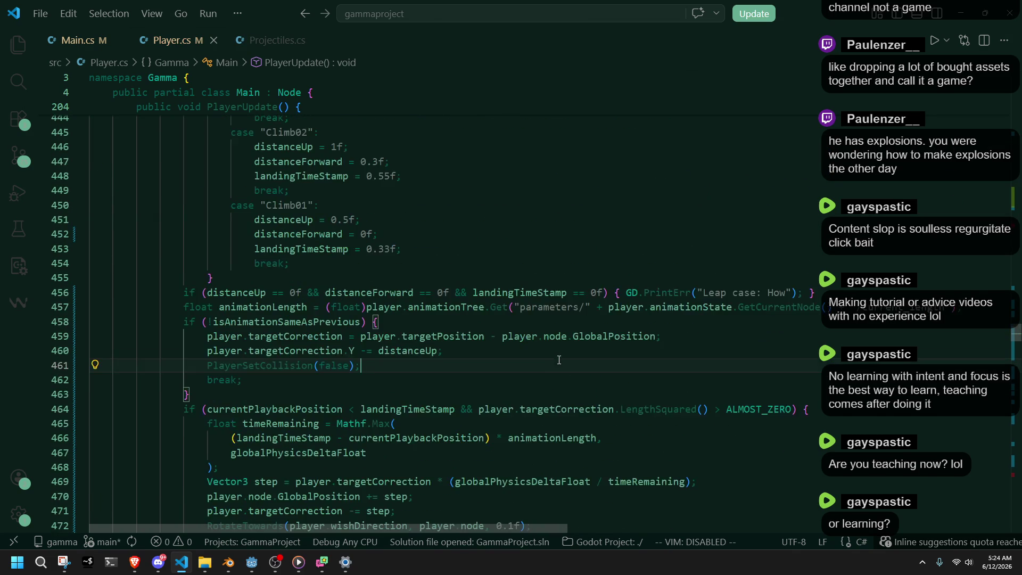
pyautogui.doubleClick(303, 362)
pyautogui.doubleClick(283, 317)
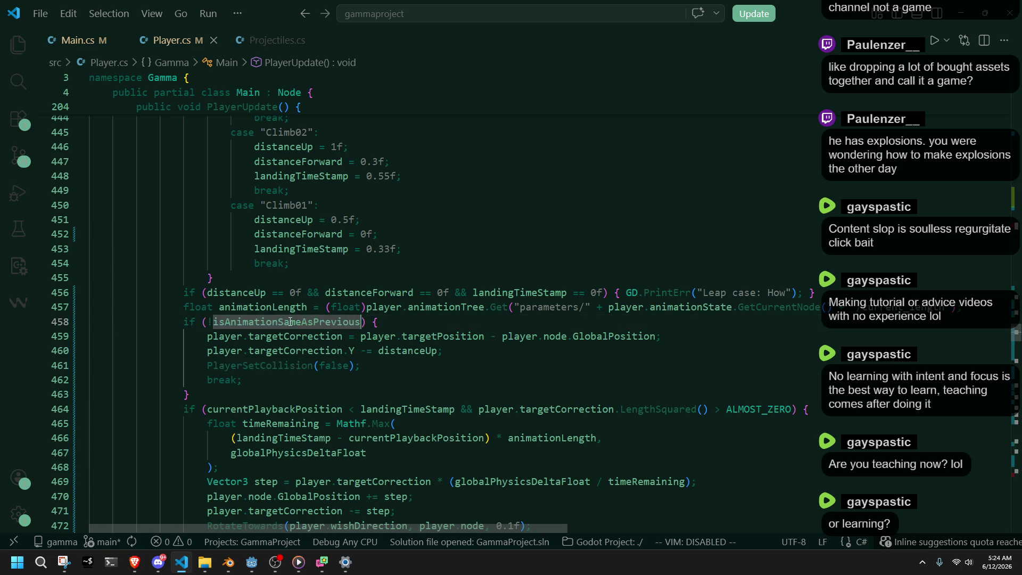
pyautogui.scroll(7, 345, 362)
pyautogui.scroll(16, 344, 362)
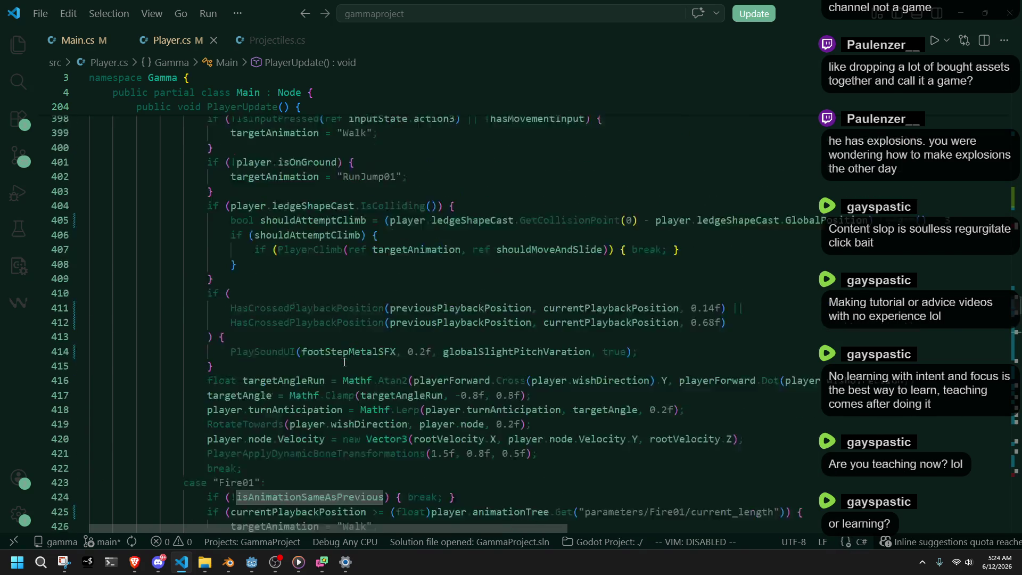
pyautogui.scroll(-4, 345, 362)
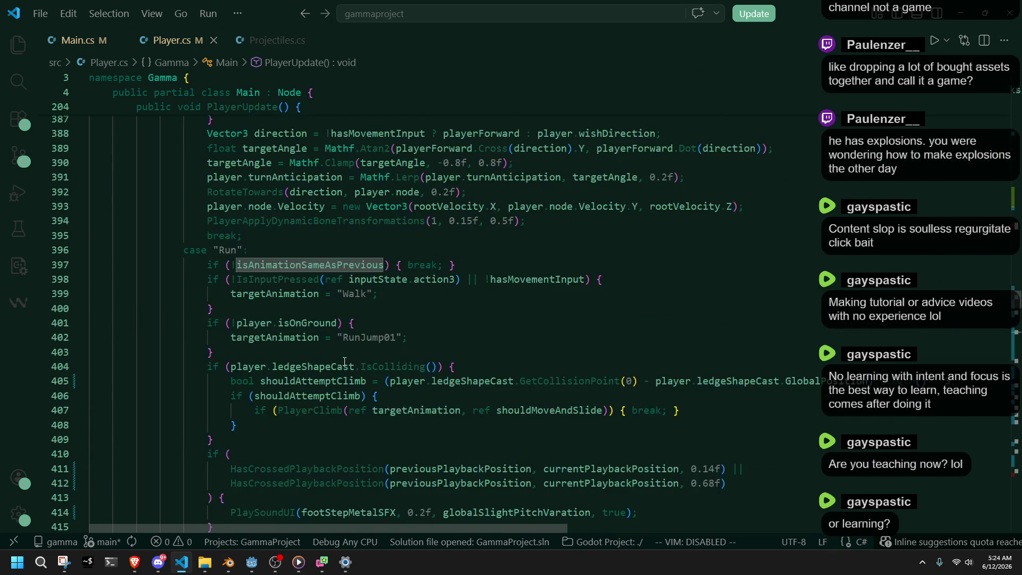
pyautogui.click(538, 279)
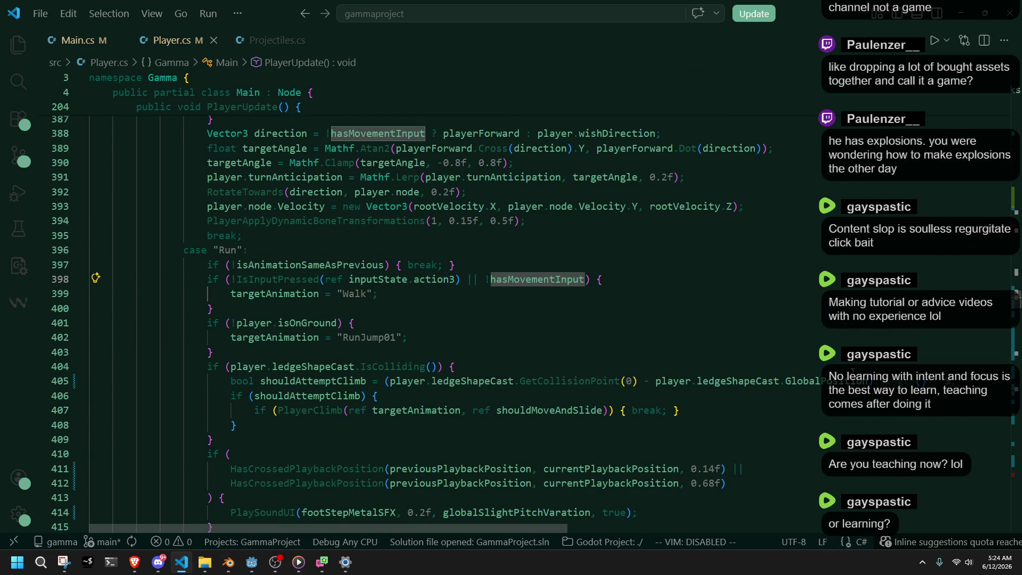
pyautogui.click(948, 381)
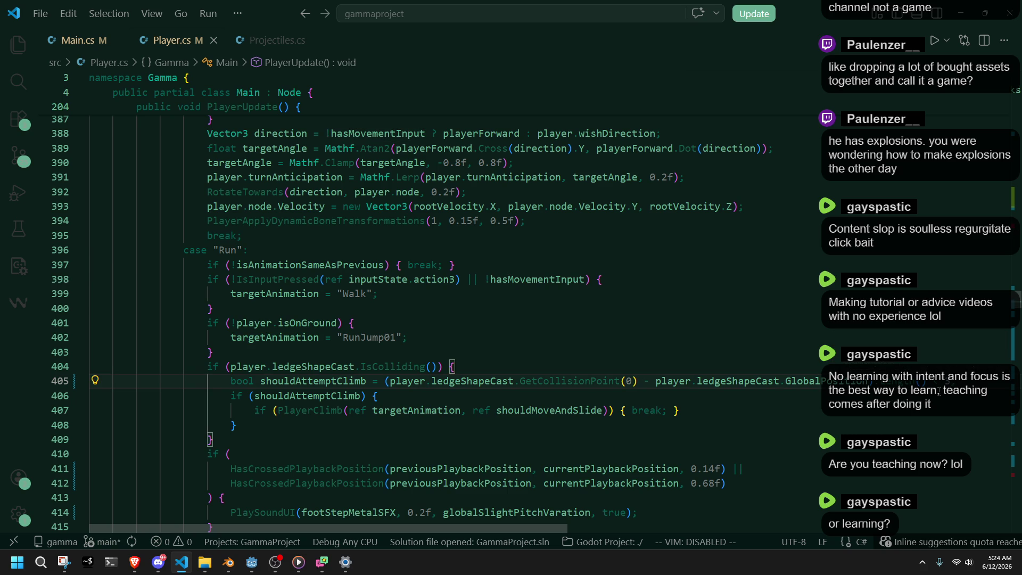
pyautogui.doubleClick(315, 382)
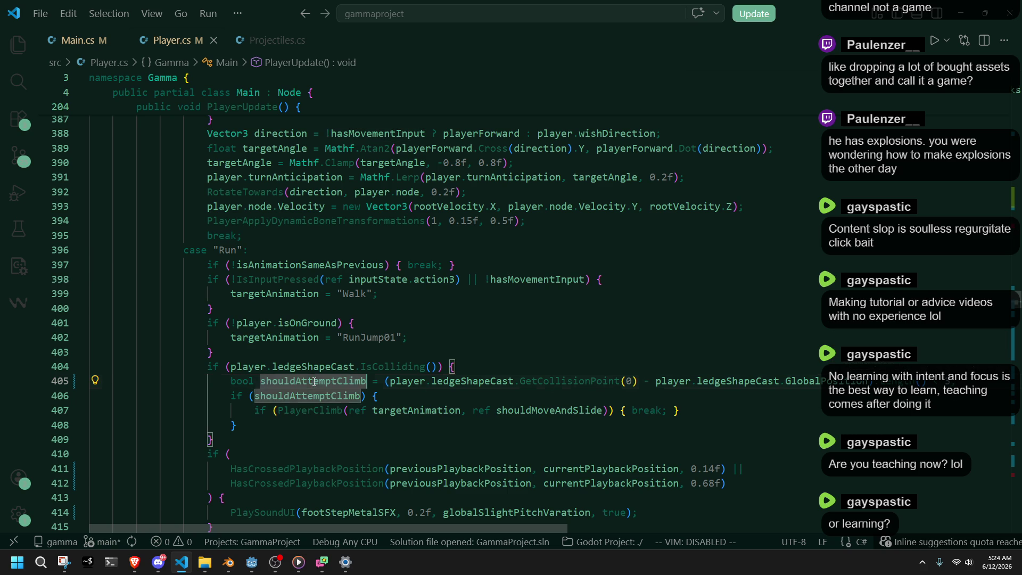
pyautogui.click(474, 400)
pyautogui.click(393, 386)
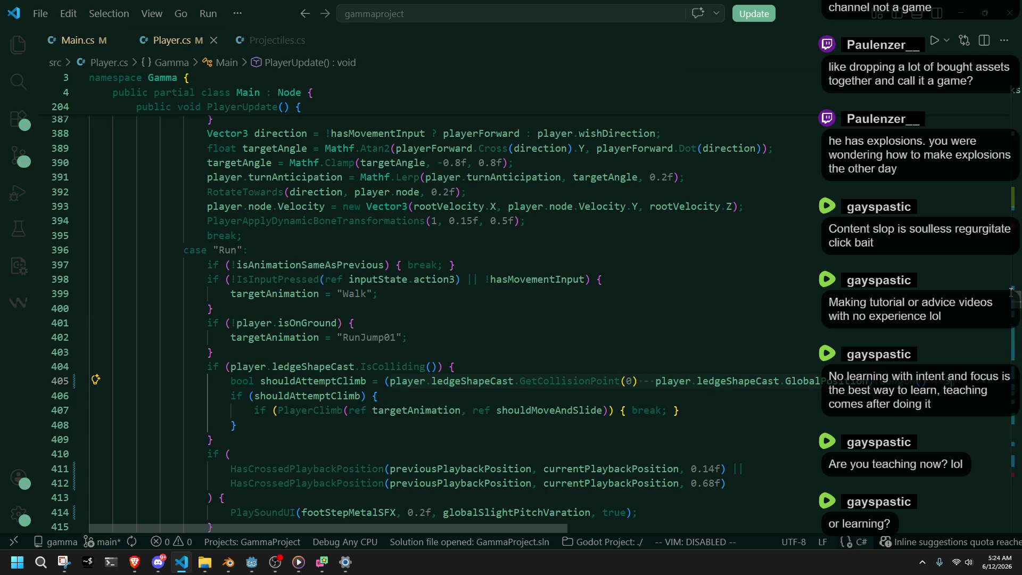
pyautogui.scroll(5, 461, 334)
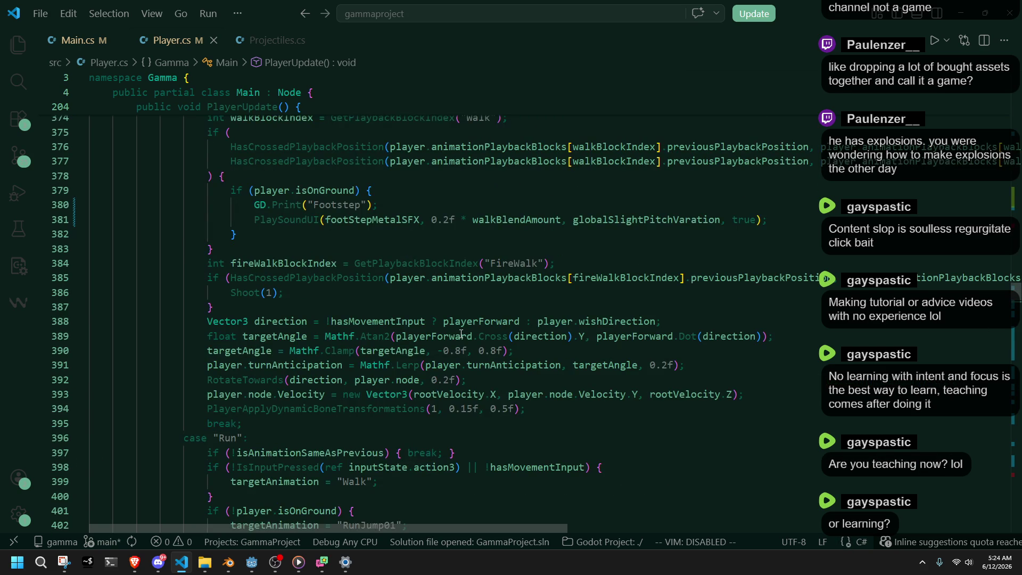
pyautogui.scroll(3, 461, 334)
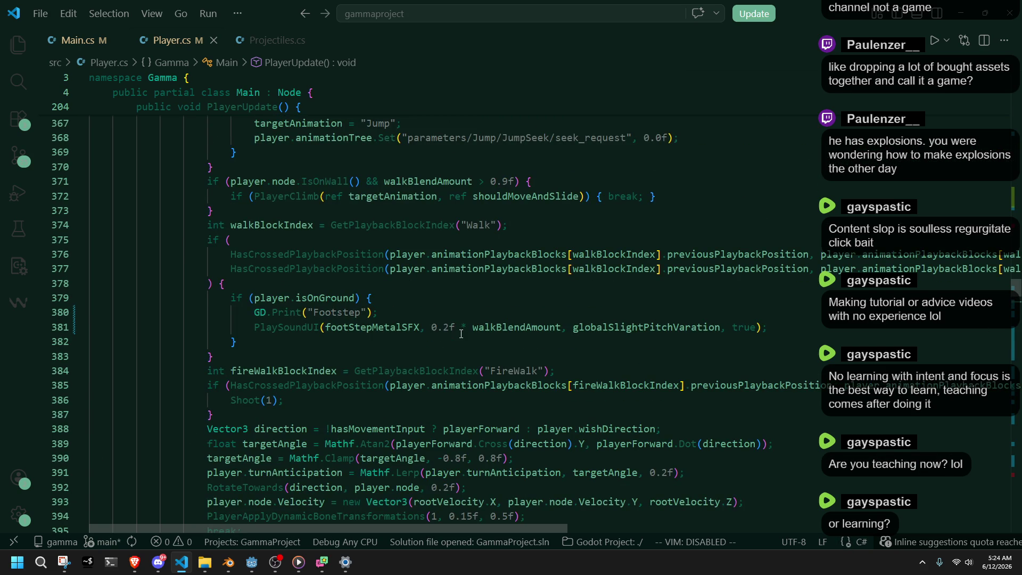
pyautogui.scroll(7, 461, 334)
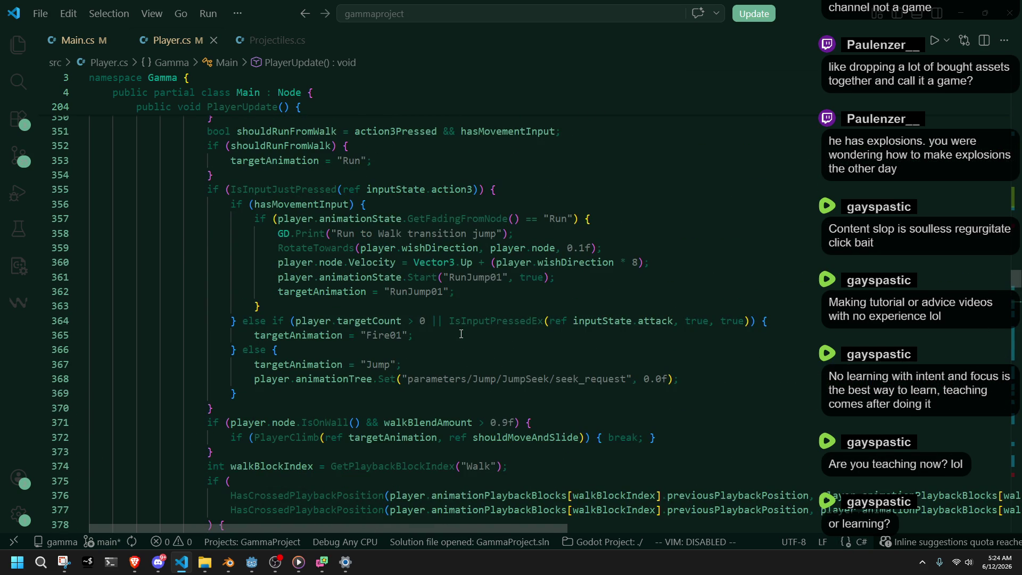
pyautogui.scroll(7, 461, 333)
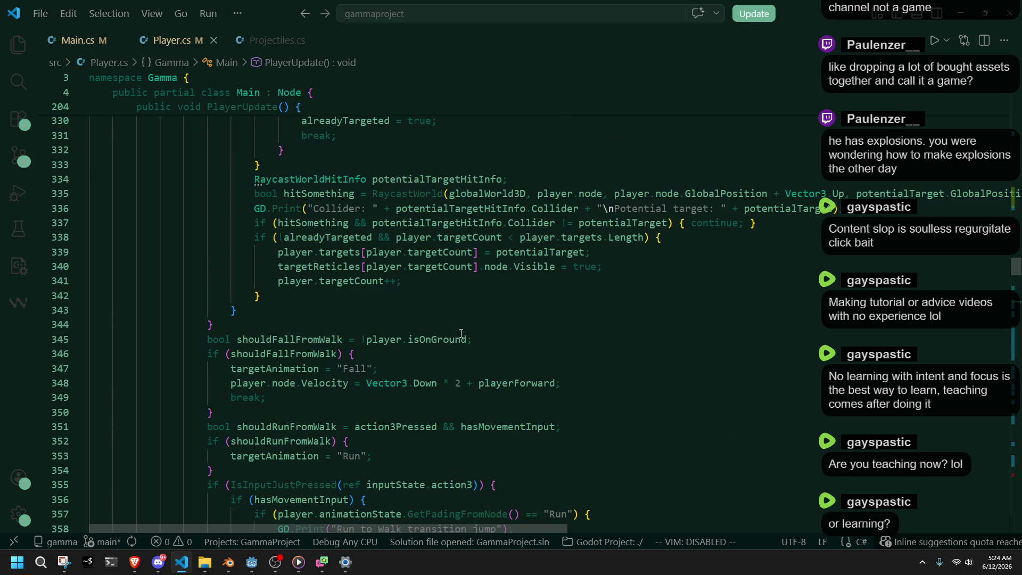
pyautogui.scroll(-3, 461, 334)
pyautogui.scroll(3, 461, 333)
pyautogui.scroll(8, 460, 333)
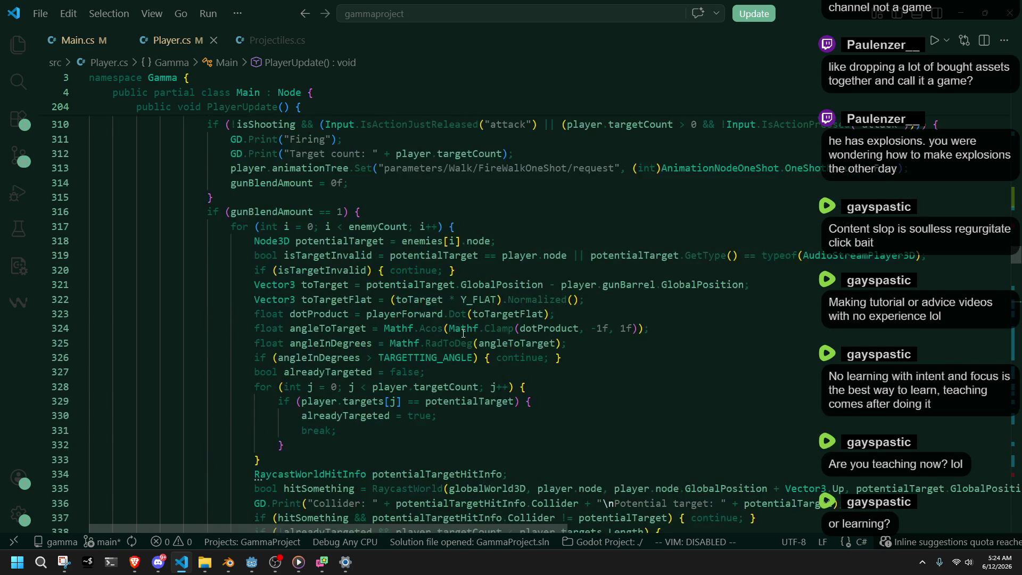
pyautogui.scroll(2, 463, 334)
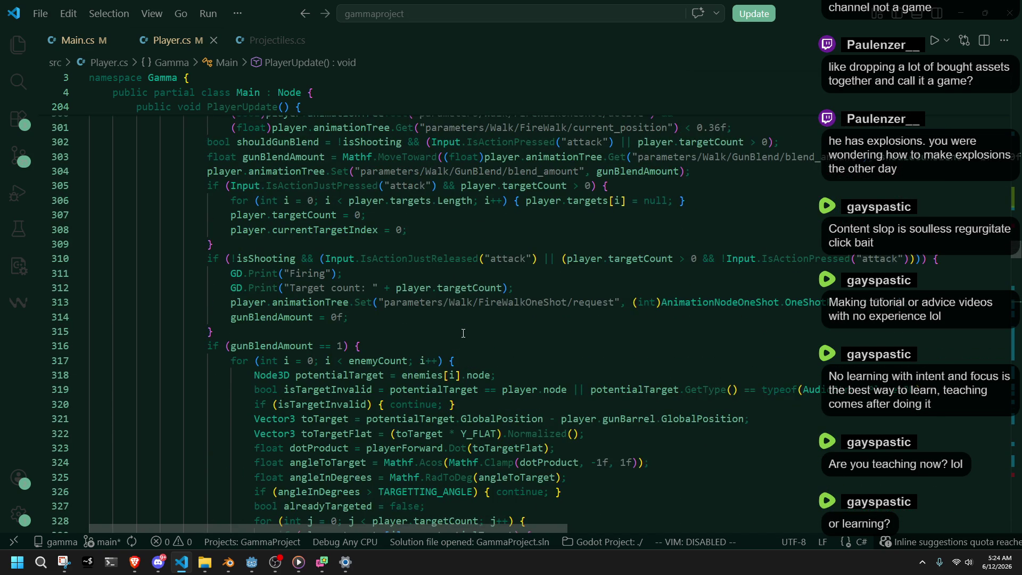
pyautogui.scroll(2, 463, 334)
pyautogui.scroll(7, 463, 333)
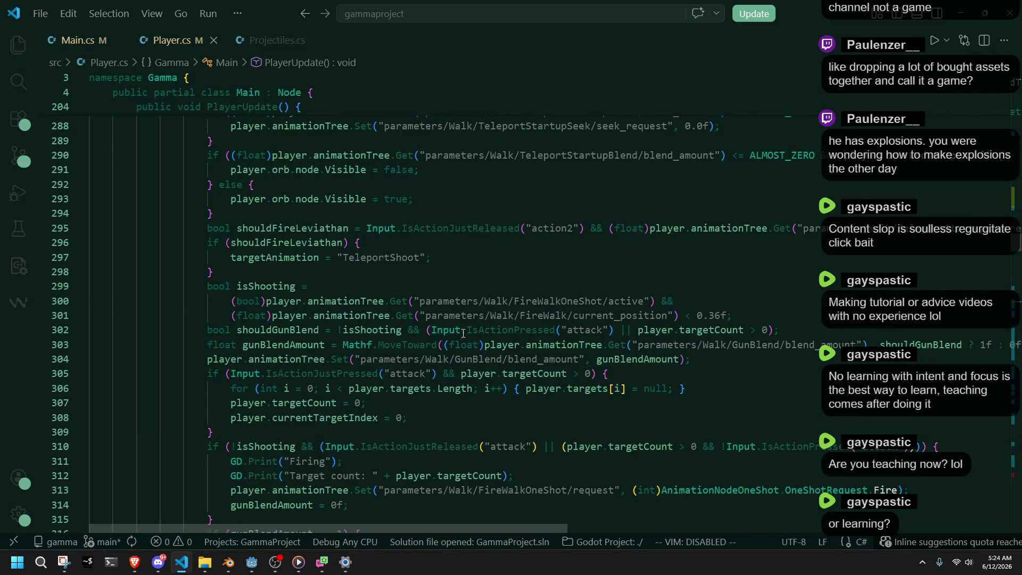
pyautogui.scroll(4, 463, 334)
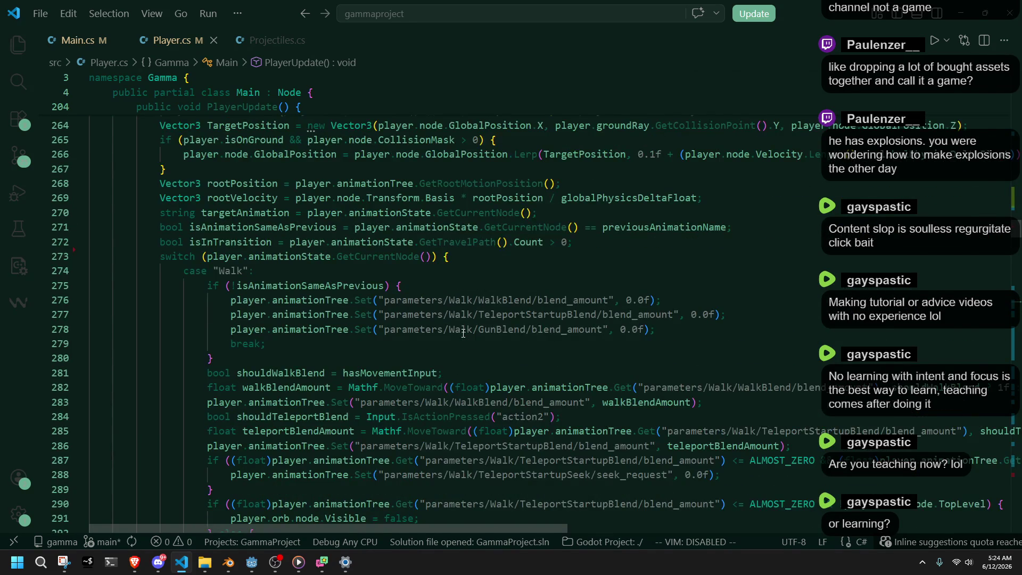
pyautogui.scroll(-4, 463, 334)
pyautogui.scroll(-1, 463, 333)
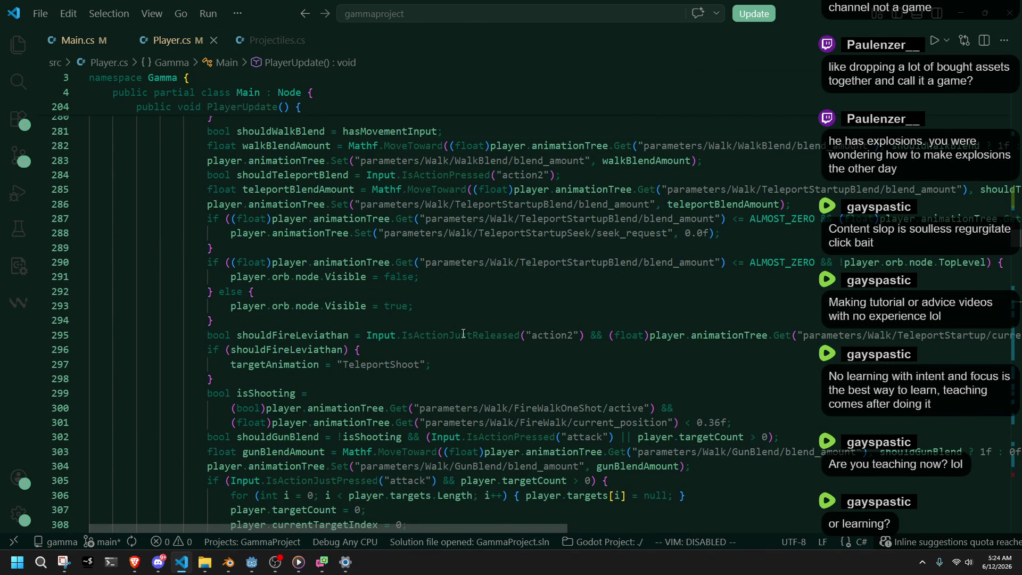
pyautogui.scroll(-3, 463, 334)
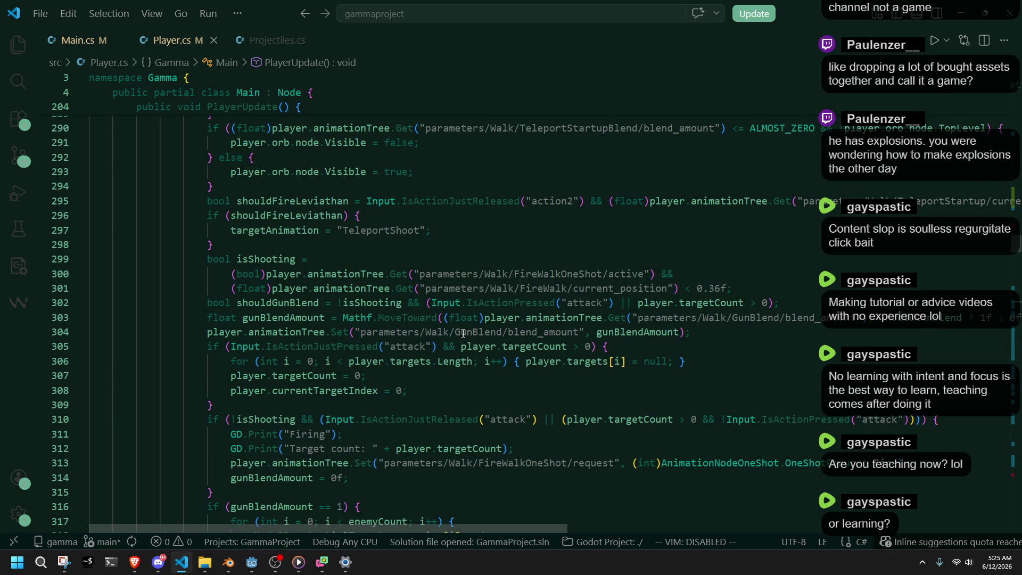
pyautogui.scroll(-11, 463, 333)
pyautogui.scroll(-3, 463, 333)
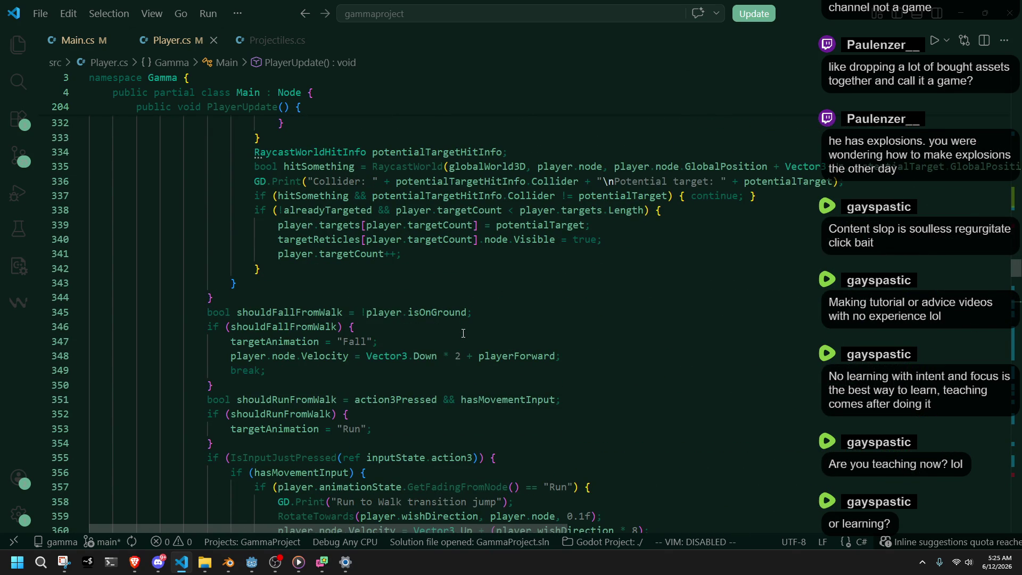
pyautogui.scroll(-1, 463, 334)
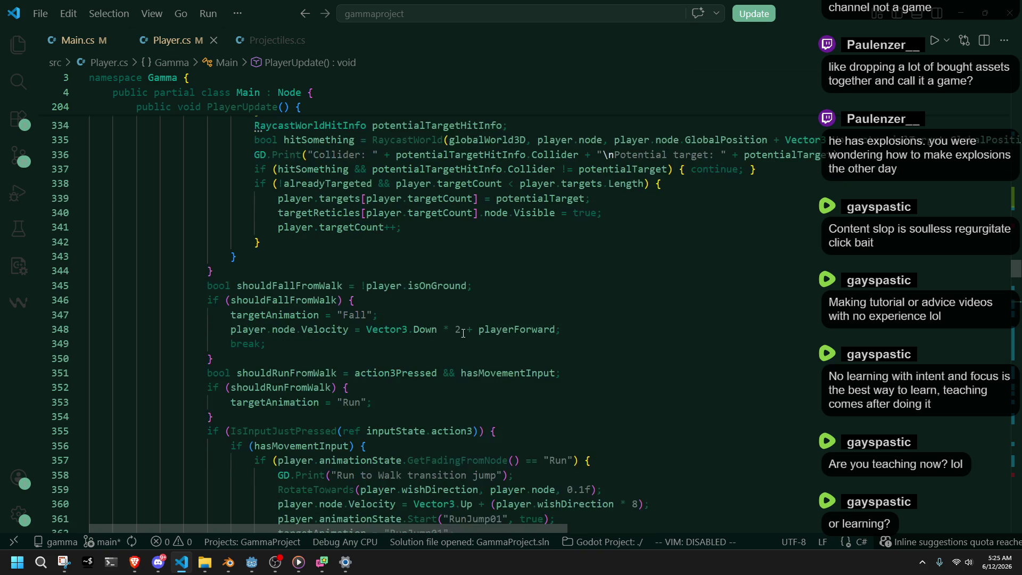
pyautogui.scroll(-4, 315, 376)
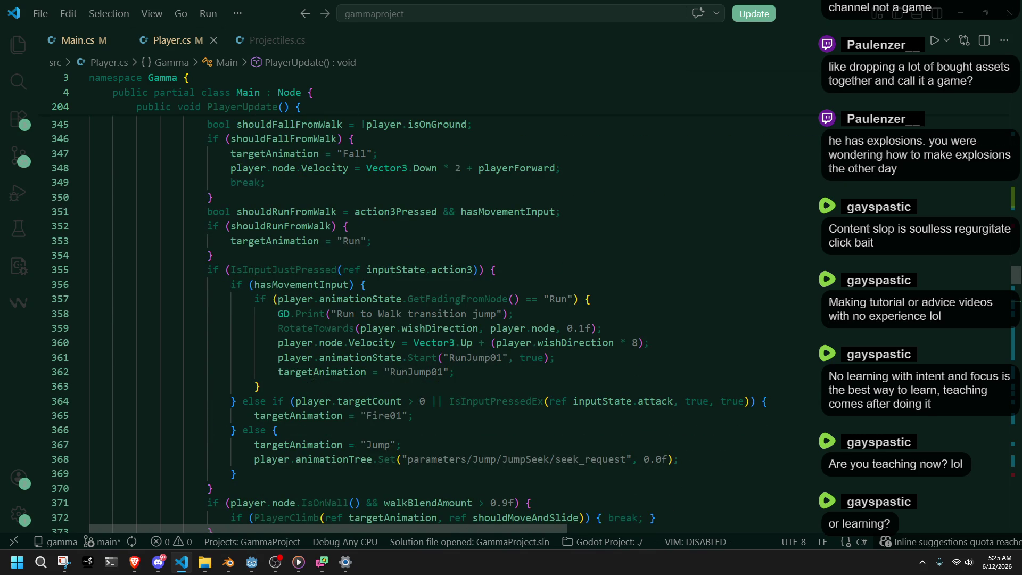
pyautogui.scroll(-4, 313, 376)
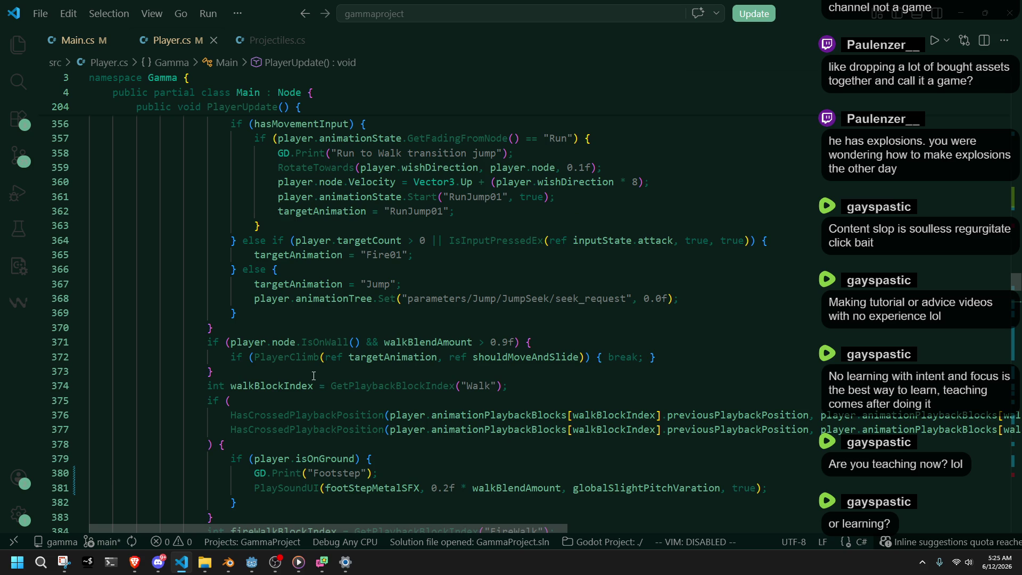
pyautogui.scroll(-3, 314, 375)
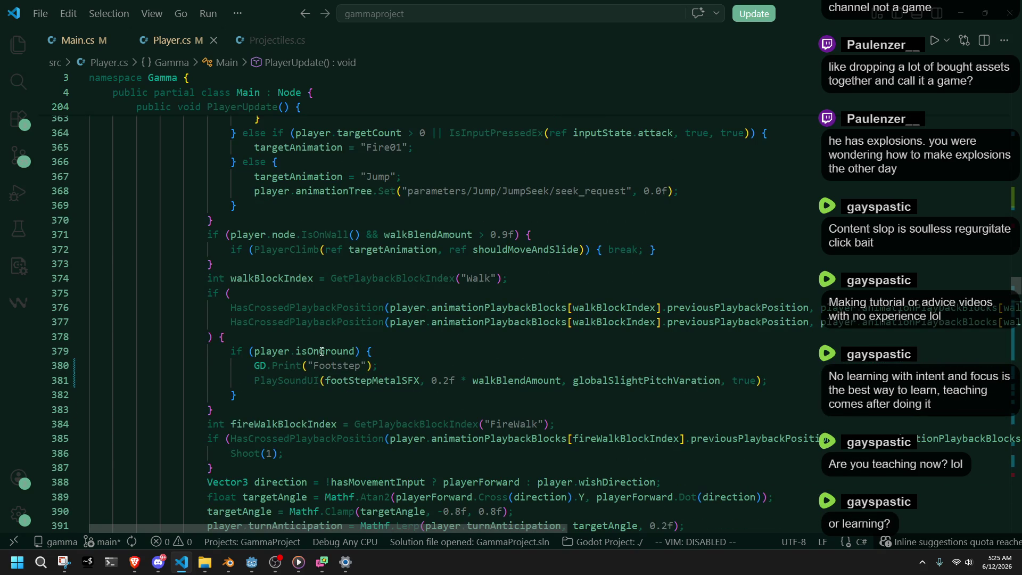
pyautogui.moveTo(322, 351)
pyautogui.scroll(-4, 364, 404)
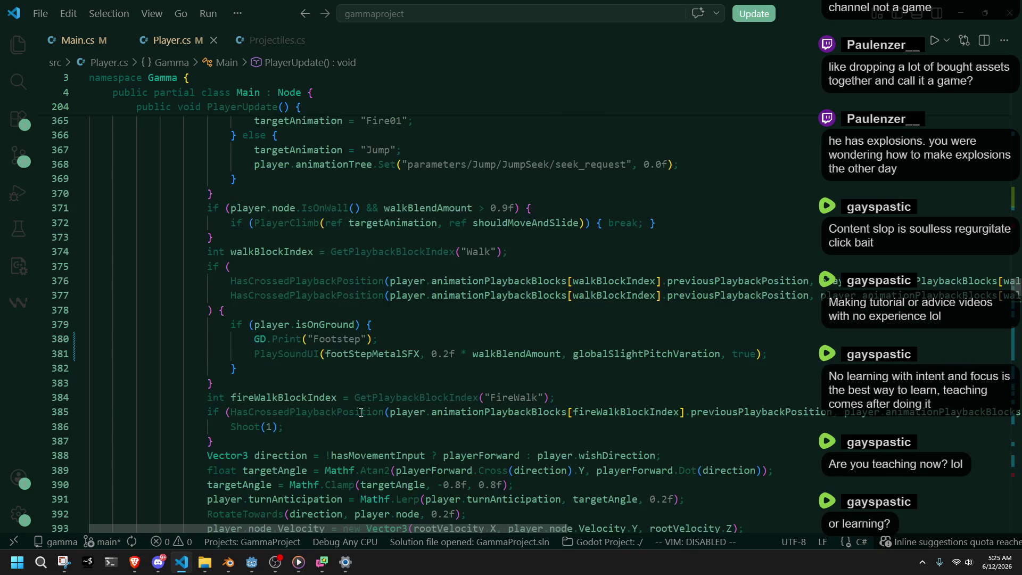
pyautogui.scroll(20, 356, 424)
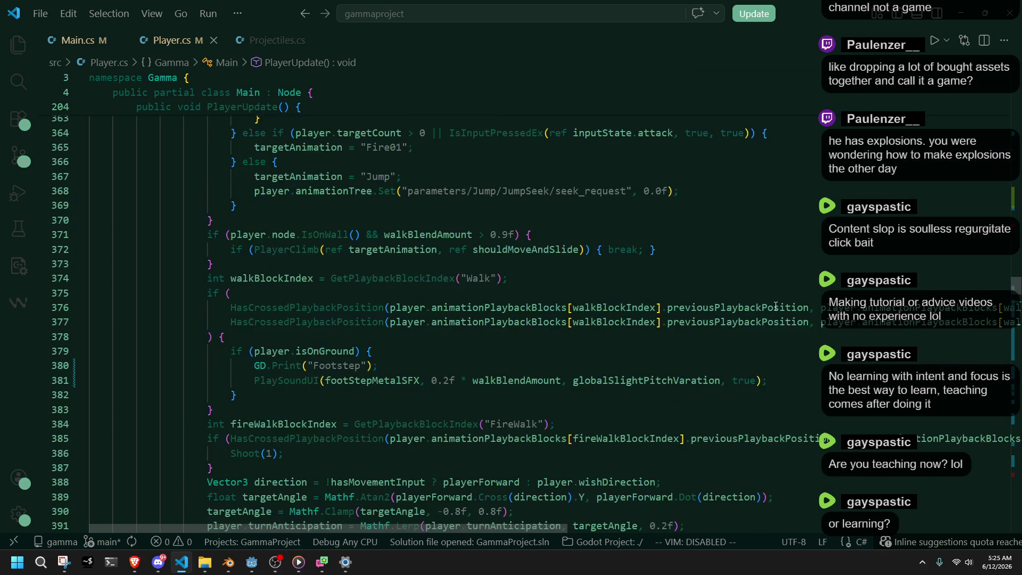
pyautogui.scroll(3, 750, 379)
pyautogui.scroll(-3, 708, 367)
pyautogui.scroll(5, 662, 358)
pyautogui.scroll(10, 294, 302)
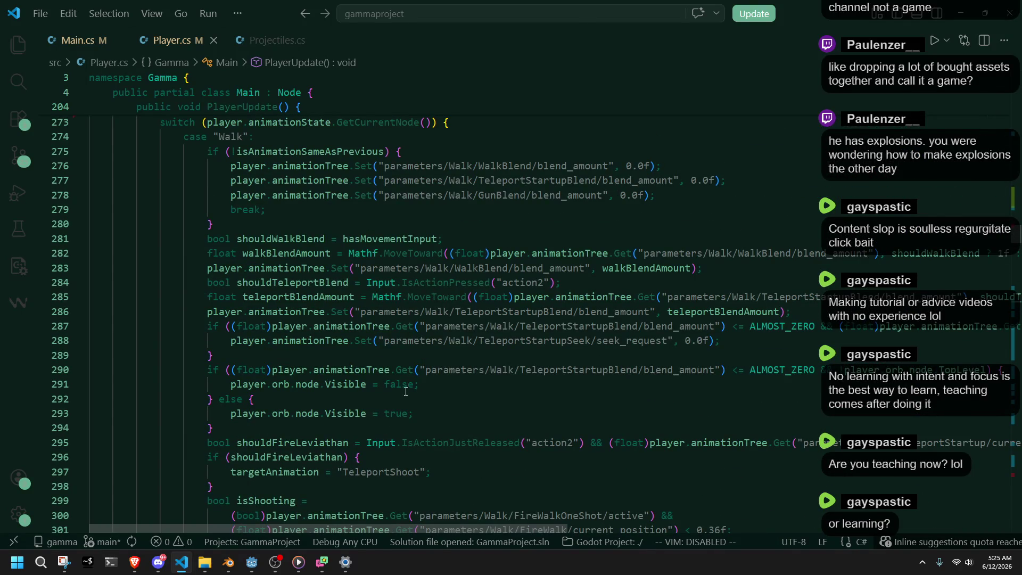
pyautogui.scroll(1, 367, 424)
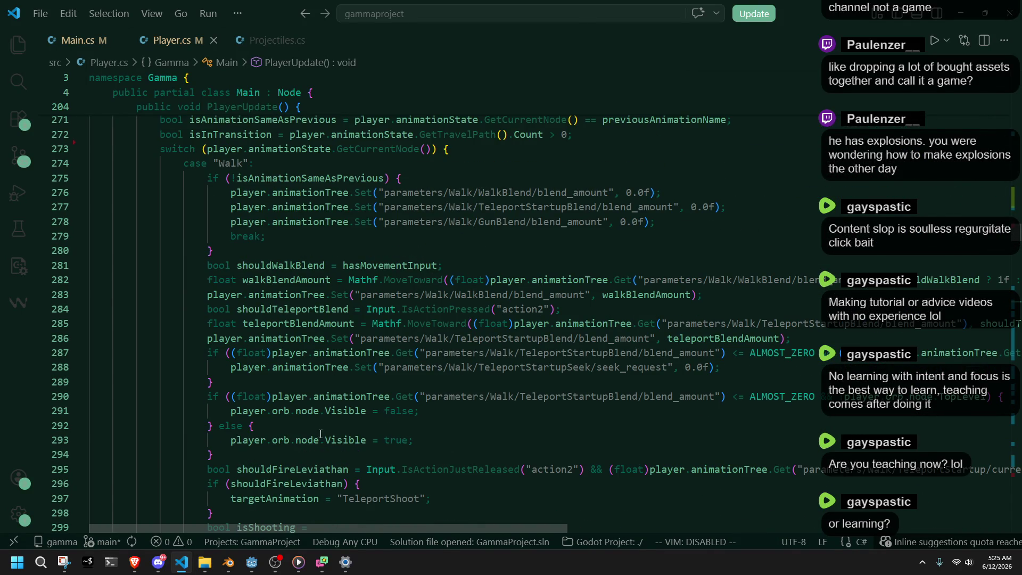
pyautogui.scroll(-3, 321, 432)
pyautogui.scroll(-4, 277, 411)
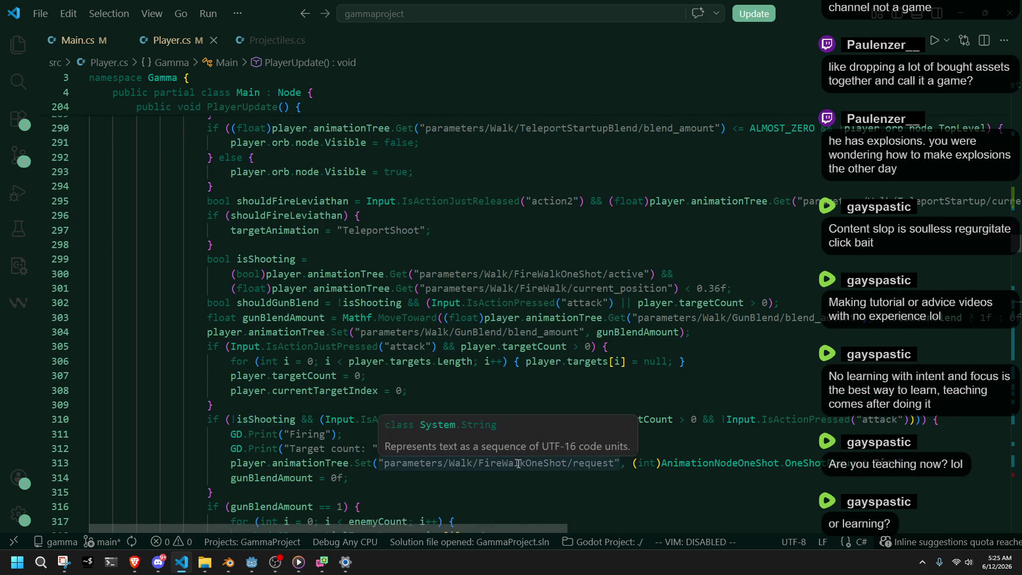
pyautogui.scroll(-10, 420, 505)
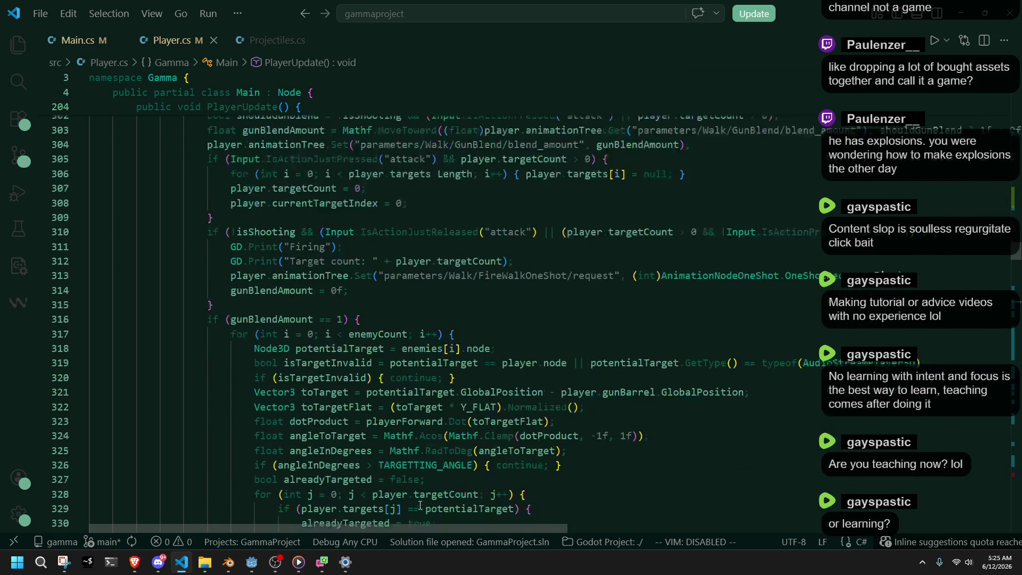
pyautogui.scroll(-4, 420, 503)
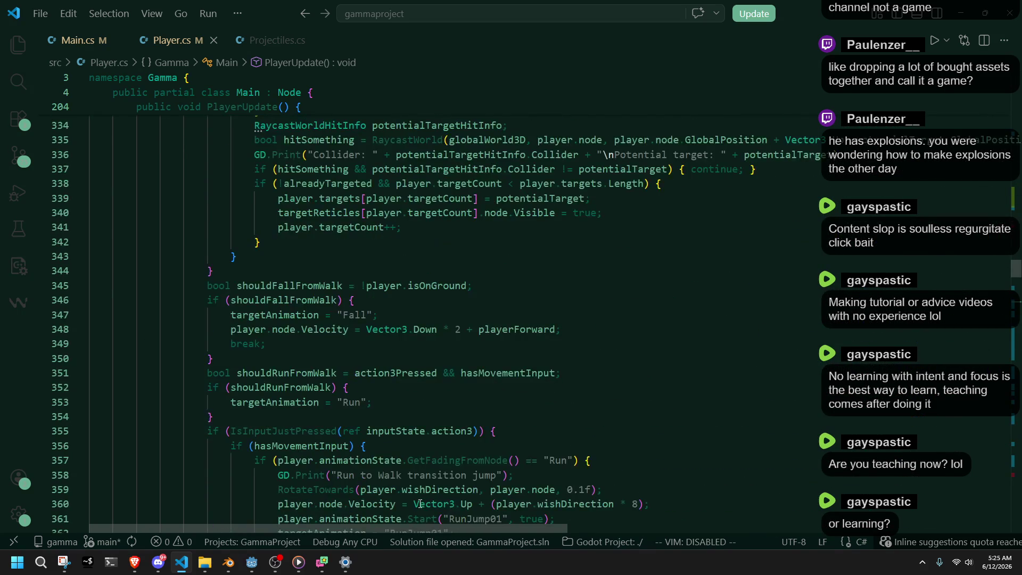
pyautogui.scroll(-2, 420, 503)
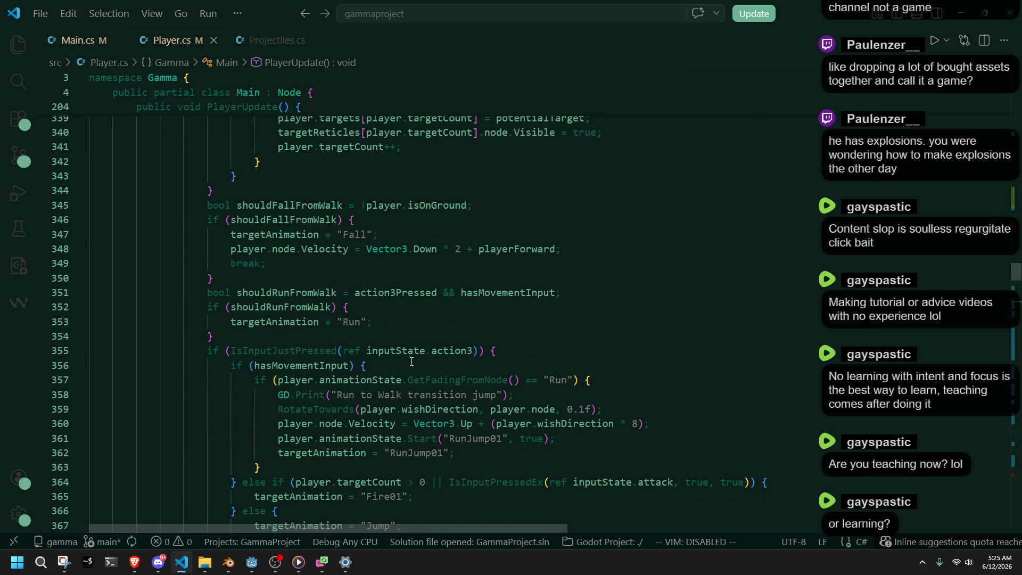
pyautogui.doubleClick(285, 352)
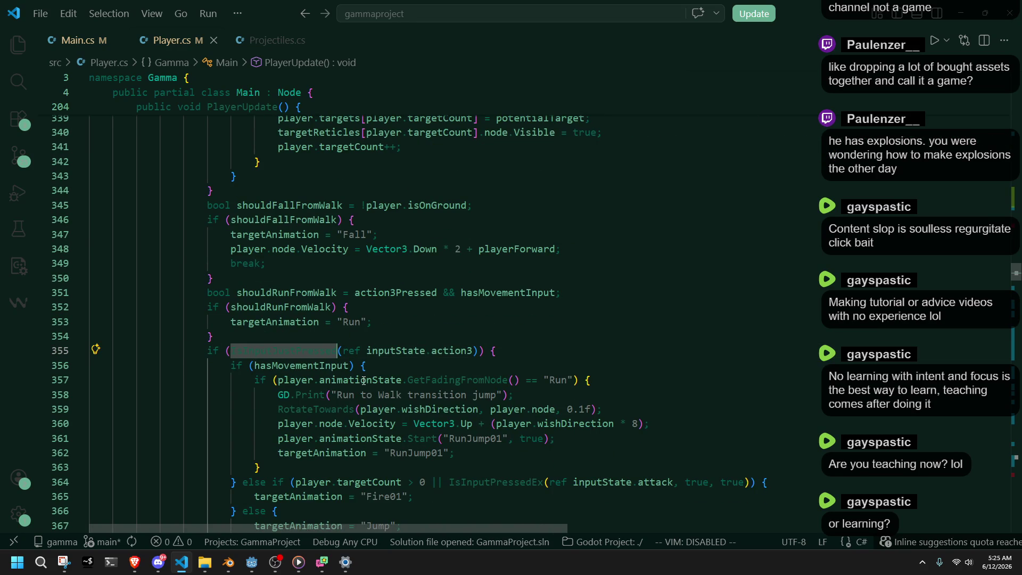
pyautogui.click(443, 452)
pyautogui.scroll(-3, 309, 425)
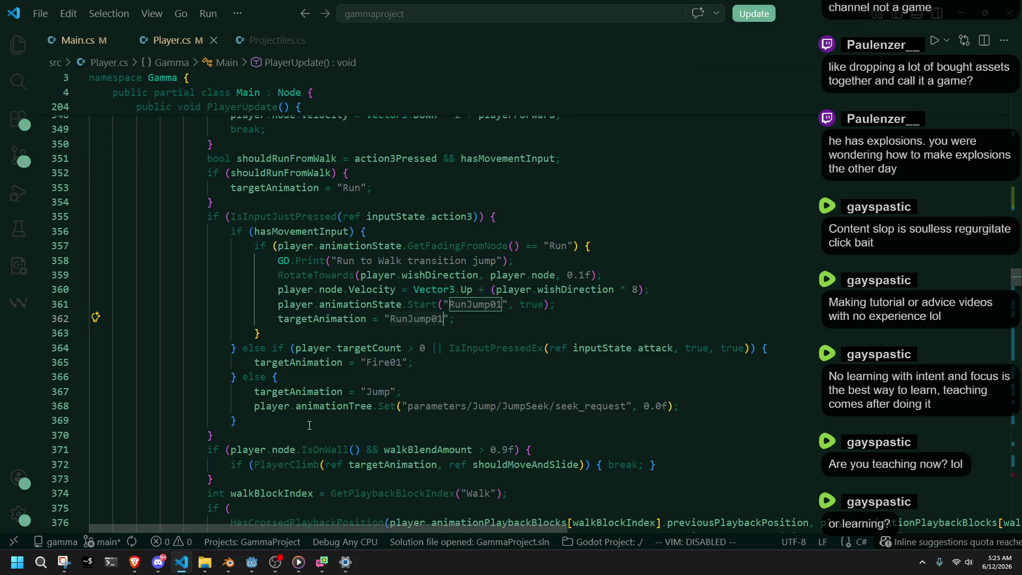
pyautogui.scroll(-3, 310, 426)
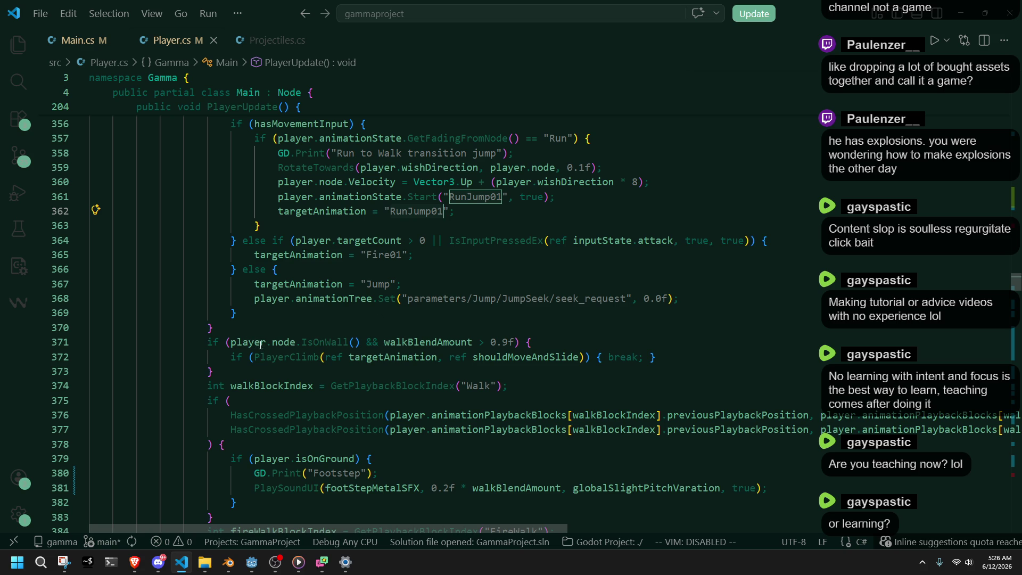
# Replace player.node.IsOnWall() on line 371 with the pasted ledgeShapeCast distance check and save.
pyautogui.click(295, 357)
pyautogui.press('Up')
pyautogui.moveTo(360, 344); pyautogui.dragTo(231, 343)
pyautogui.write('player.ledgeShapeCast.GetCollisionPoint(0) - player.ledgeShapeCast.GlobalPosition).Length() < 3')
pyautogui.hotkey('ctrl', 's')
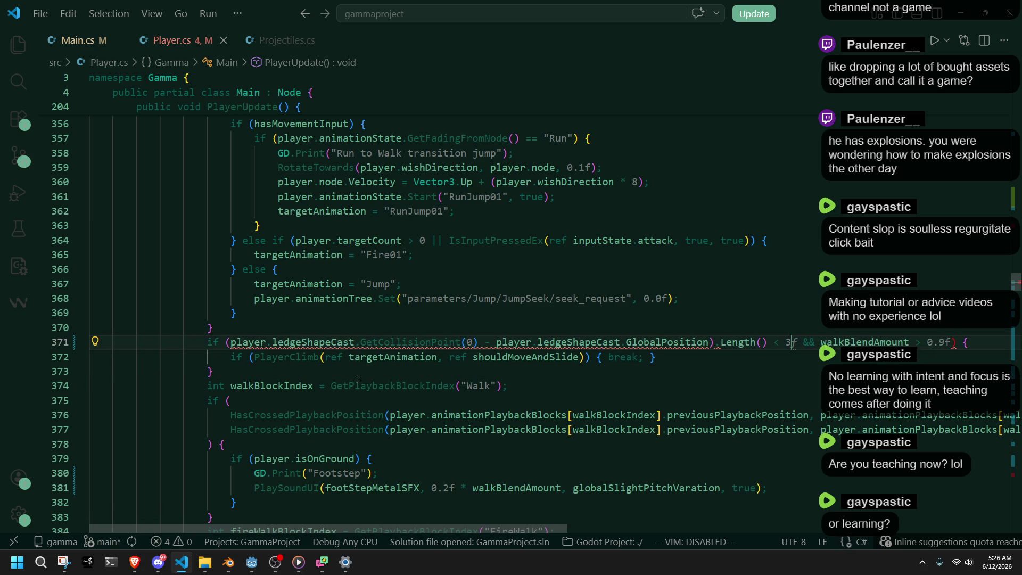
# Add the missing opening parenthesis before player on line 371, save, and run the project.
pyautogui.click(357, 384)
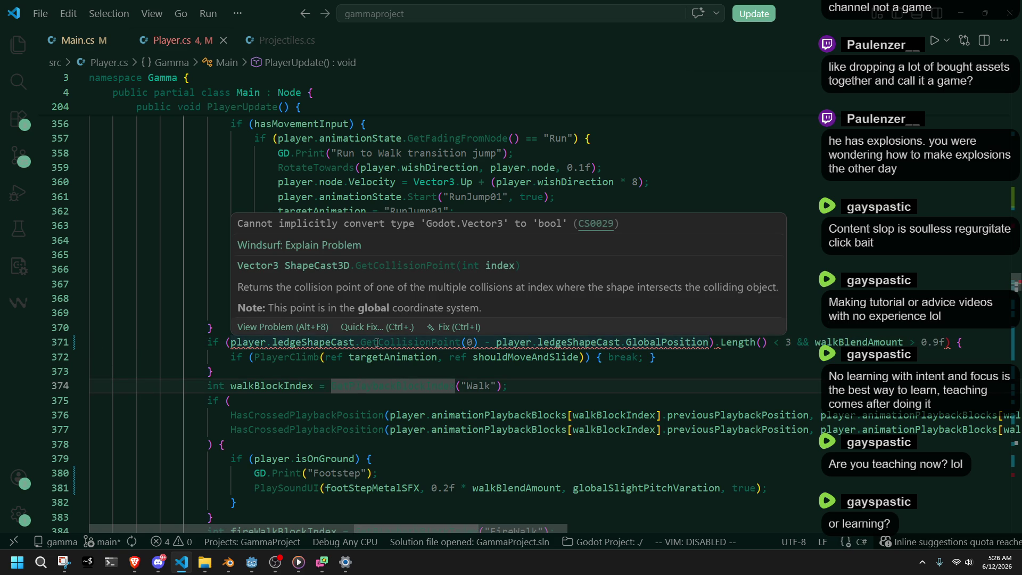
pyautogui.click(306, 373)
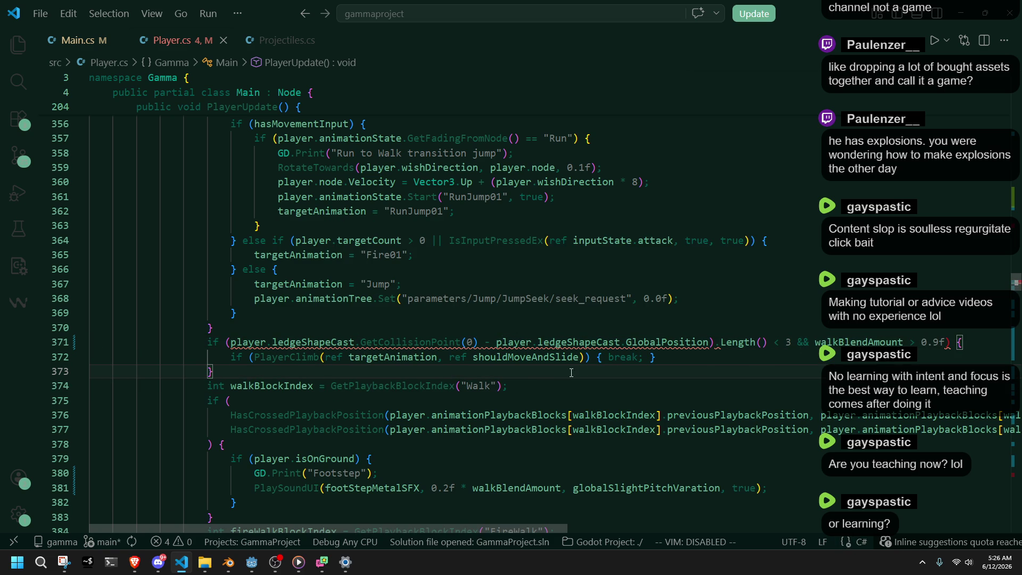
pyautogui.click(234, 342)
pyautogui.write('(')
pyautogui.hotkey('ctrl', 's')
pyautogui.press('Down')
pyautogui.press('Down')
pyautogui.press('Down')
pyautogui.press('End')
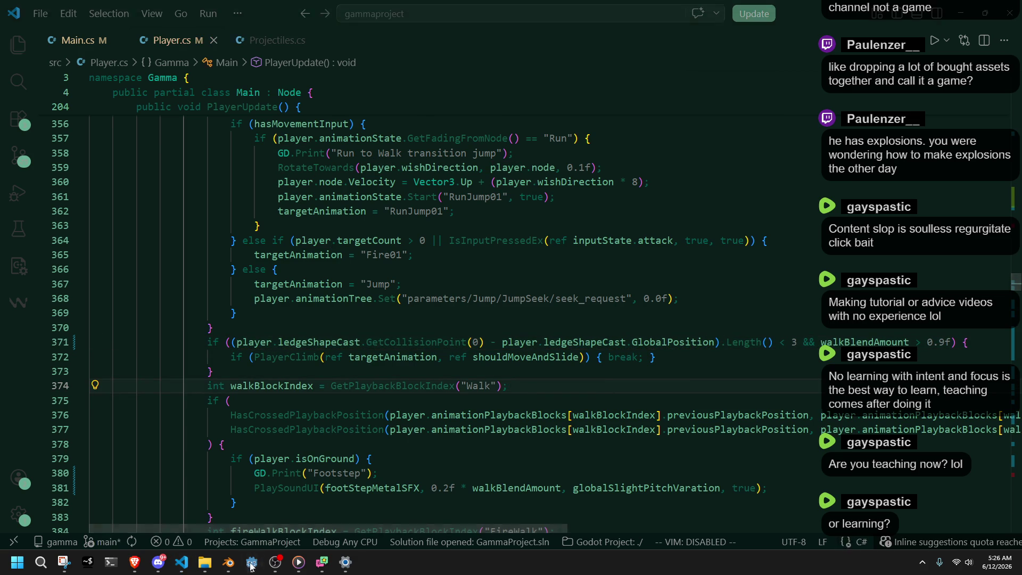
pyautogui.click(252, 562)
pyautogui.click(943, 21)
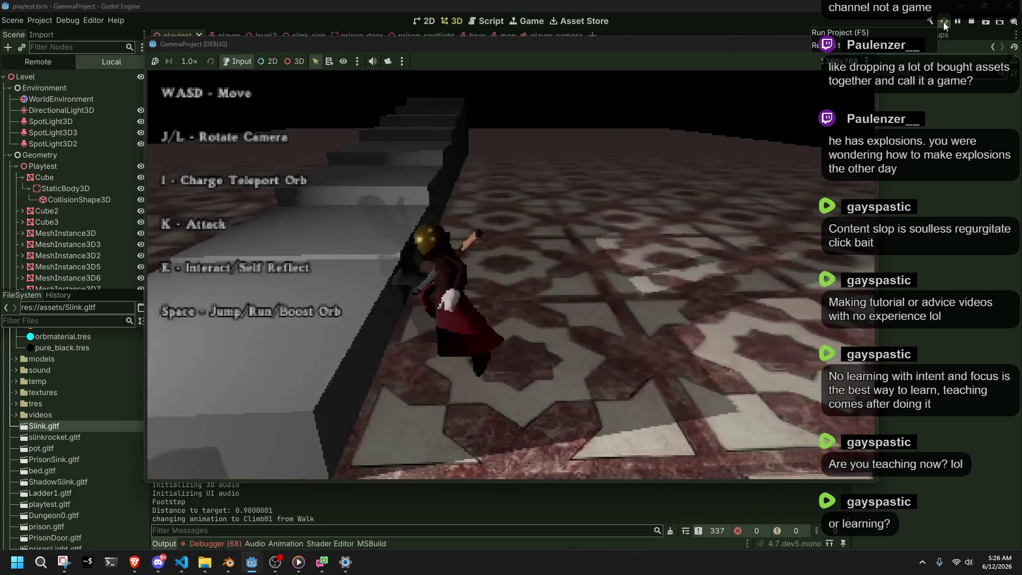
# Walk, then run, the character into the stone stairs to test climbing, then stop the game.
pyautogui.press('w')
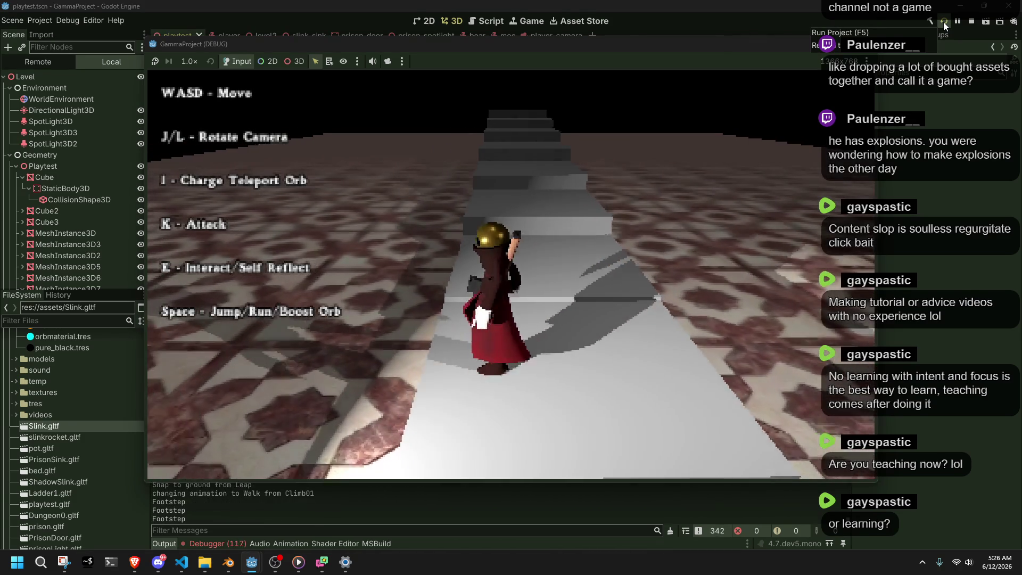
pyautogui.press('a')
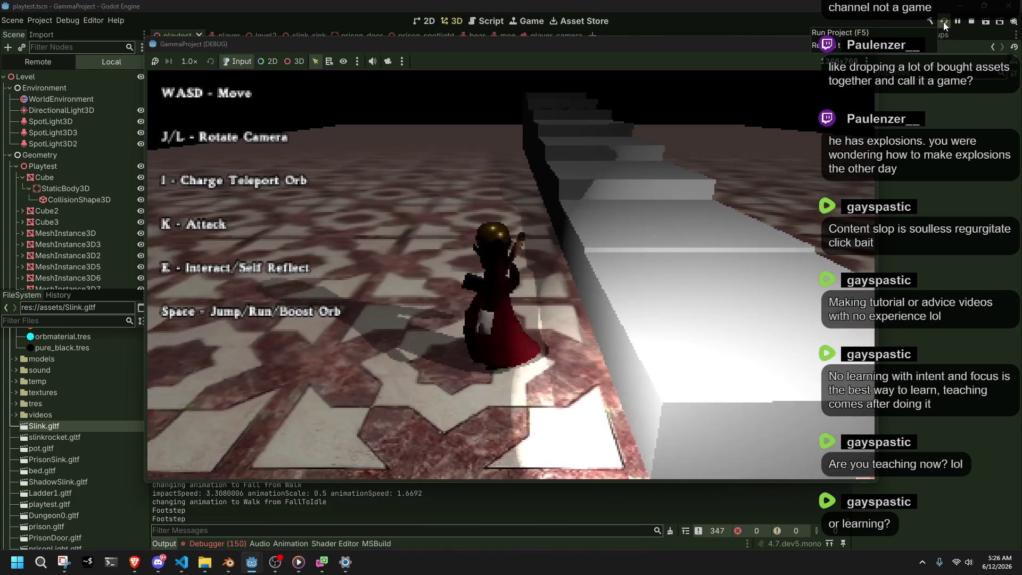
pyautogui.press('a')
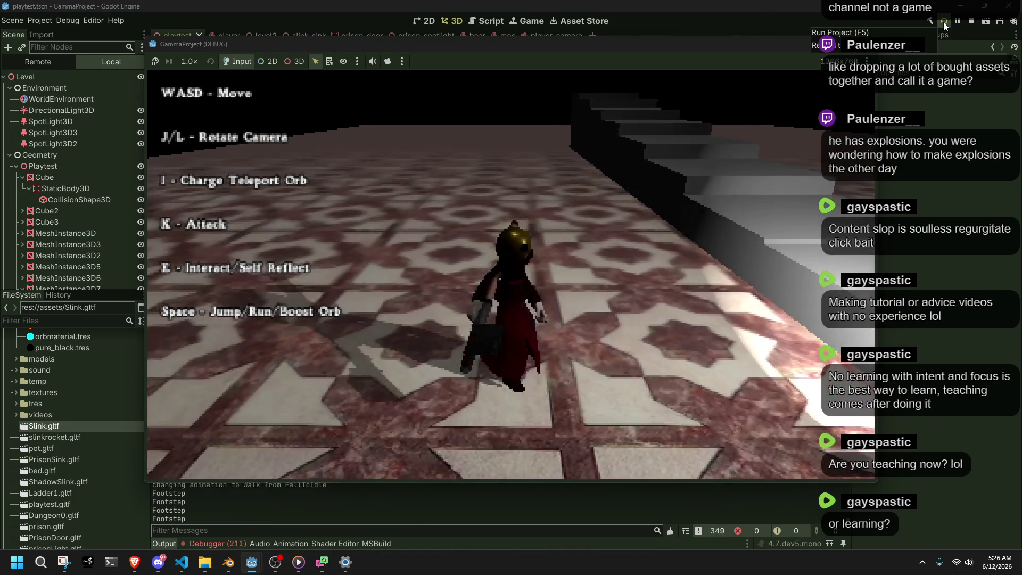
pyautogui.press('d')
pyautogui.press('a')
pyautogui.press('w')
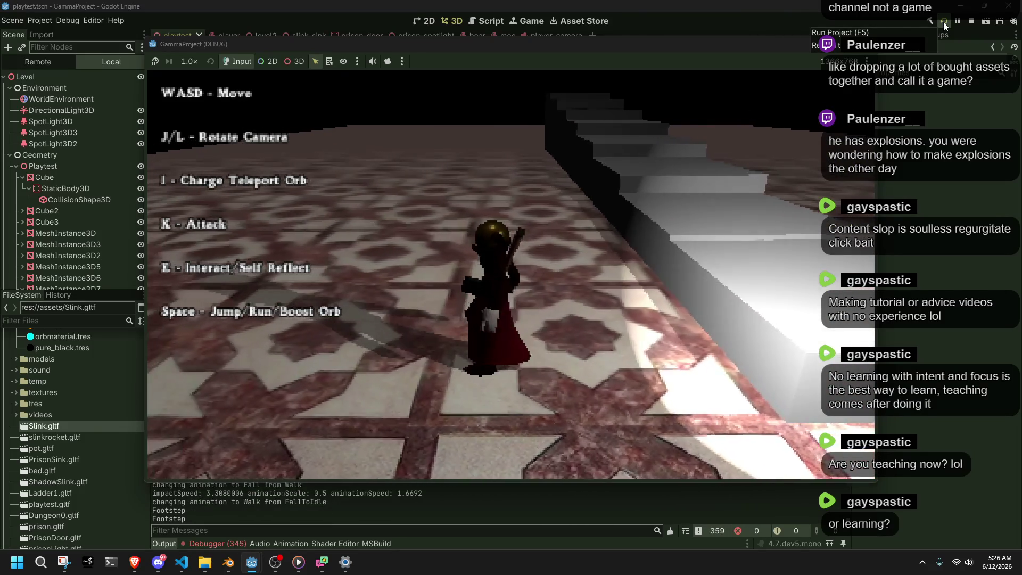
pyautogui.press('space')
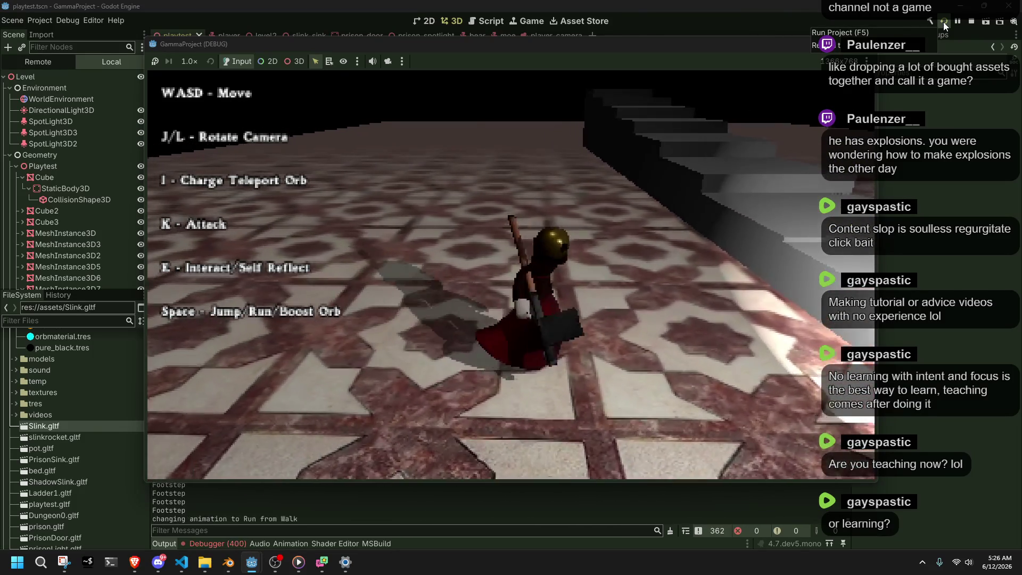
pyautogui.press('w')
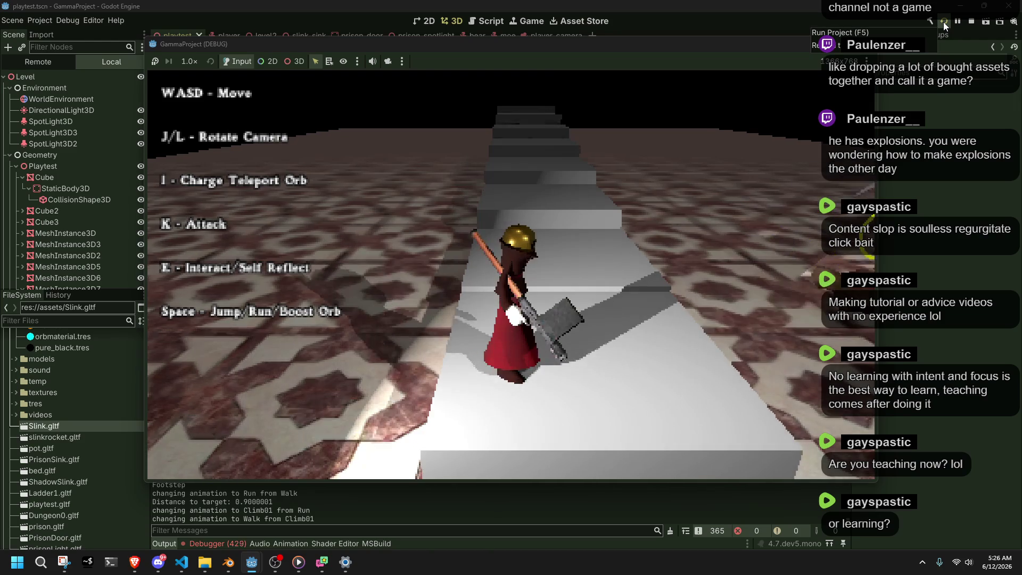
pyautogui.click(943, 21)
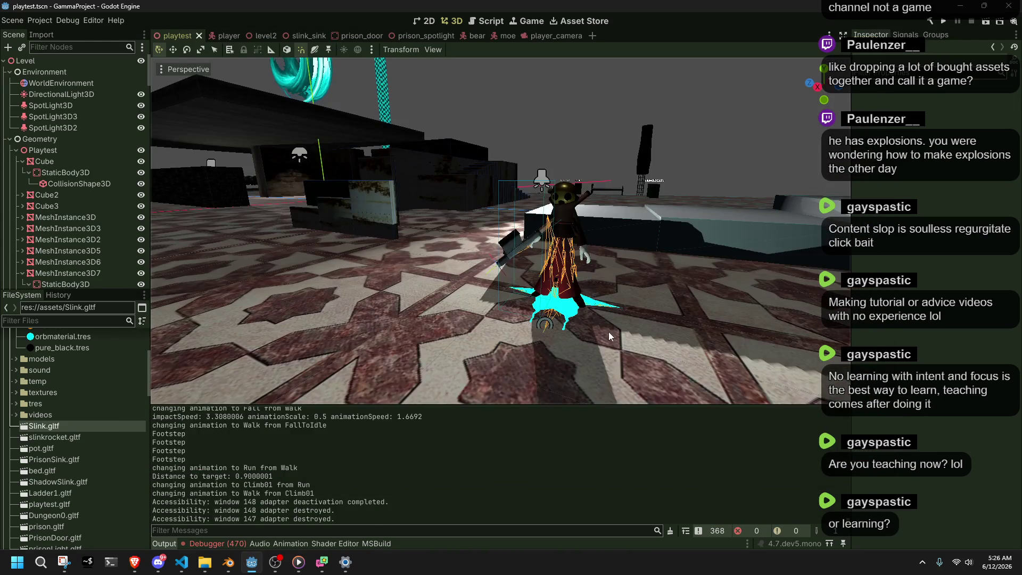
pyautogui.hotkey('alt', 'Tab')
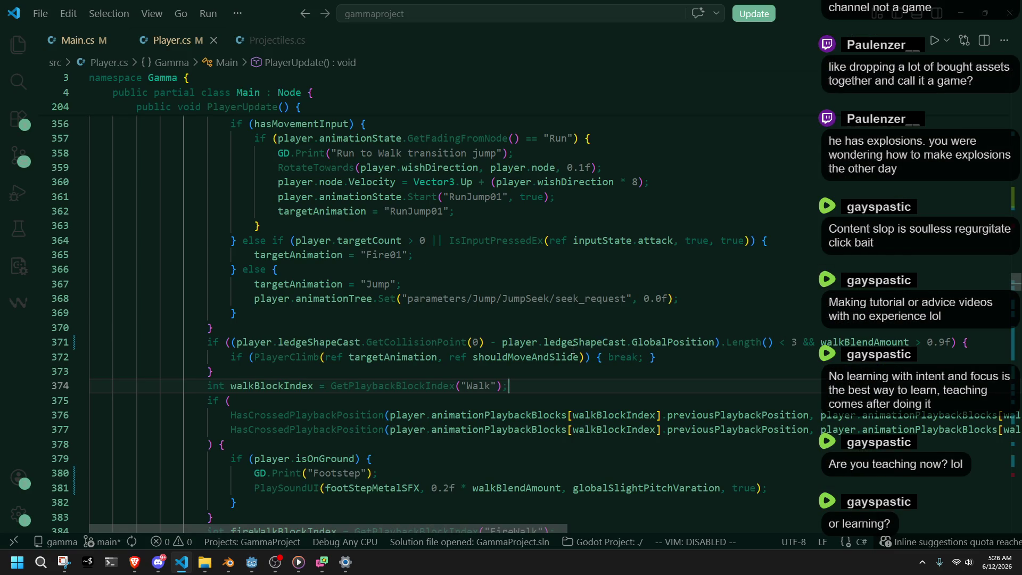
# Undo the last edit to restore the Vector3.Zero velocity reset, and save Player.cs.
pyautogui.hotkey('ctrl', 'z')
pyautogui.hotkey('ctrl', 'z')
pyautogui.hotkey('ctrl', 'z')
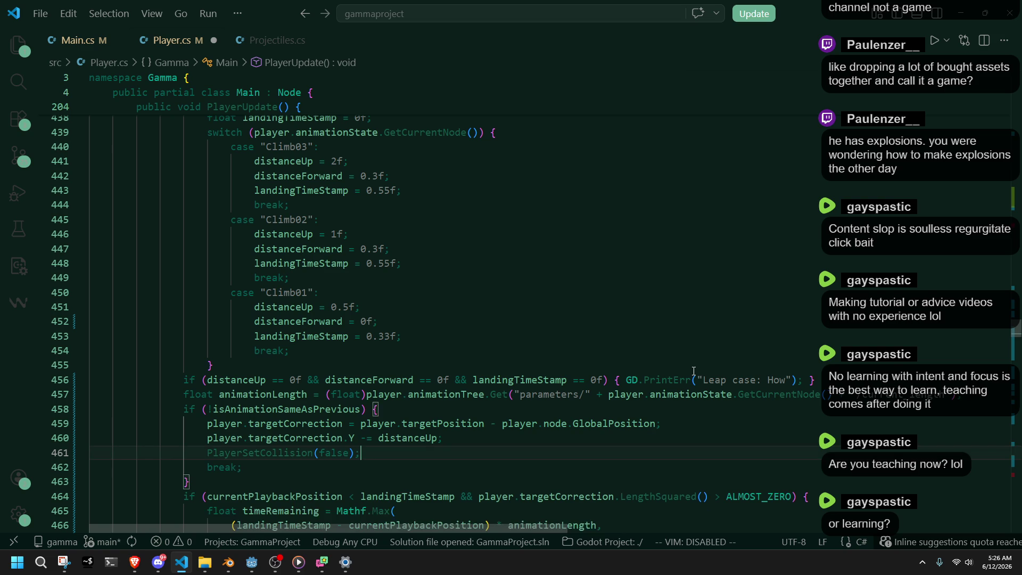
pyautogui.hotkey('ctrl', 's')
pyautogui.click(460, 494)
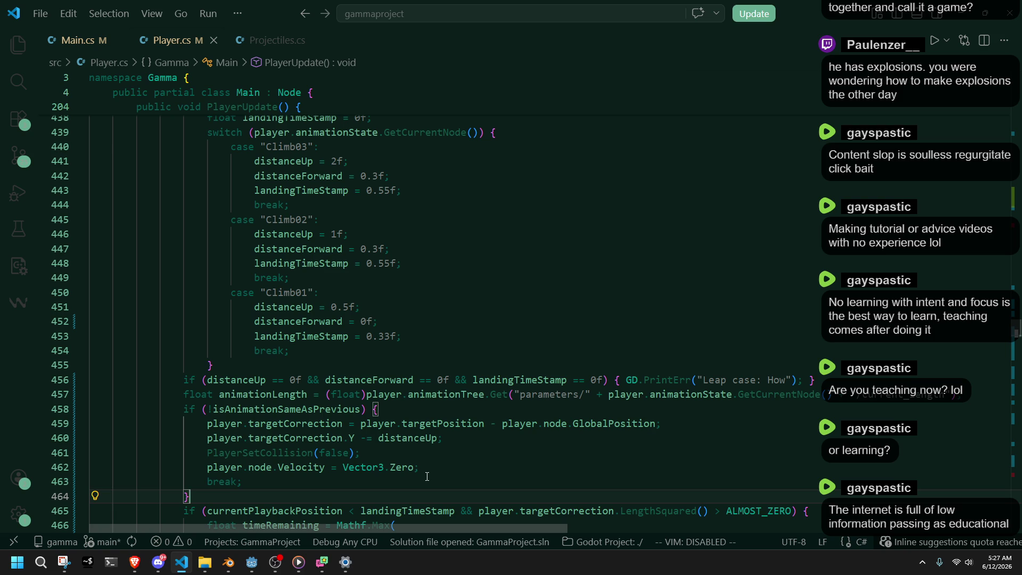
pyautogui.hotkey('alt', 'Tab')
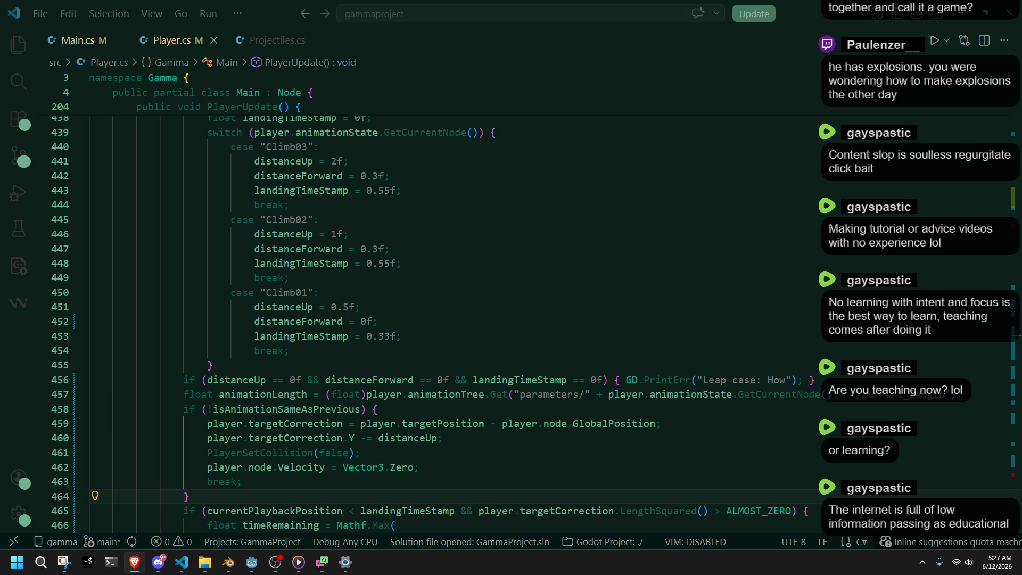
pyautogui.click(158, 562)
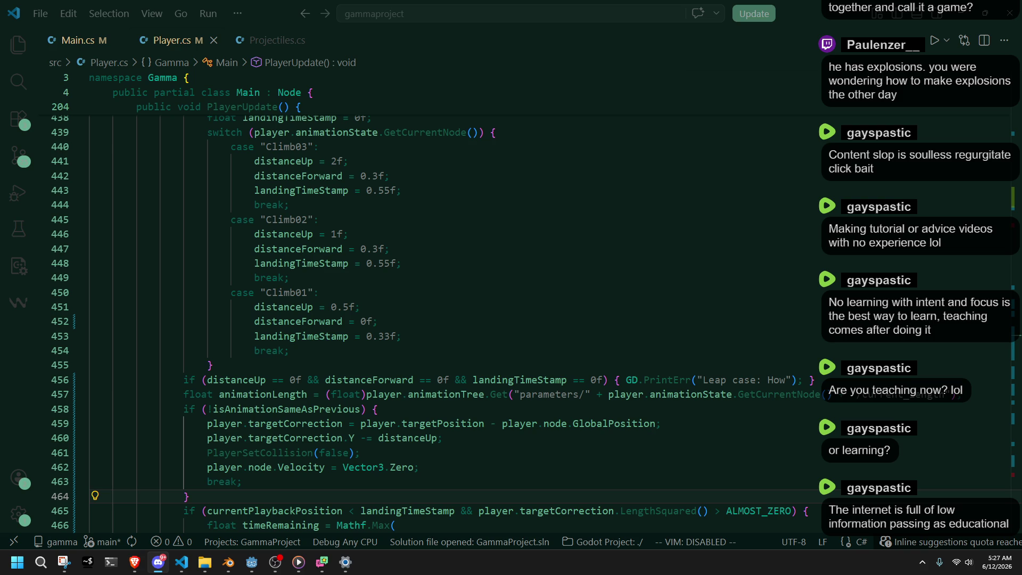
# Inspect animationState, targetPosition and GlobalPosition in the climb code around lines 457-459.
pyautogui.click(692, 394)
pyautogui.click(535, 433)
pyautogui.click(535, 452)
pyautogui.click(441, 424)
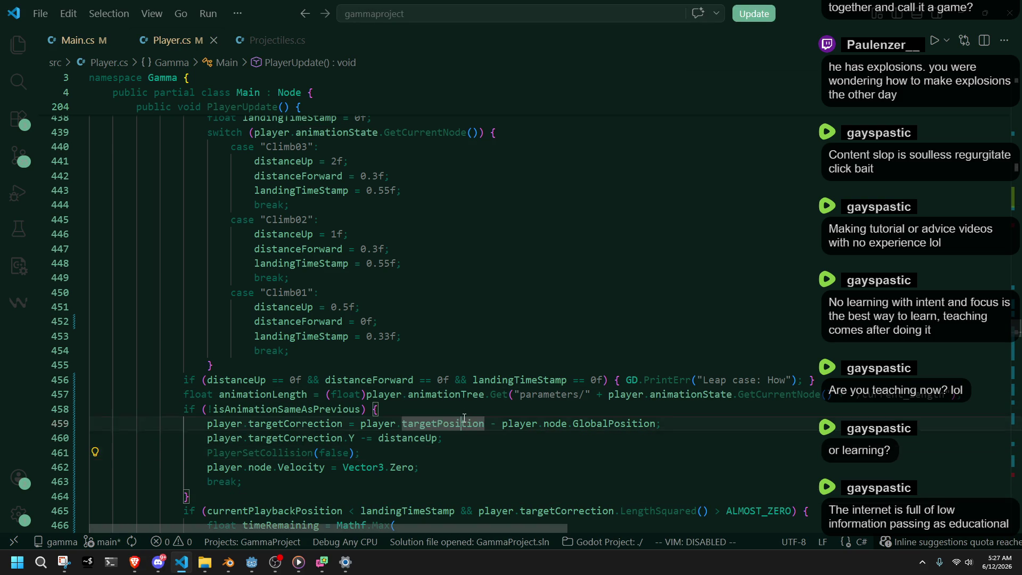
pyautogui.click(580, 424)
pyautogui.doubleClick(580, 424)
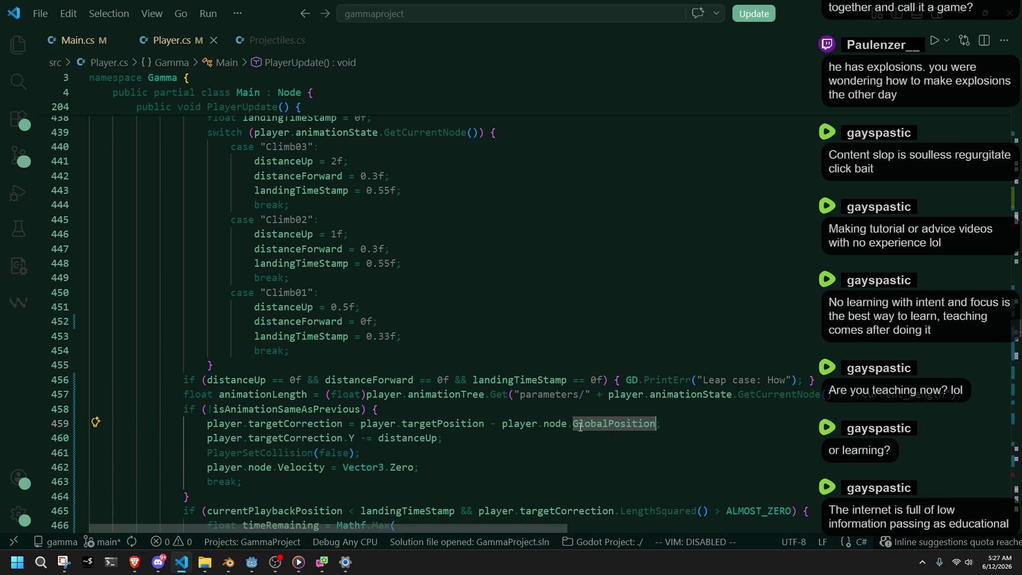
# Highlight node and targetCorrection usages, and select the PlayerSetCollision call on line 461.
pyautogui.click(564, 447)
pyautogui.click(260, 467)
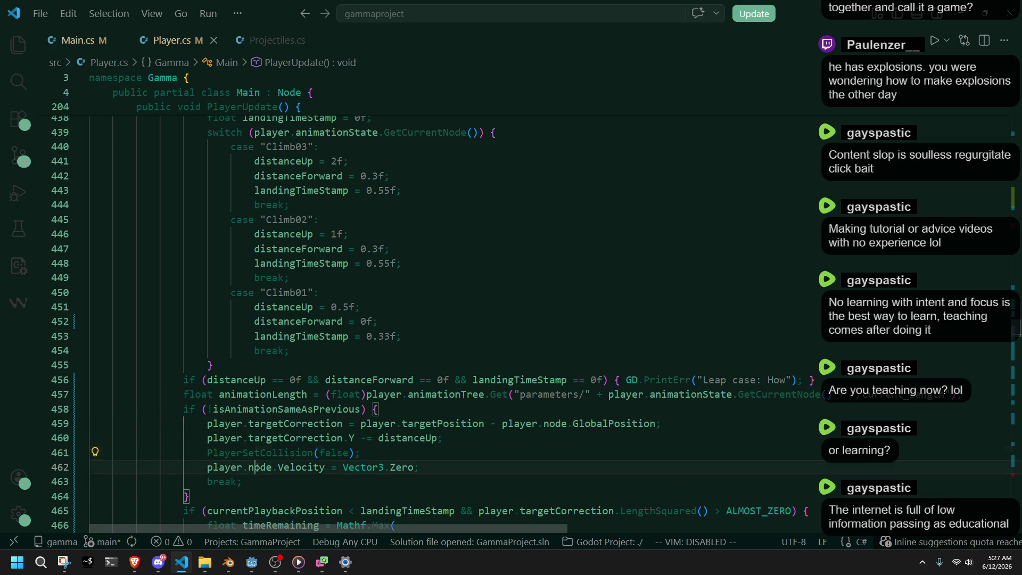
pyautogui.click(419, 487)
pyautogui.click(298, 452)
pyautogui.click(293, 441)
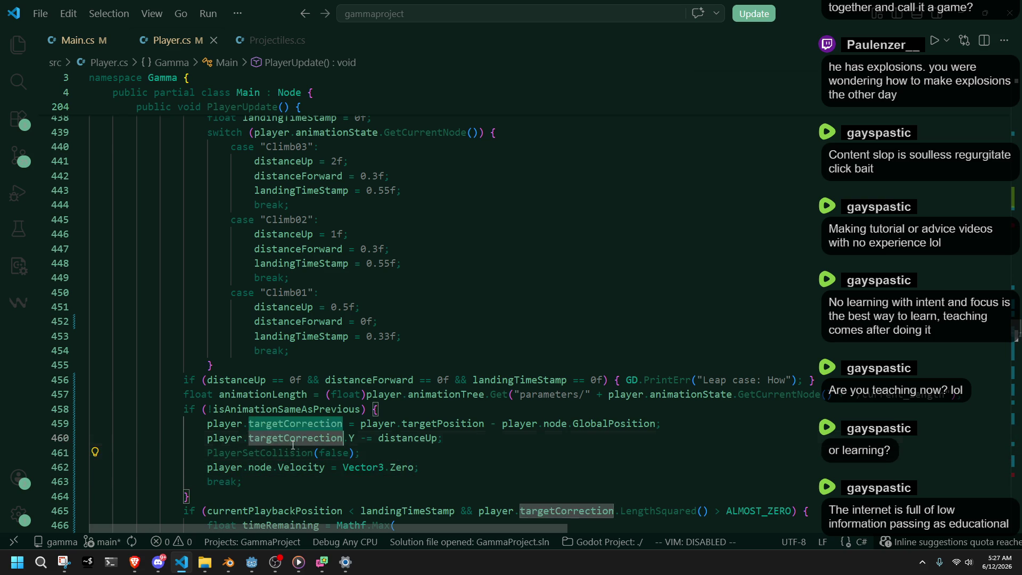
pyautogui.doubleClick(293, 452)
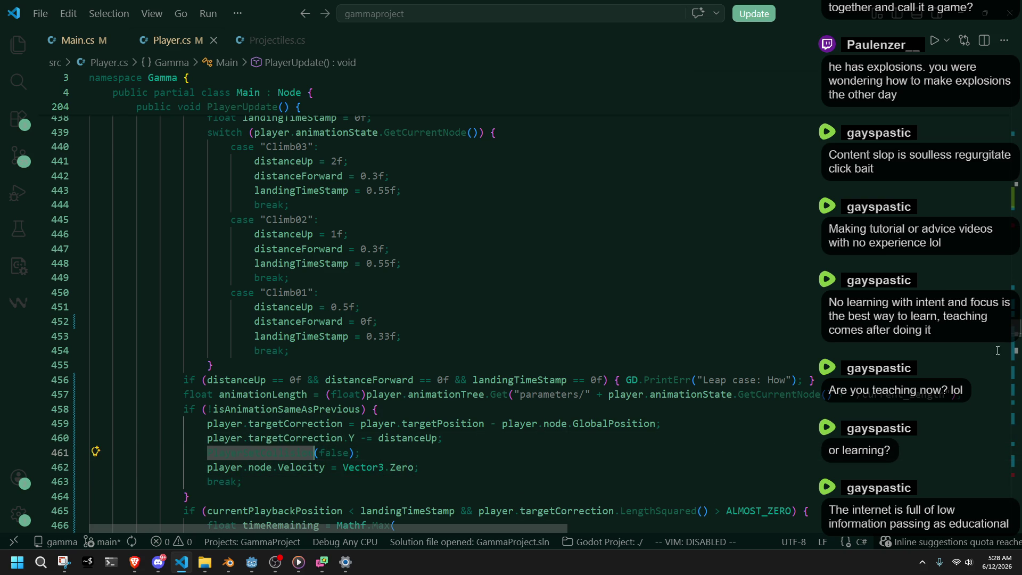
# Go to the PlayerSetCollision definition and check the stateMachine type on line 205.
pyautogui.press('F12')
pyautogui.scroll(-5, 1000, 181)
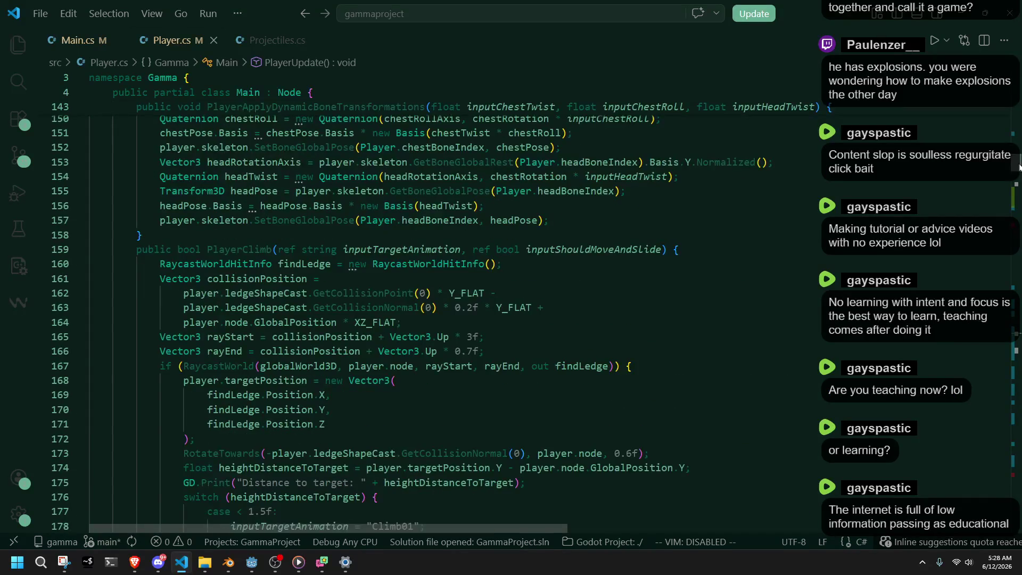
pyautogui.moveTo(1017, 161); pyautogui.dragTo(1016, 188)
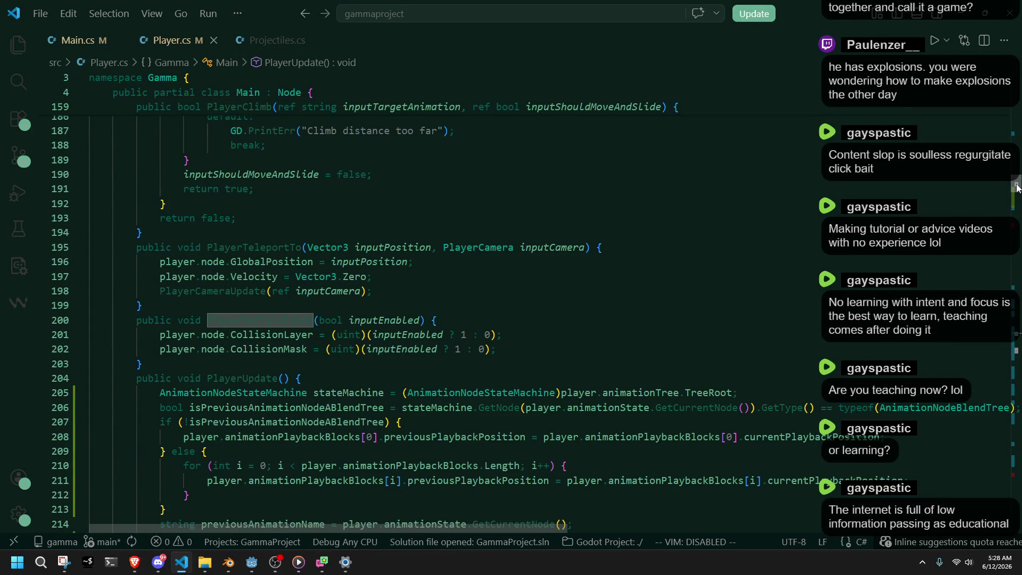
pyautogui.doubleClick(366, 398)
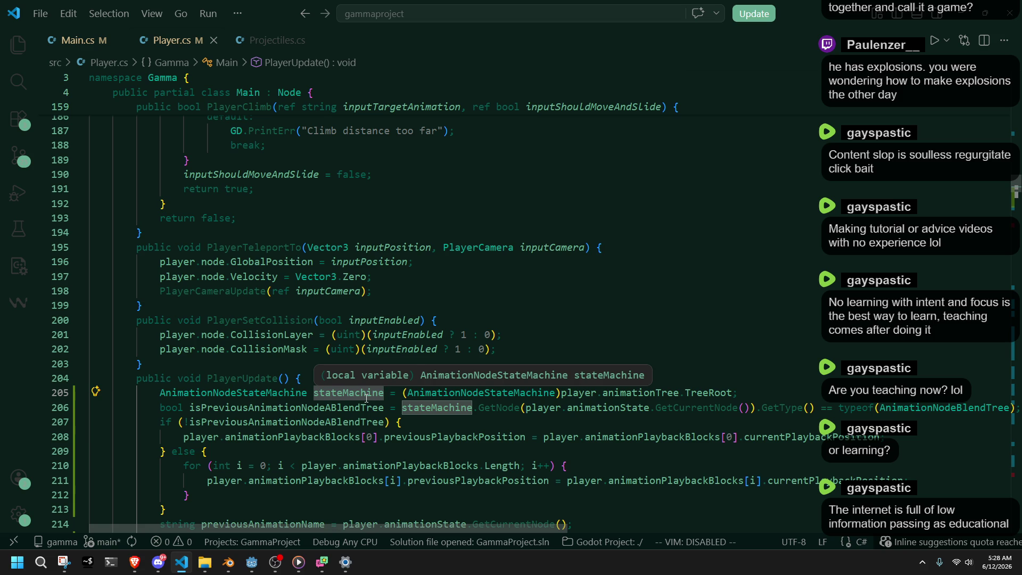
pyautogui.click(548, 279)
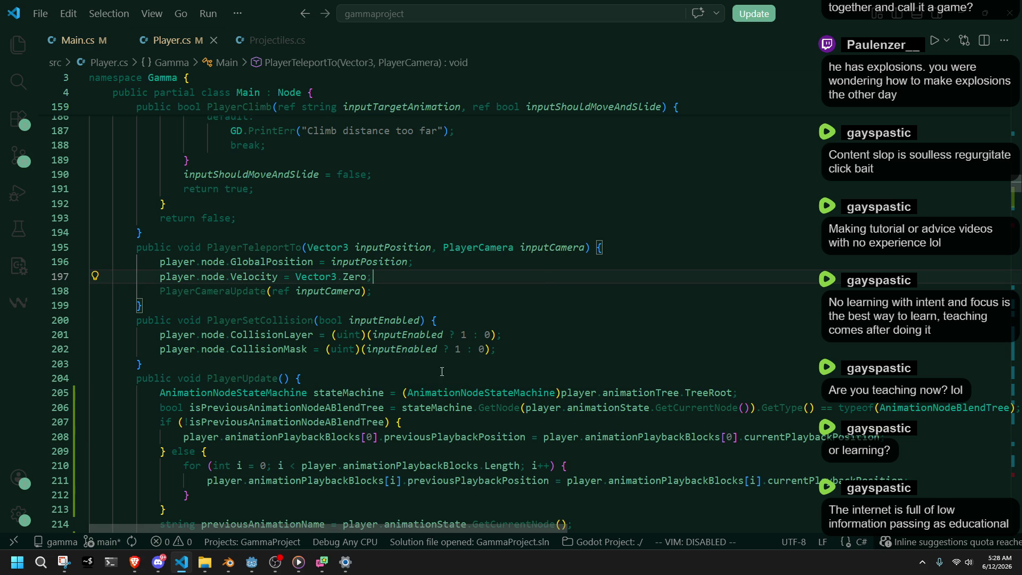
# Review PlayerClimb's findLedge, collisionPosition and heightDistanceToTarget usages, then bring up the volume mixer.
pyautogui.scroll(7, 477, 368)
pyautogui.scroll(4, 443, 384)
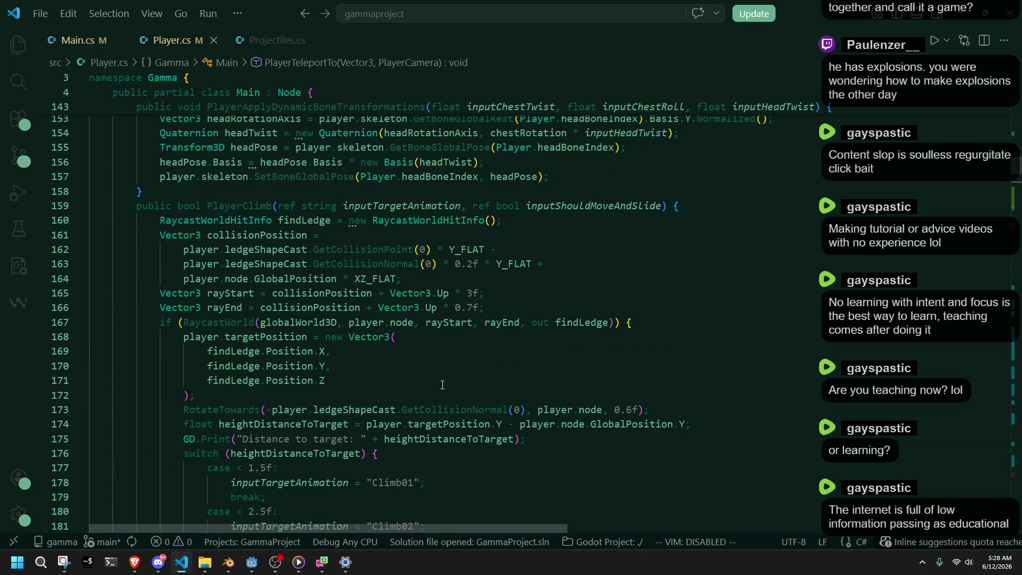
pyautogui.scroll(1, 442, 384)
pyautogui.doubleClick(239, 232)
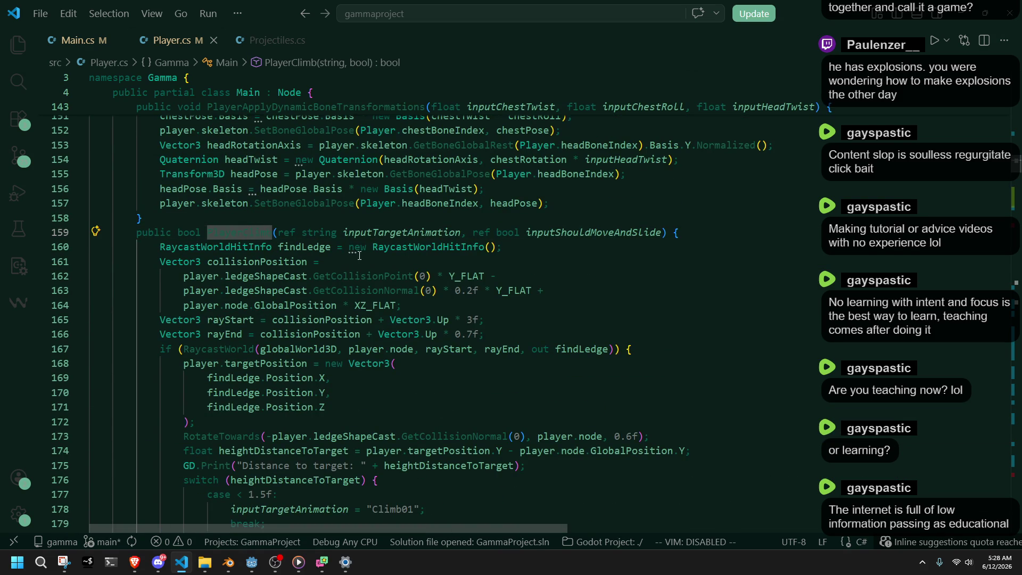
pyautogui.doubleClick(320, 248)
pyautogui.doubleClick(274, 262)
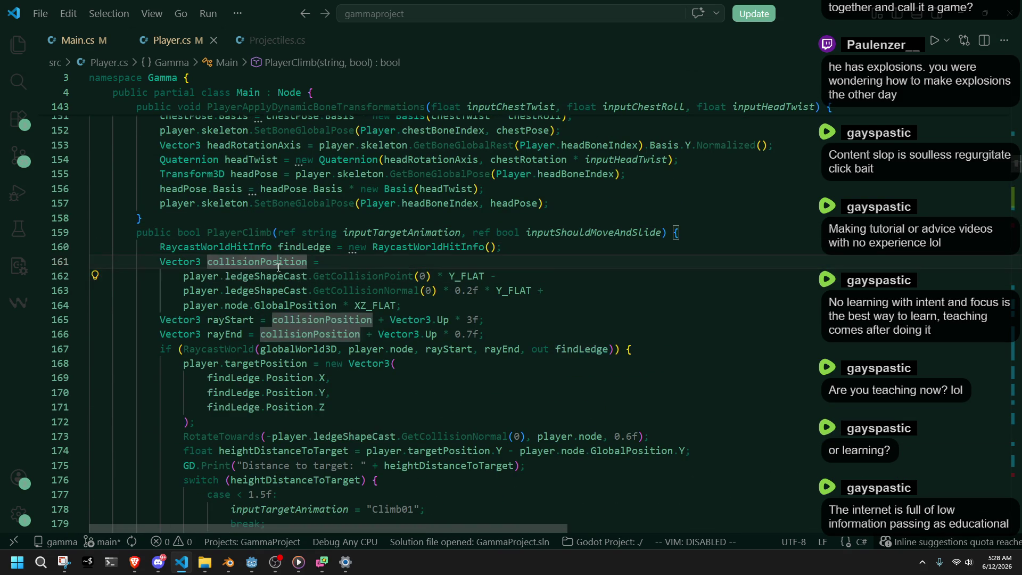
pyautogui.scroll(-2, 407, 399)
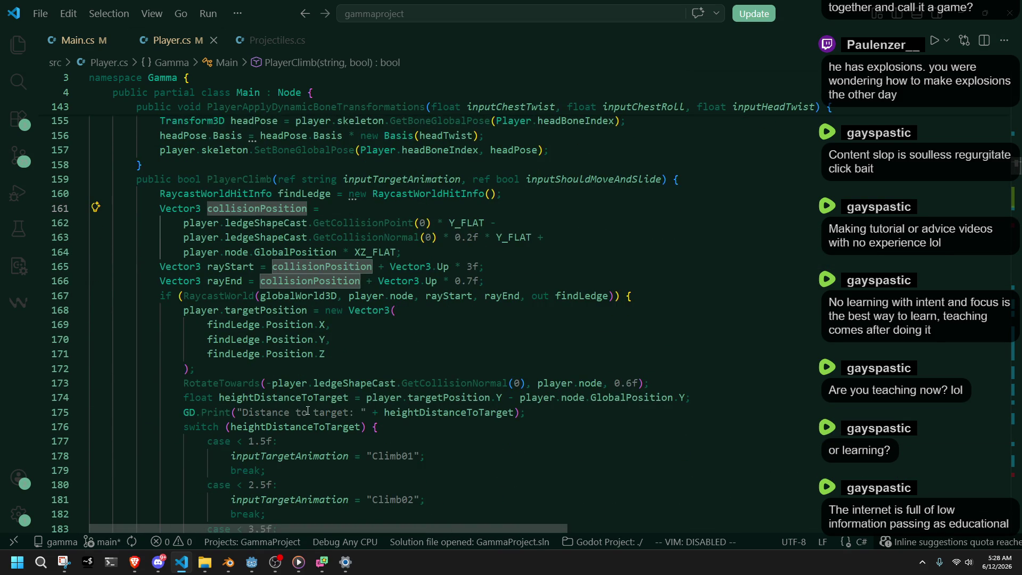
pyautogui.doubleClick(268, 397)
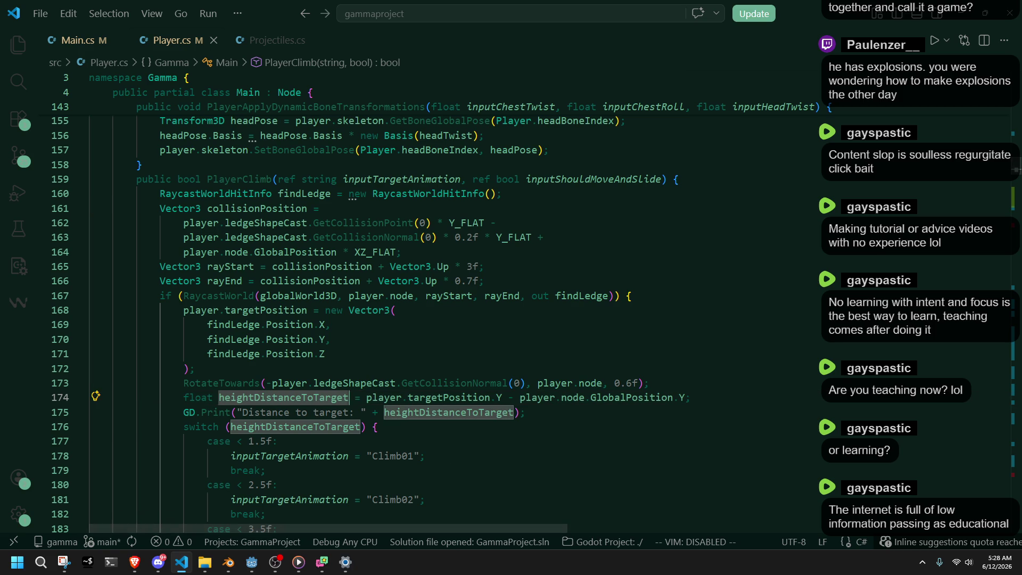
pyautogui.press('Escape')
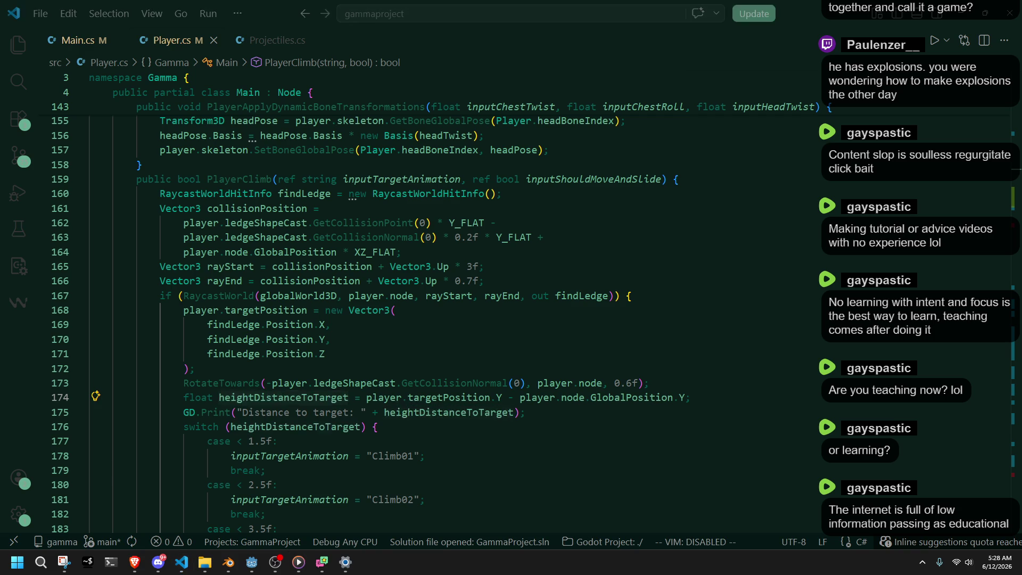
pyautogui.press('super+i')
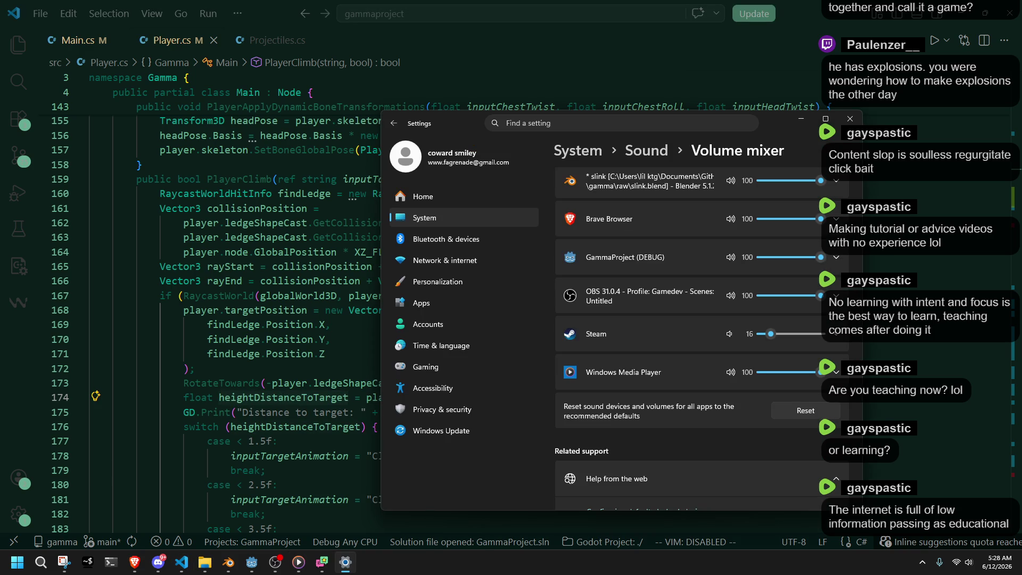
# Leave the volume mixer to get back to the PlayerClimb height switch in Player.cs.
pyautogui.hotkey('alt', 'Tab')
pyautogui.hotkey('alt', 'Tab')
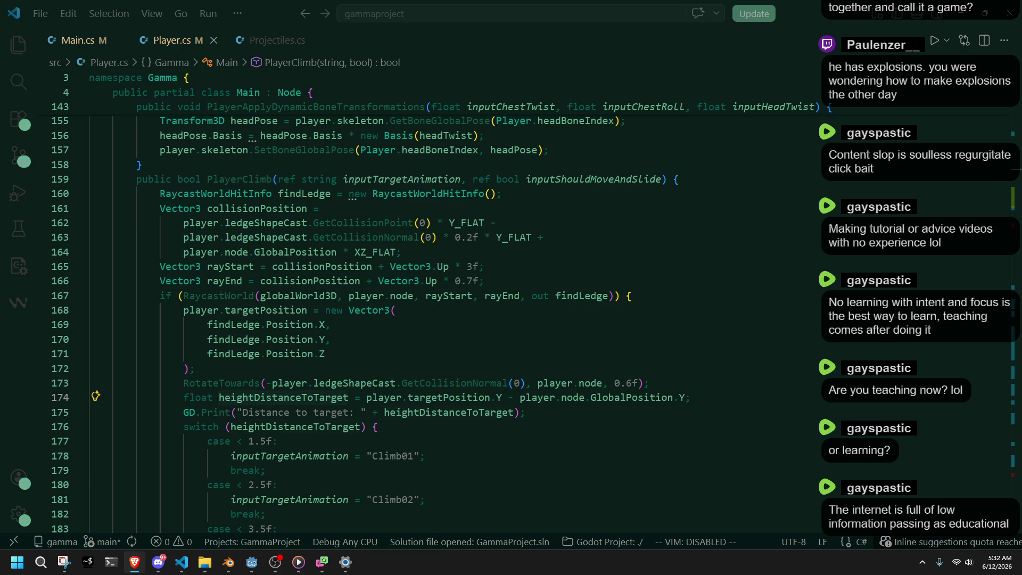
# Check the Godot debugger's error list, then return to the climb code.
pyautogui.click(527, 412)
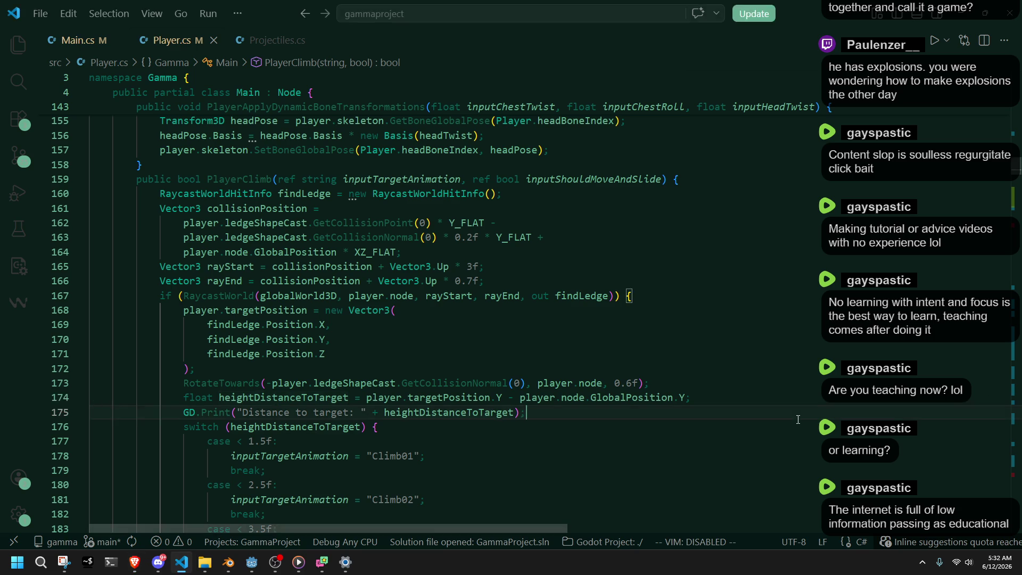
pyautogui.scroll(-3, 343, 467)
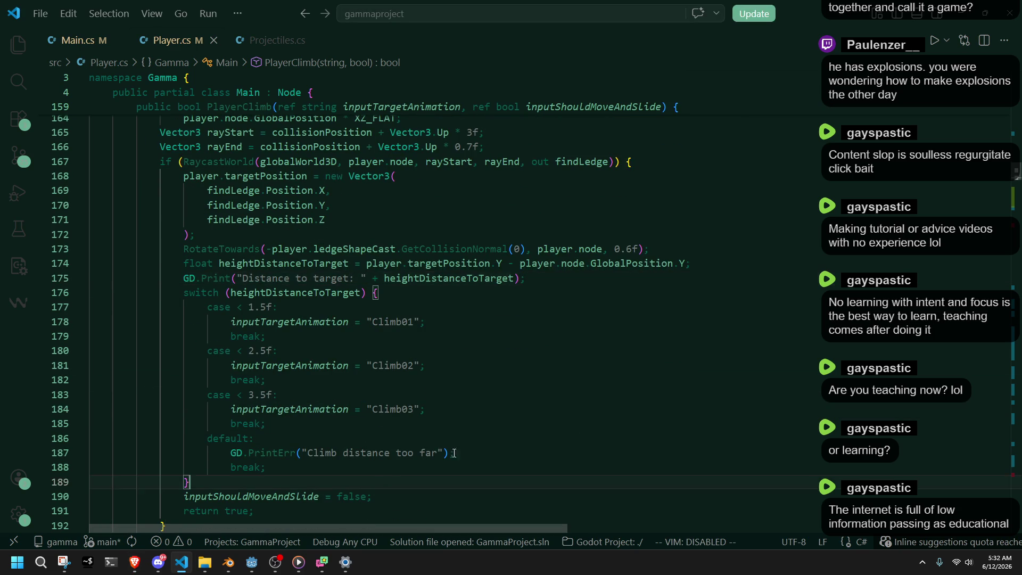
pyautogui.click(252, 562)
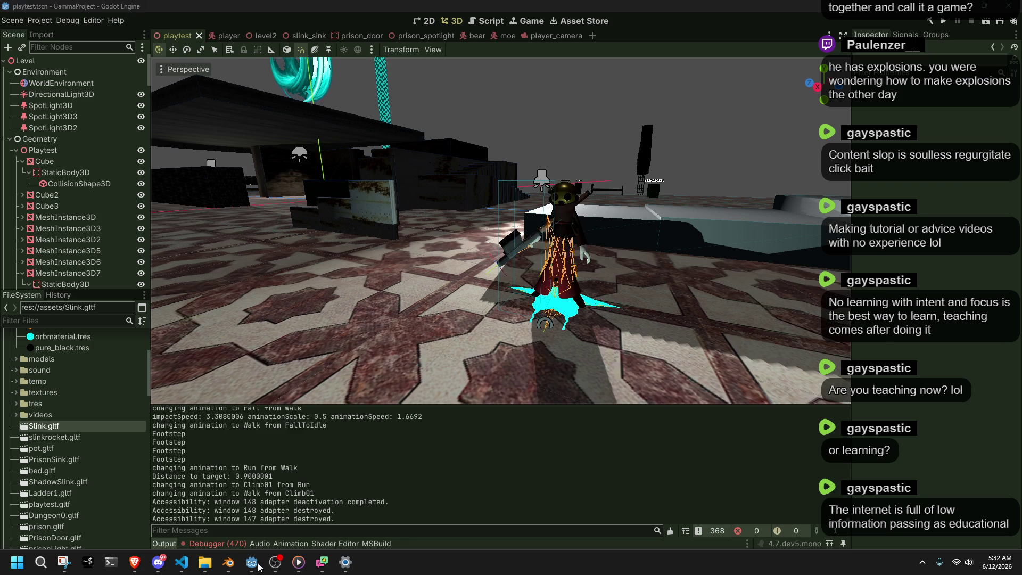
pyautogui.click(225, 543)
pyautogui.moveTo(417, 476)
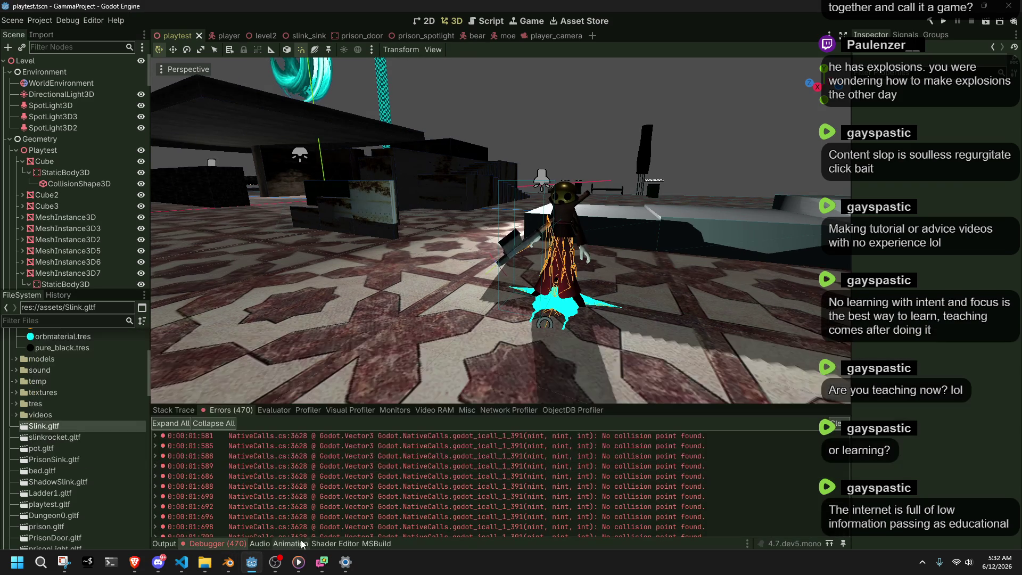
pyautogui.click(254, 568)
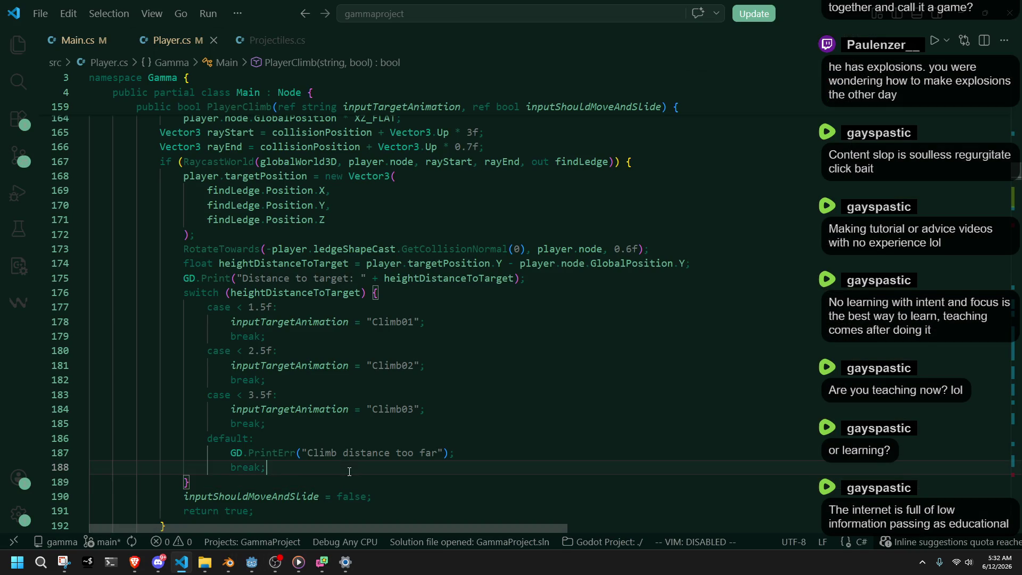
# Look over the Climb animation names and inputShouldMoveAndSlide on line 190.
pyautogui.click(319, 453)
pyautogui.scroll(-4, 353, 464)
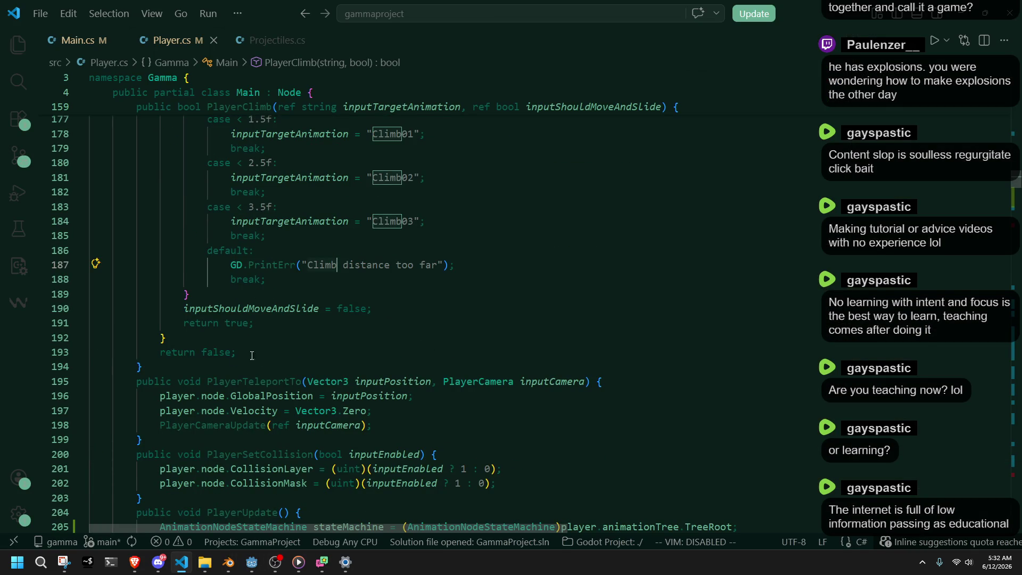
pyautogui.doubleClick(250, 309)
pyautogui.scroll(4, 345, 389)
pyautogui.scroll(2, 345, 389)
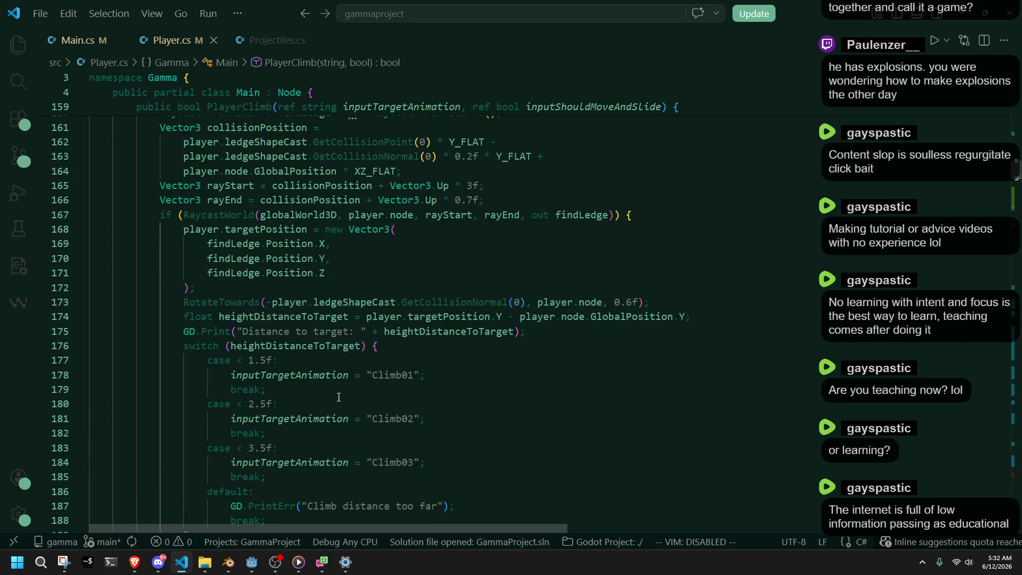
pyautogui.scroll(-2, 336, 424)
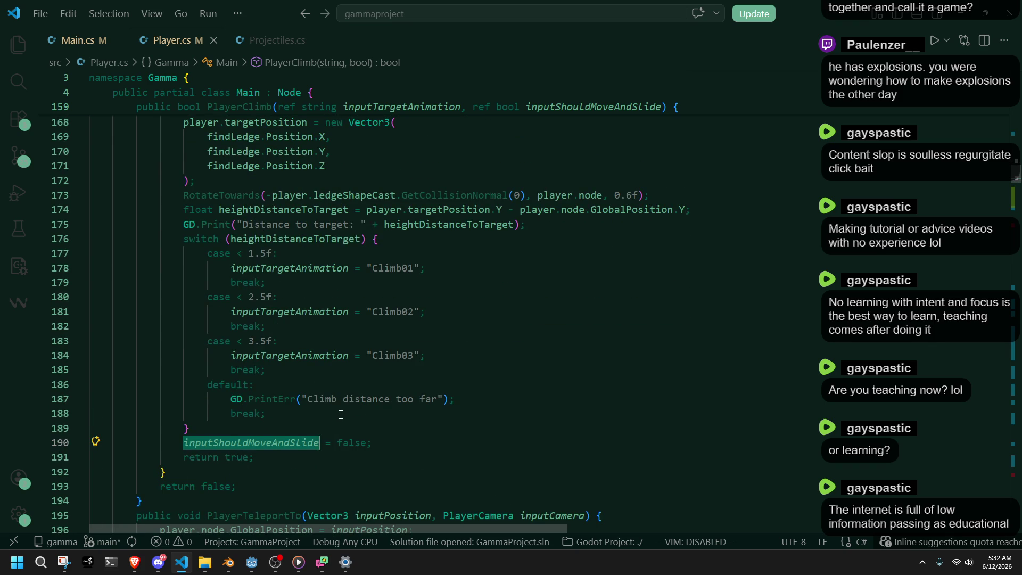
pyautogui.scroll(4, 341, 414)
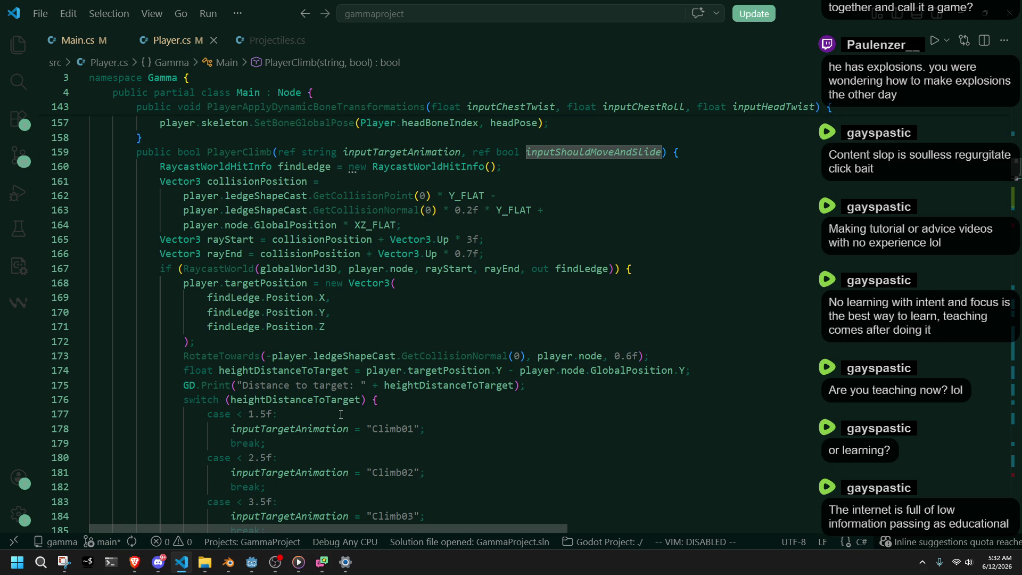
pyautogui.scroll(-4, 340, 414)
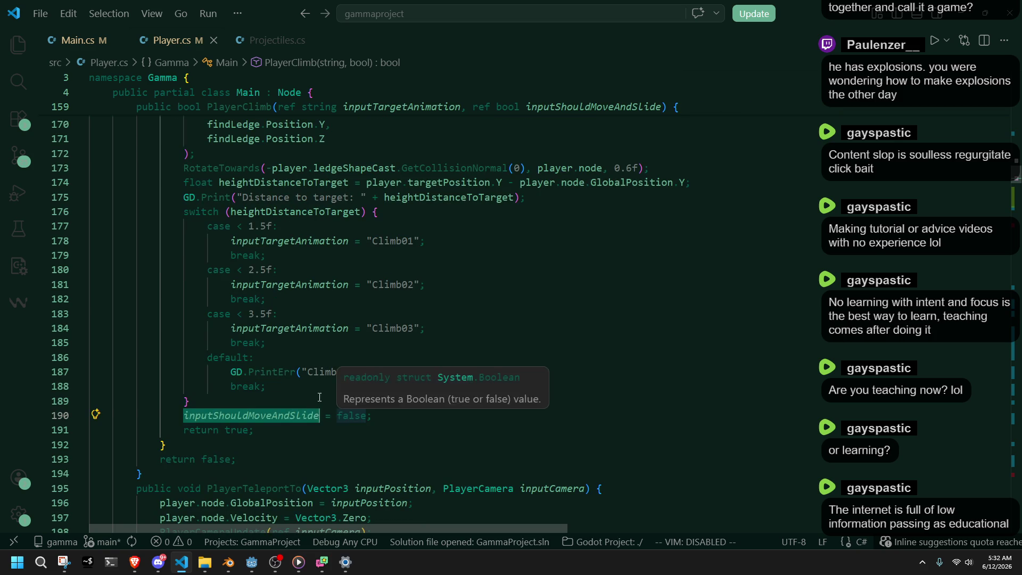
# Change inputShouldMoveAndSlide from false to true on line 190 and save Player.cs.
pyautogui.click(316, 396)
pyautogui.click(356, 416)
pyautogui.doubleClick(356, 416)
pyautogui.write('tru')
pyautogui.press('Tab')
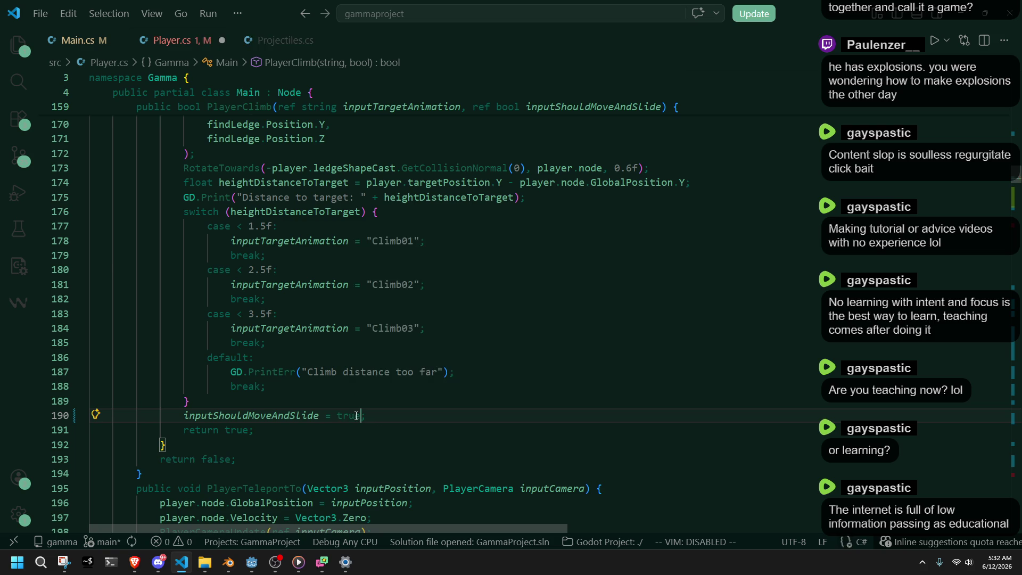
pyautogui.hotkey('ctrl', 's')
pyautogui.hotkey('alt', 'Tab')
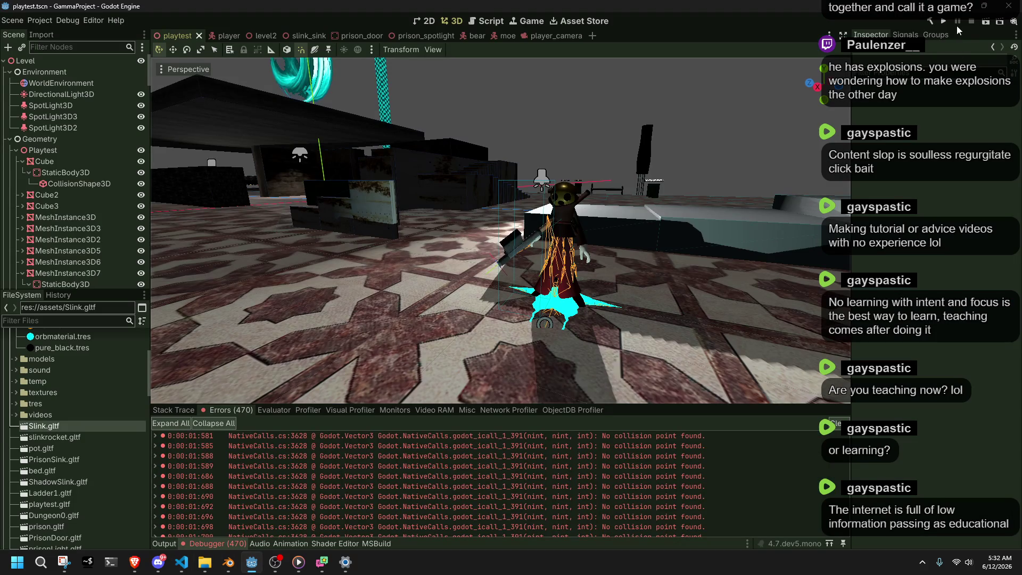
# Run the project, walk, jump and run the character up the white stairs, then close the game.
pyautogui.click(948, 24)
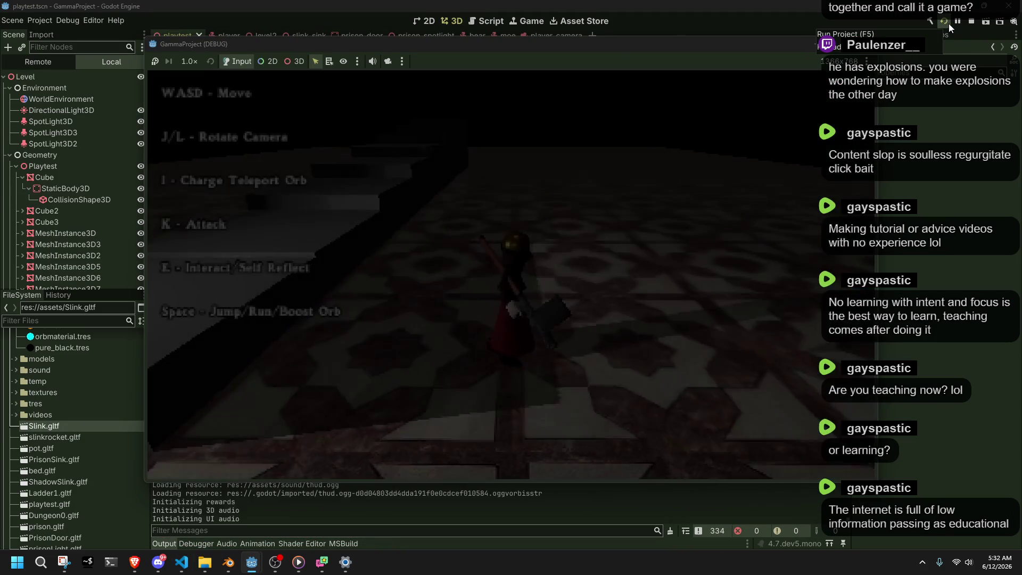
pyautogui.press('a')
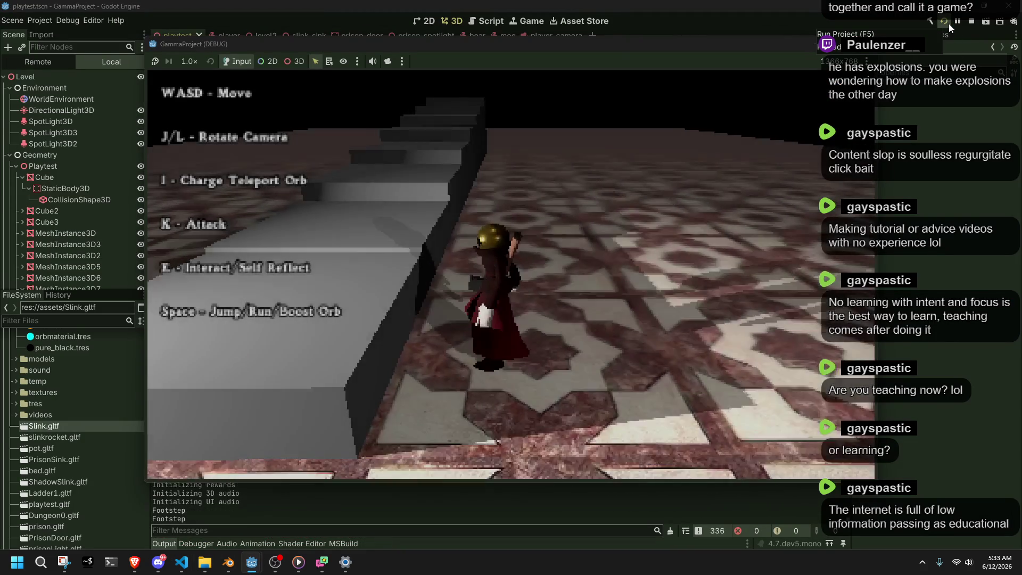
pyautogui.press('w')
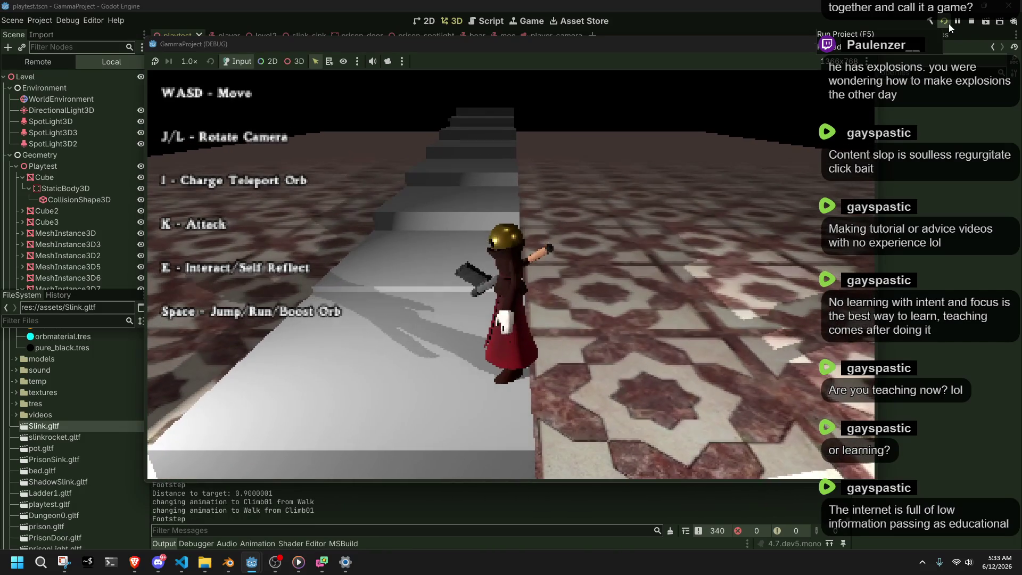
pyautogui.press('space')
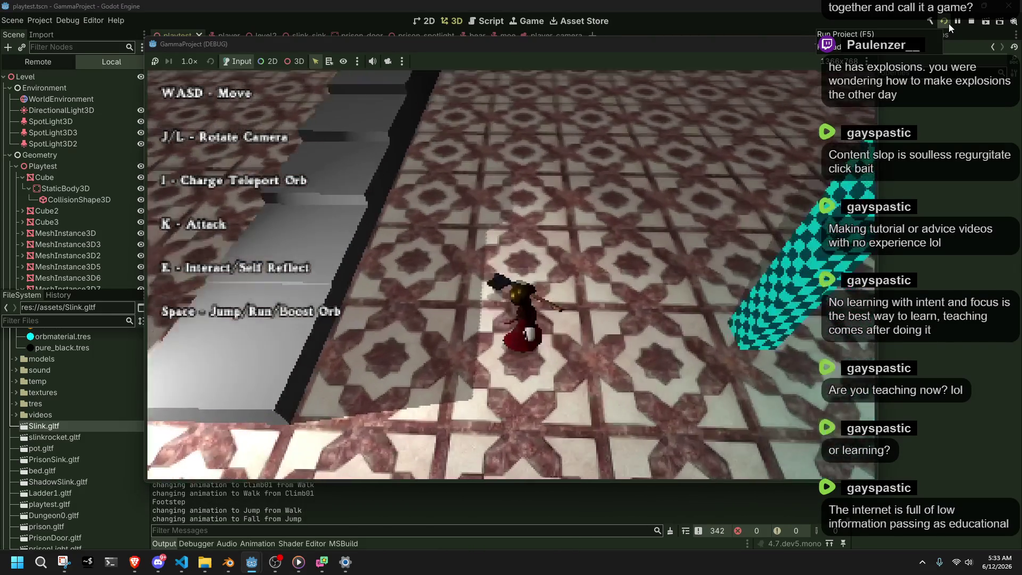
pyautogui.press('w')
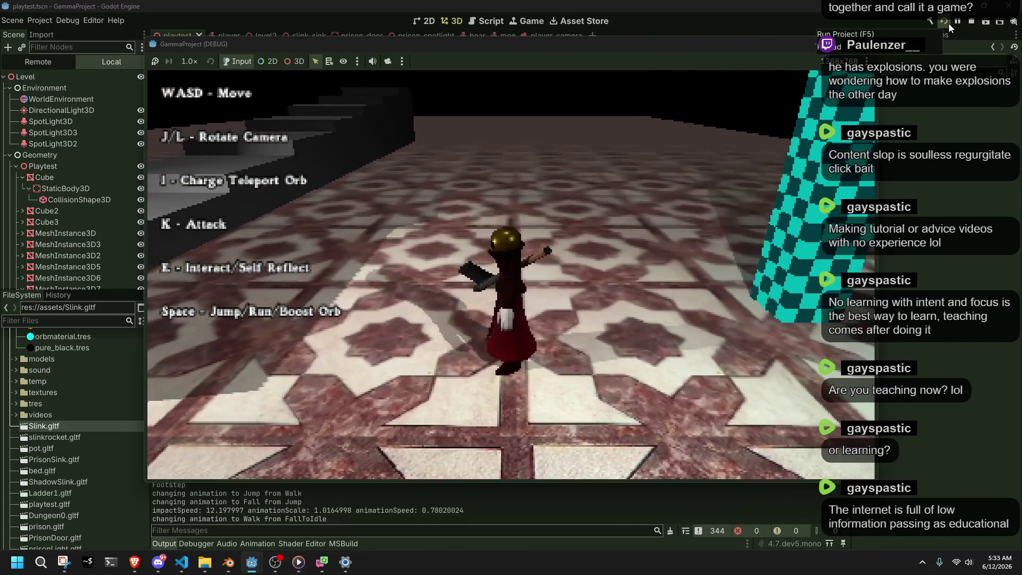
pyautogui.press('space')
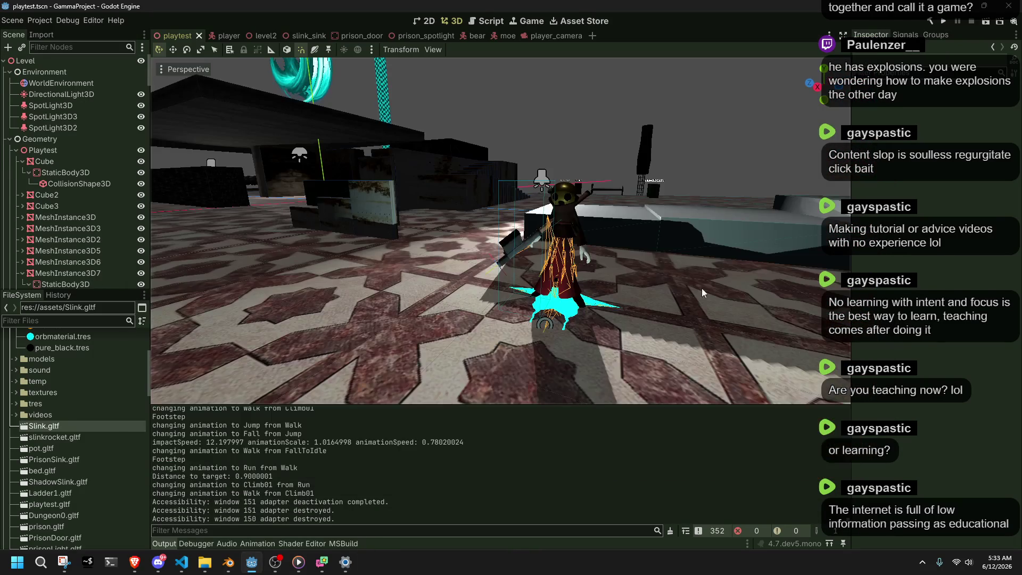
pyautogui.click(181, 561)
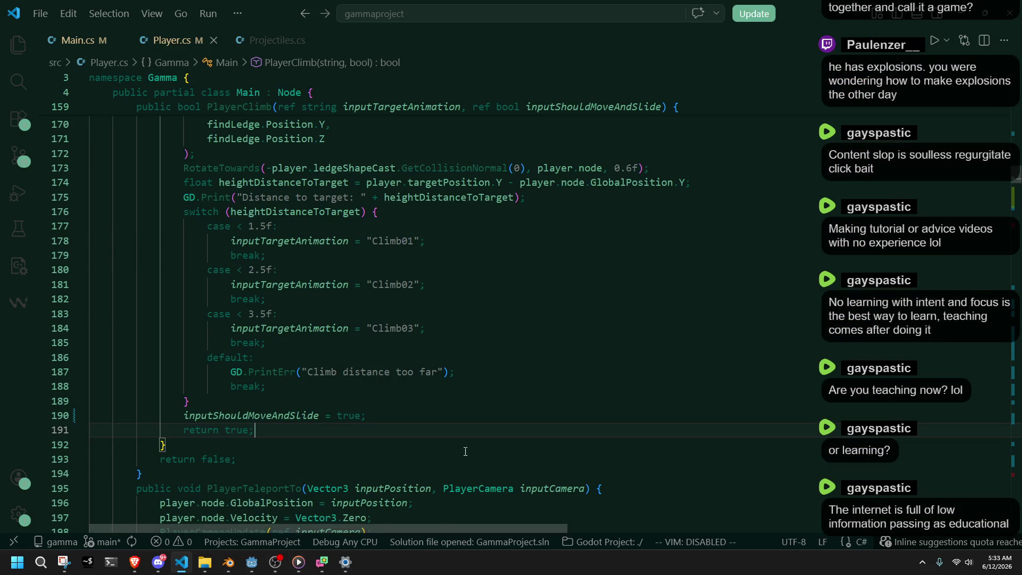
# Read through PlayerTeleportTo and PlayerUpdate in Player.cs, then bring up Windows search.
pyautogui.scroll(-3, 461, 444)
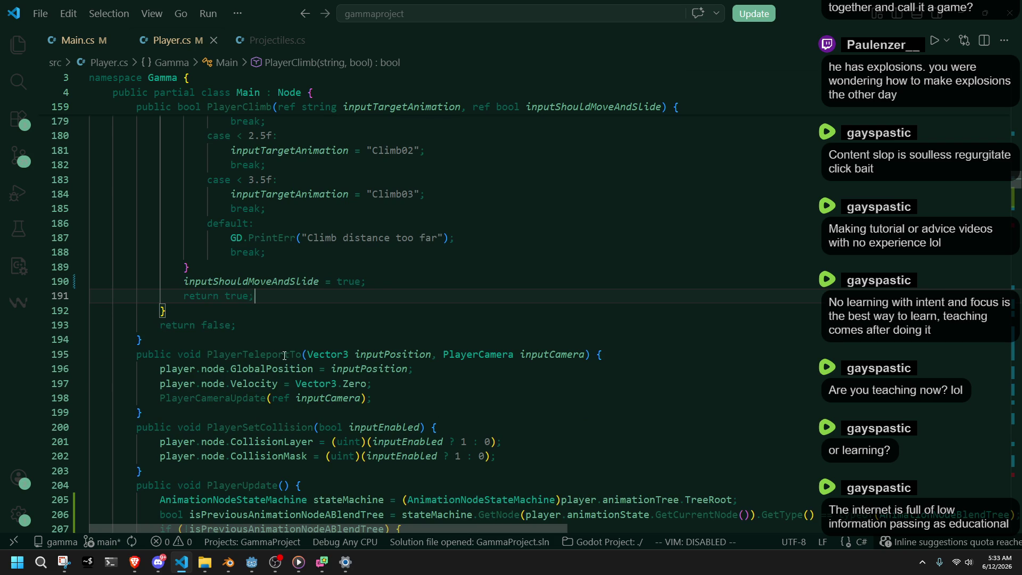
pyautogui.doubleClick(285, 355)
pyautogui.scroll(-4, 446, 409)
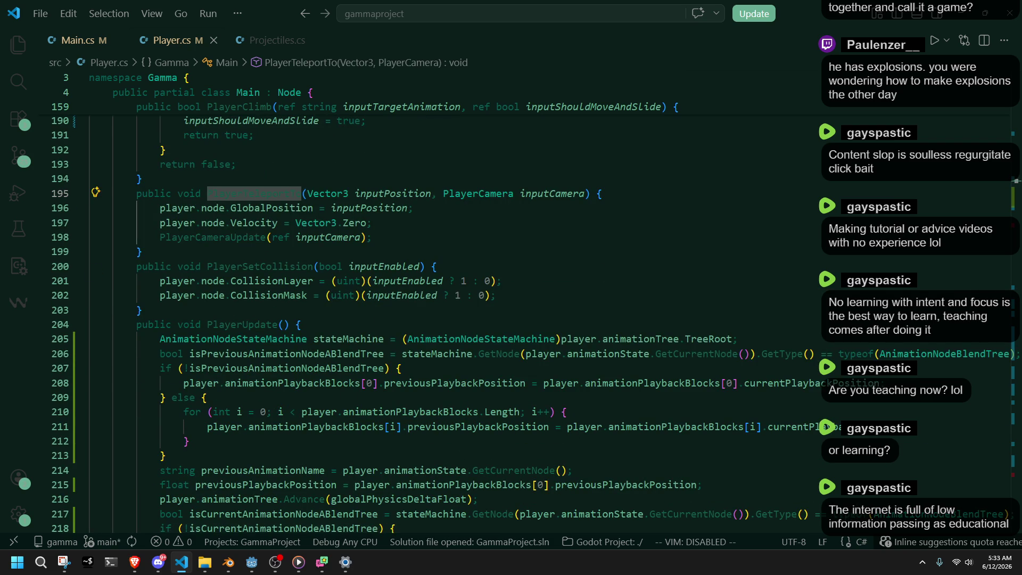
pyautogui.hotkey('alt', 'Tab')
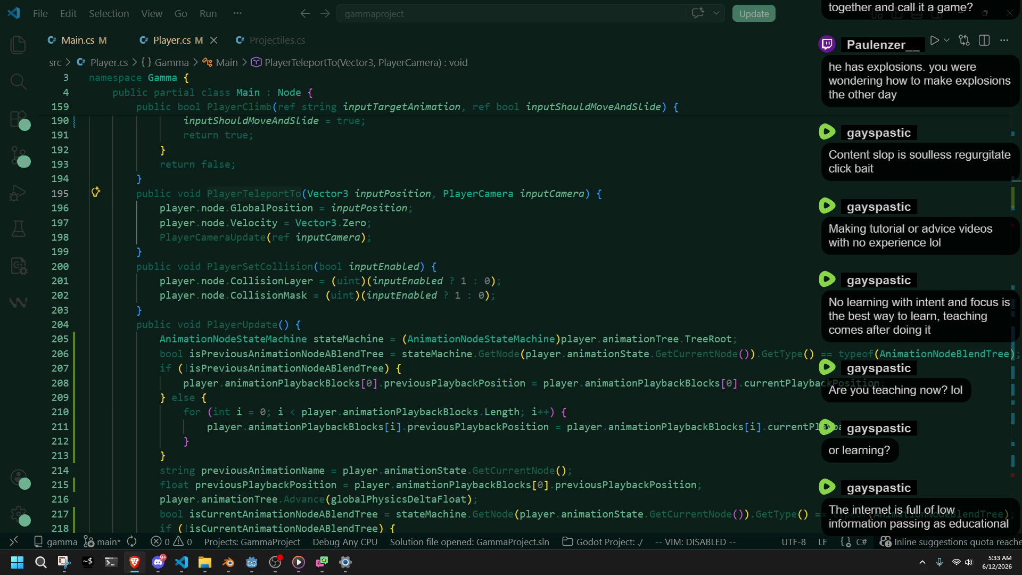
pyautogui.click(186, 441)
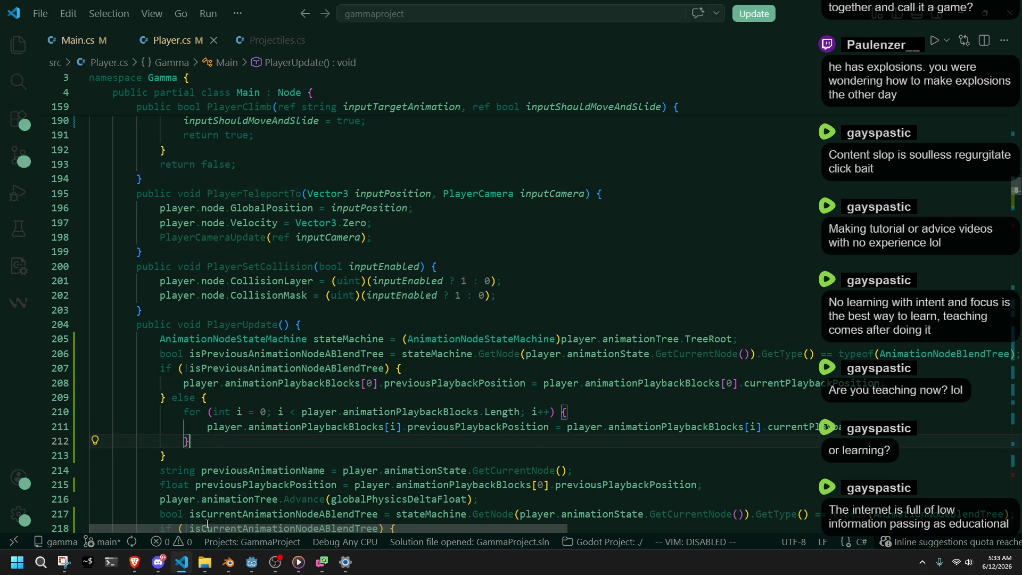
pyautogui.click(34, 573)
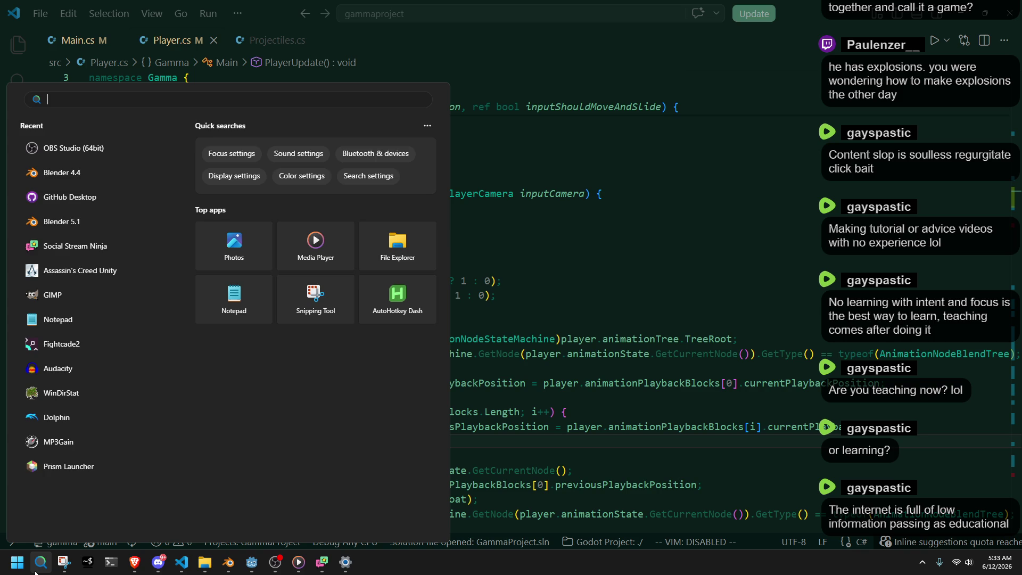
# Launch GitHub Desktop and commit the eight asset files to main as 'assets', excluding Main.cs and Player.cs.
pyautogui.write('git')
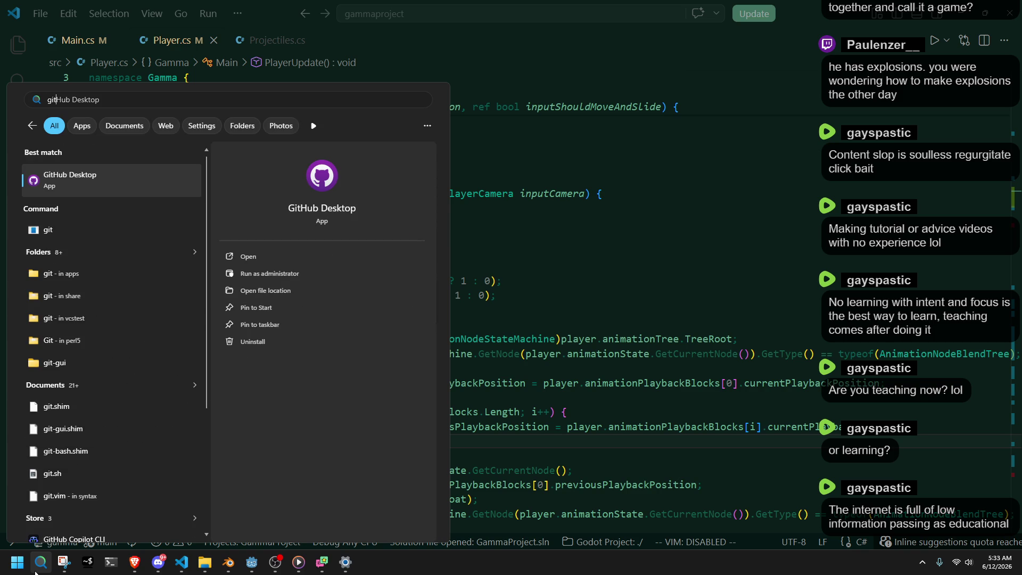
pyautogui.press('Return')
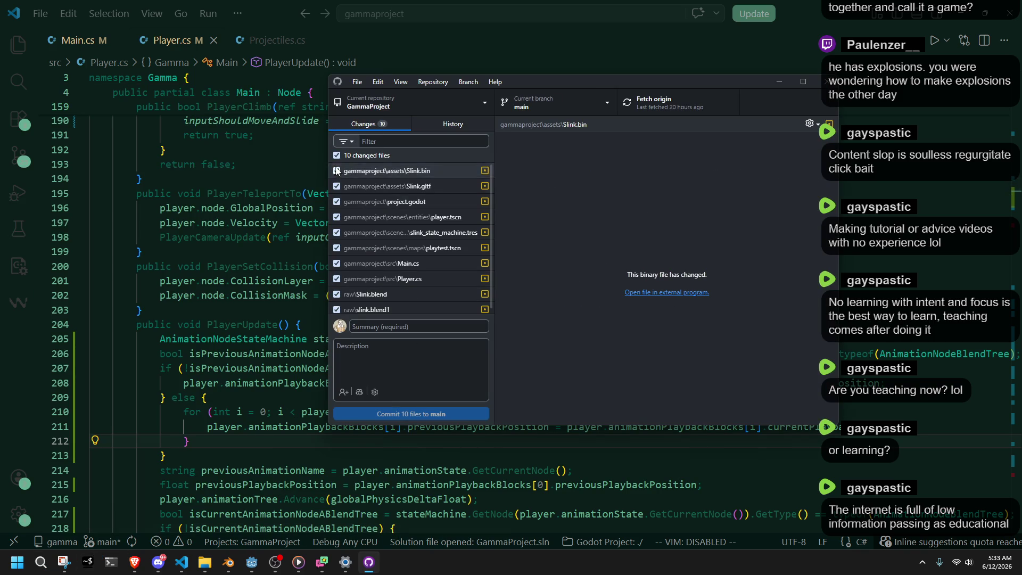
pyautogui.scroll(-1, 336, 171)
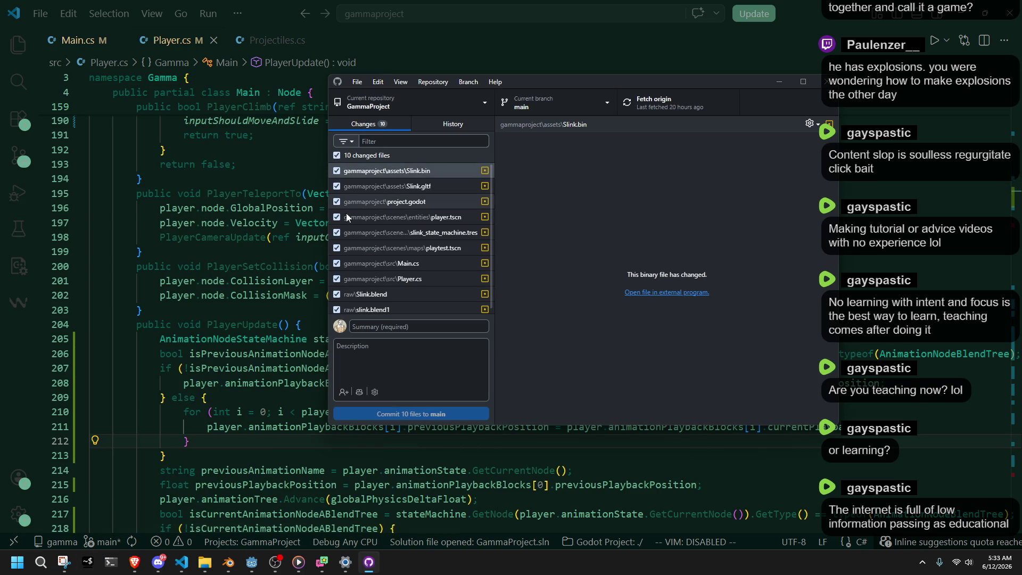
pyautogui.click(336, 276)
pyautogui.click(337, 259)
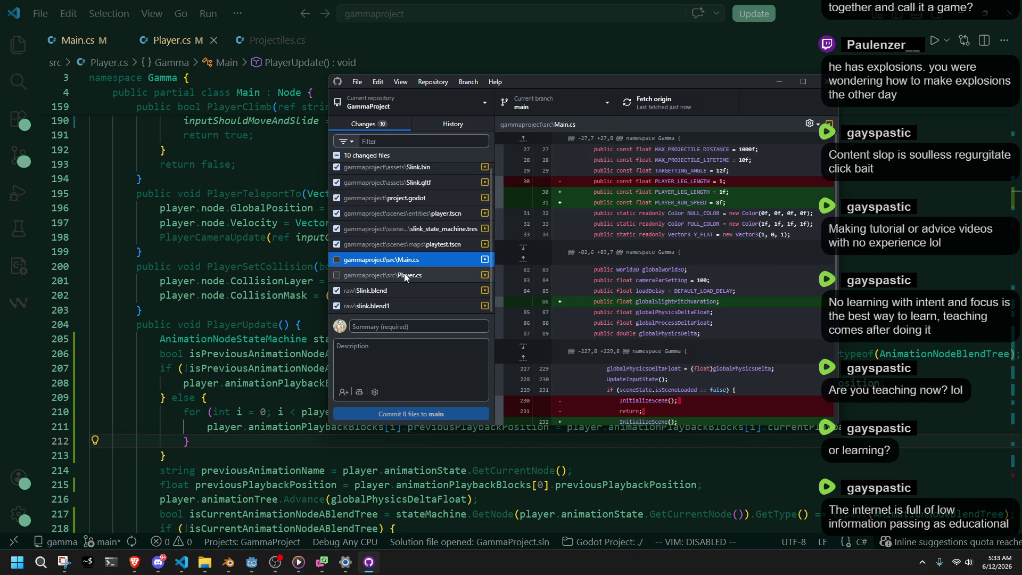
pyautogui.click(404, 329)
pyautogui.write('assets')
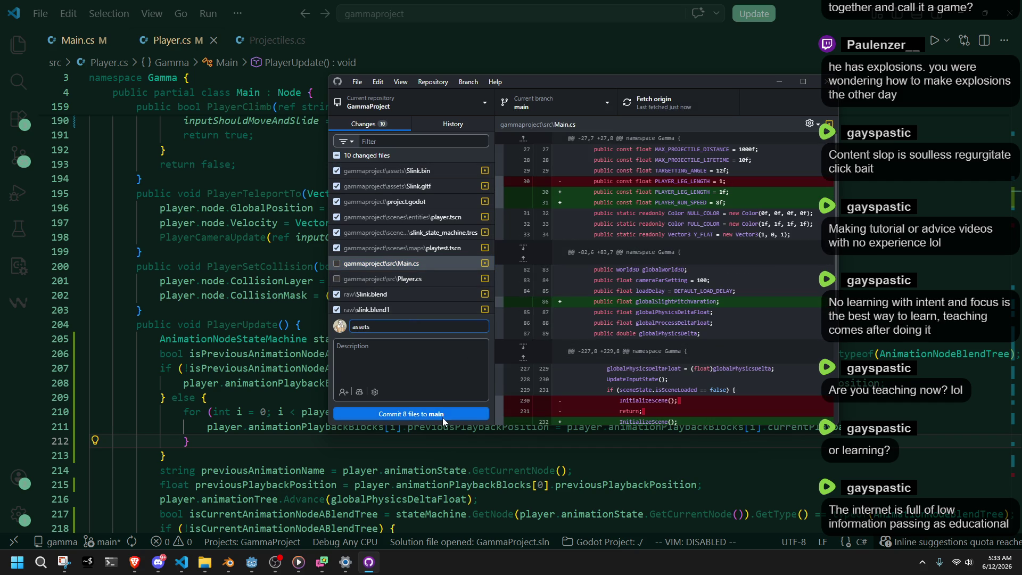
pyautogui.click(439, 416)
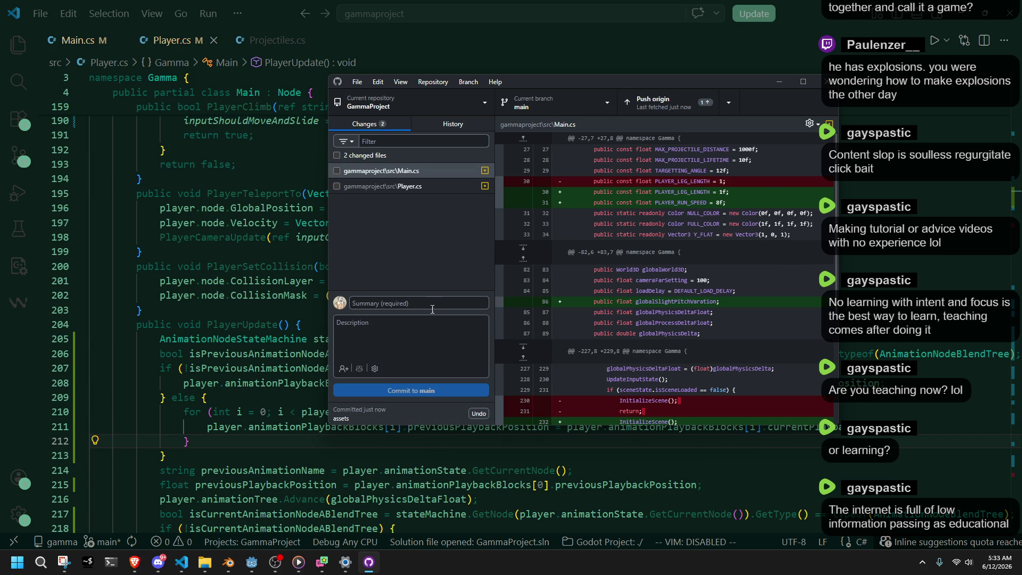
# Check Main.cs and Player.cs and generate the message 'Refactor player animations, audio & leap logic'.
pyautogui.click(336, 155)
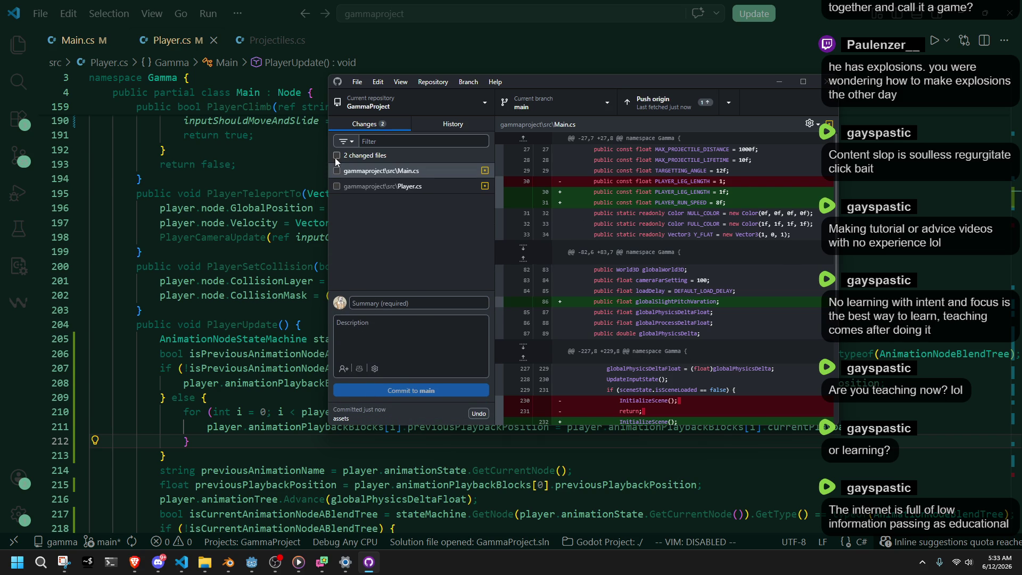
pyautogui.click(359, 368)
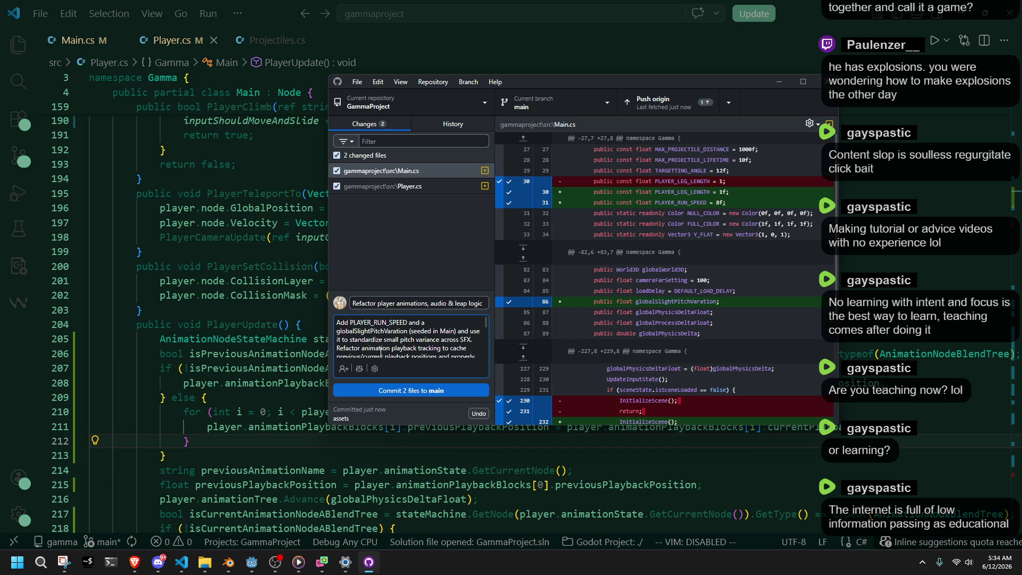
pyautogui.scroll(-3, 381, 352)
pyautogui.scroll(3, 385, 329)
pyautogui.moveTo(374, 346)
pyautogui.mouseDown()
pyautogui.moveTo(378, 355)
pyautogui.moveTo(379, 339)
pyautogui.moveTo(388, 346)
pyautogui.moveTo(364, 332)
pyautogui.moveTo(368, 355)
pyautogui.mouseUp()
pyautogui.click(364, 335)
pyautogui.click(358, 332)
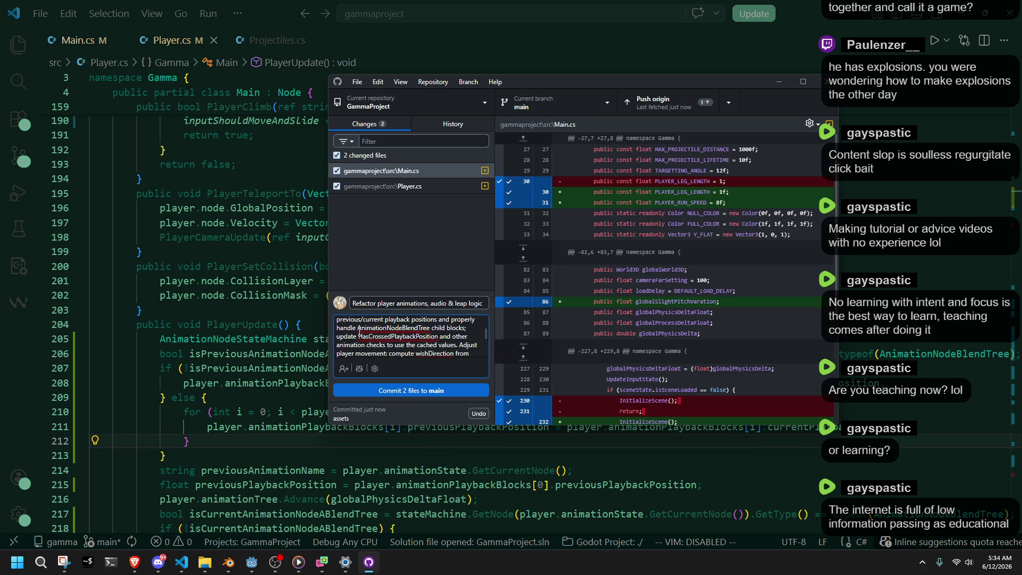